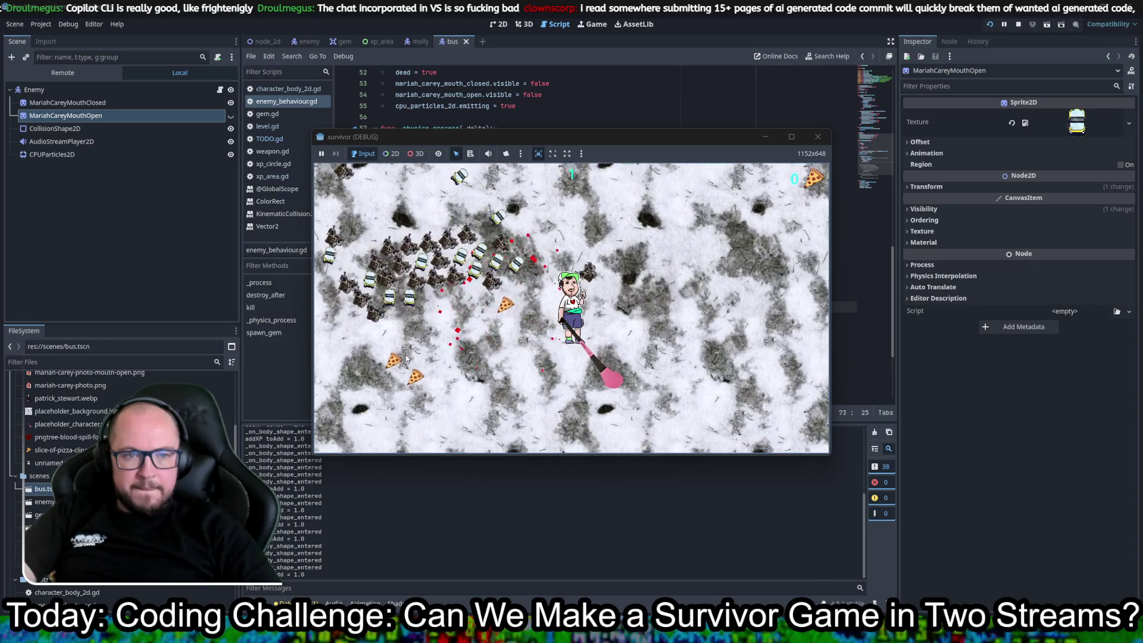
key("w")
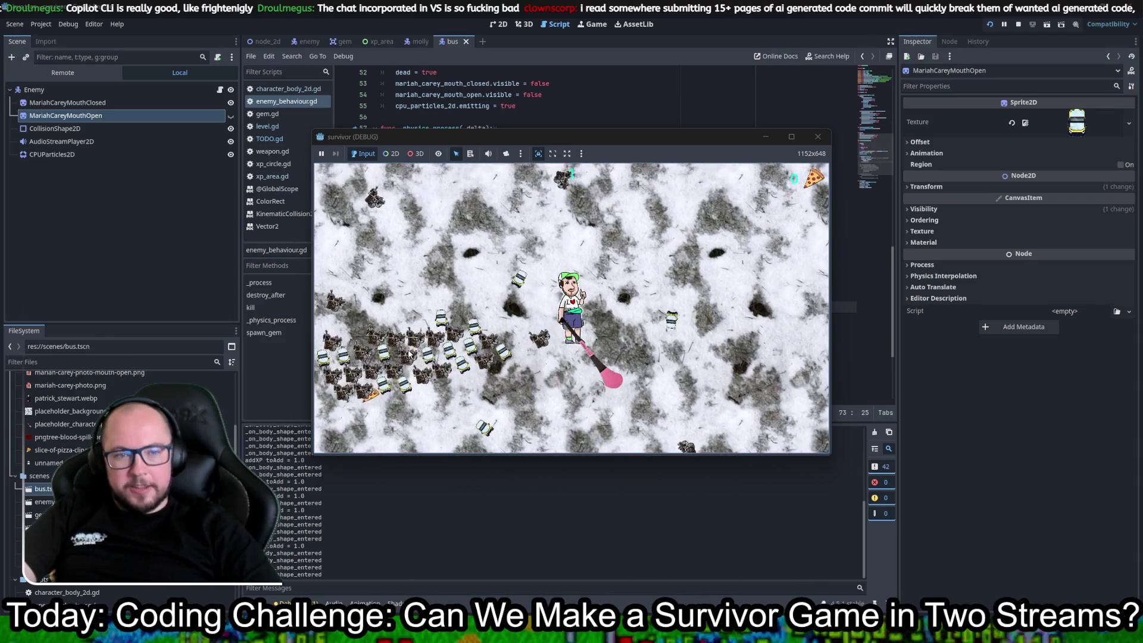
- Walk the hero up, down and left away from the enemy horde, then stop the game
key("a")
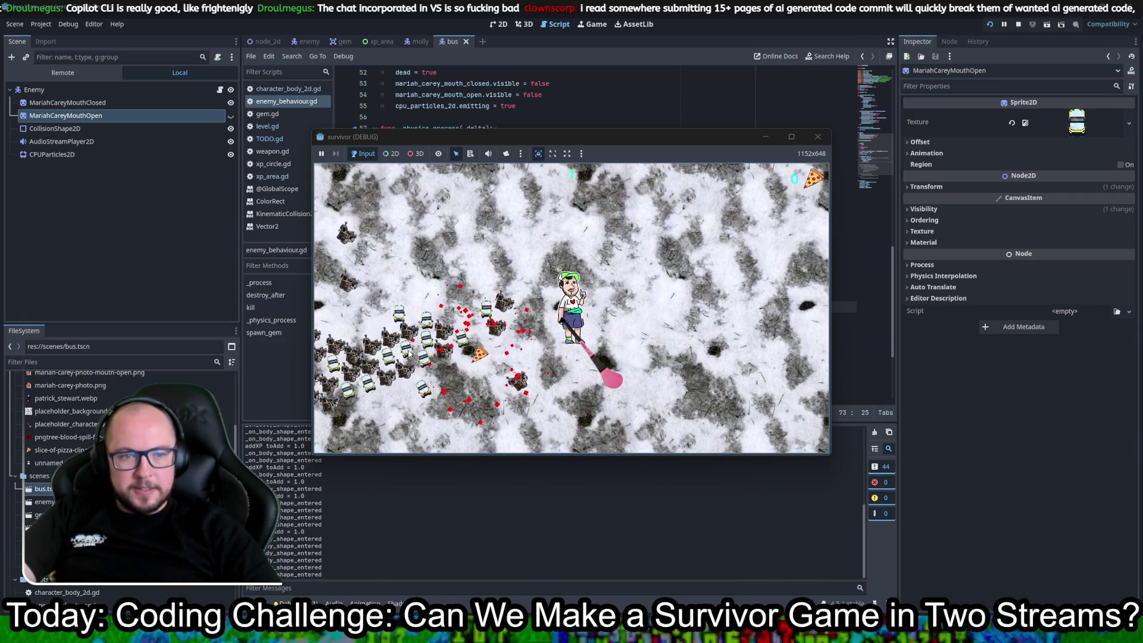
key("s")
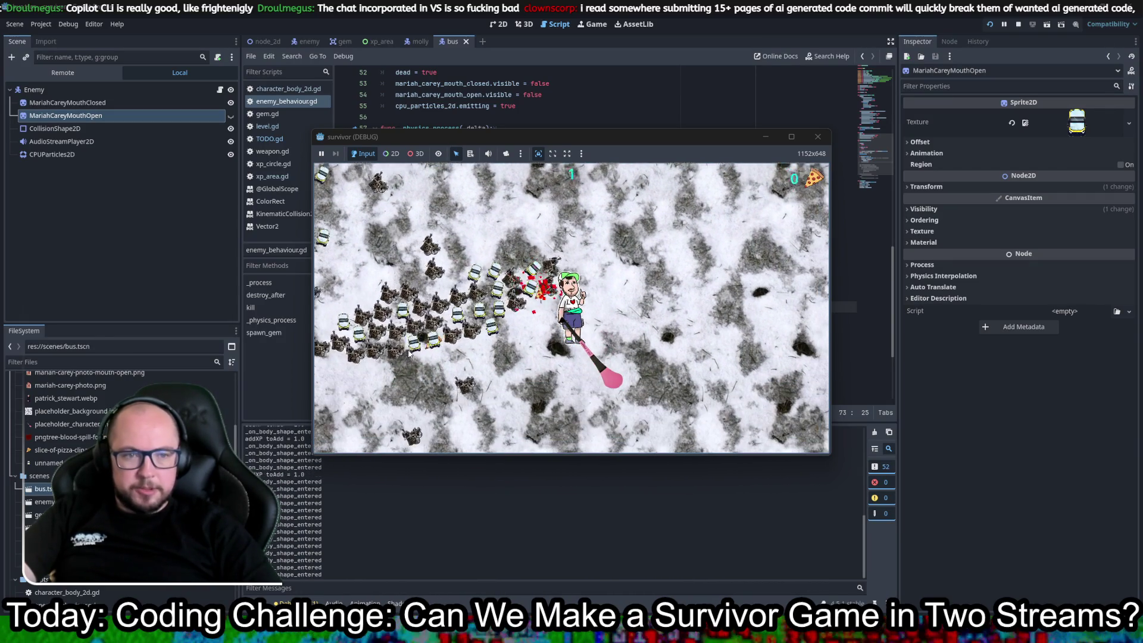
key("a")
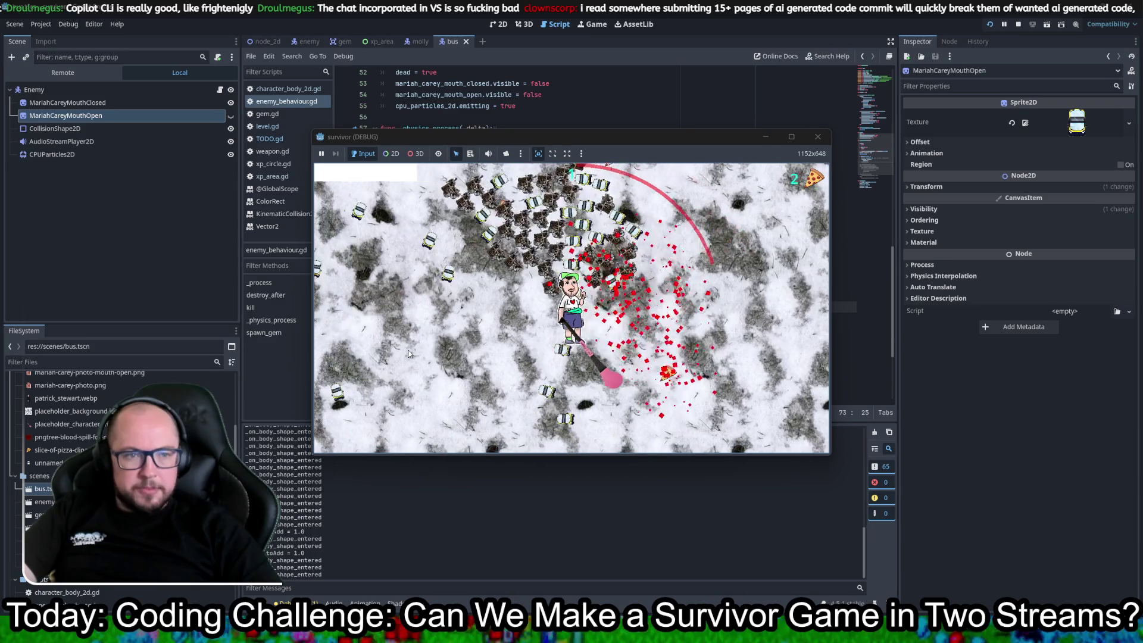
key("a")
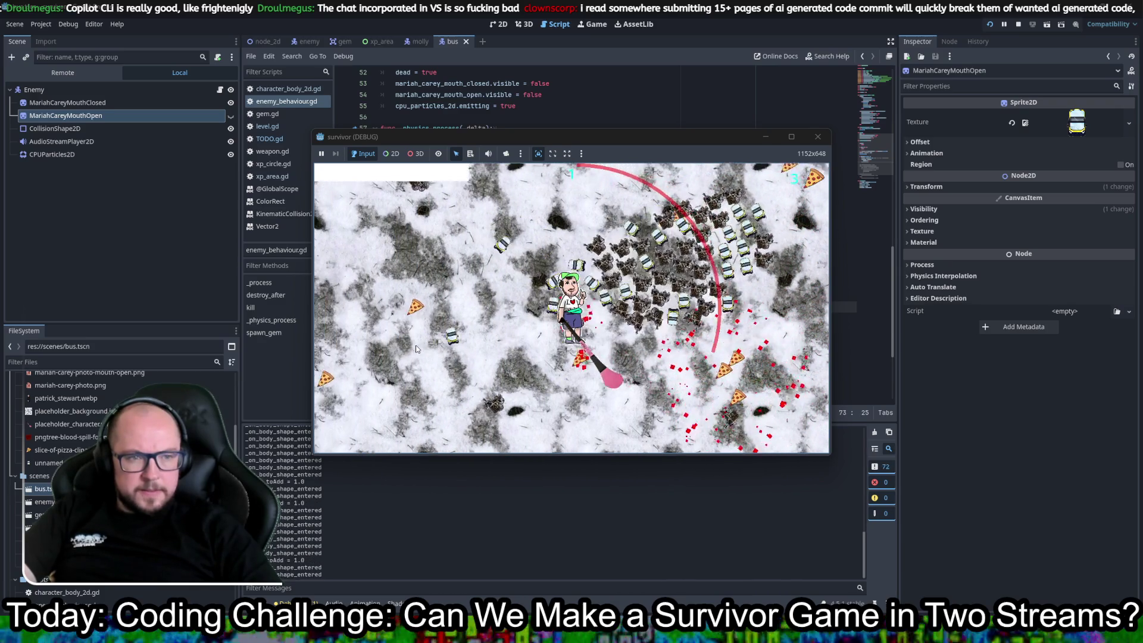
key("w")
key("a")
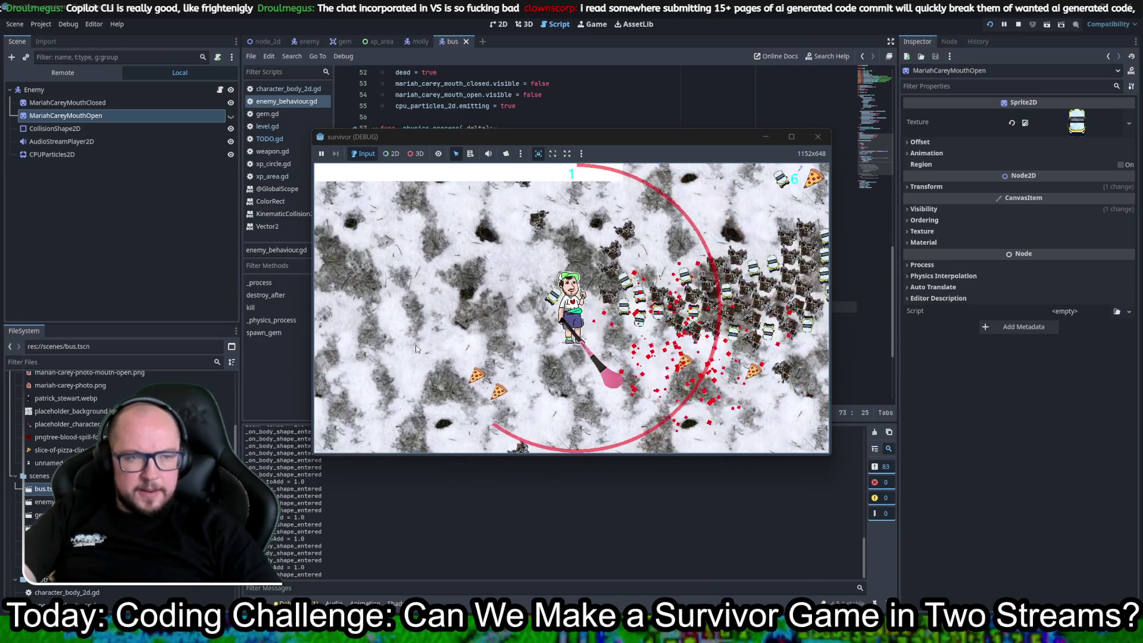
key("s")
key("a")
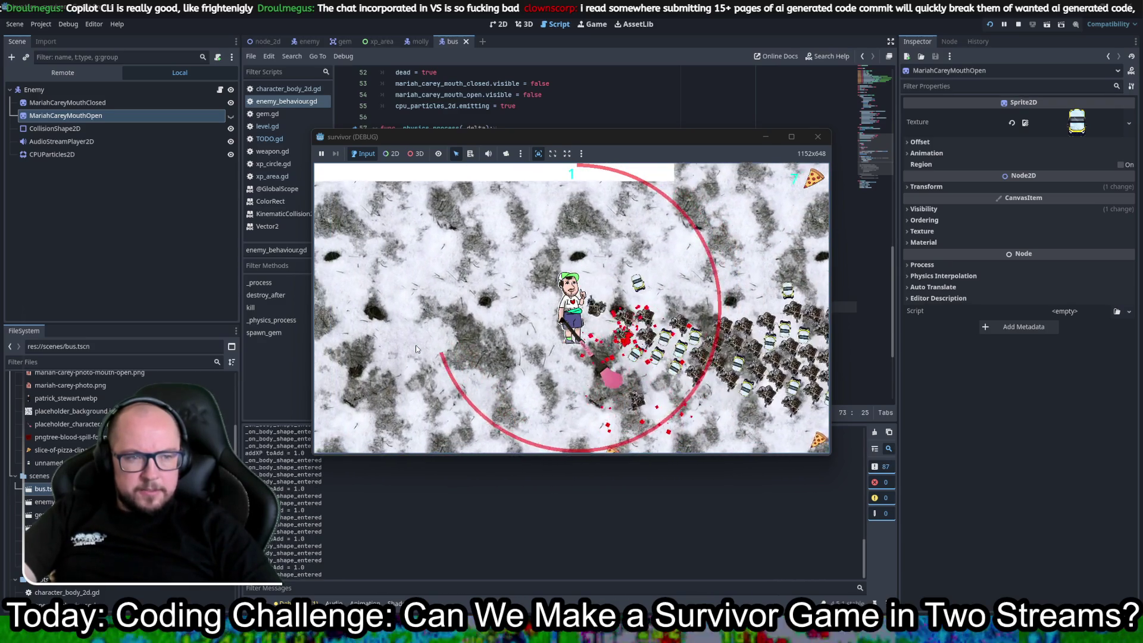
key("a")
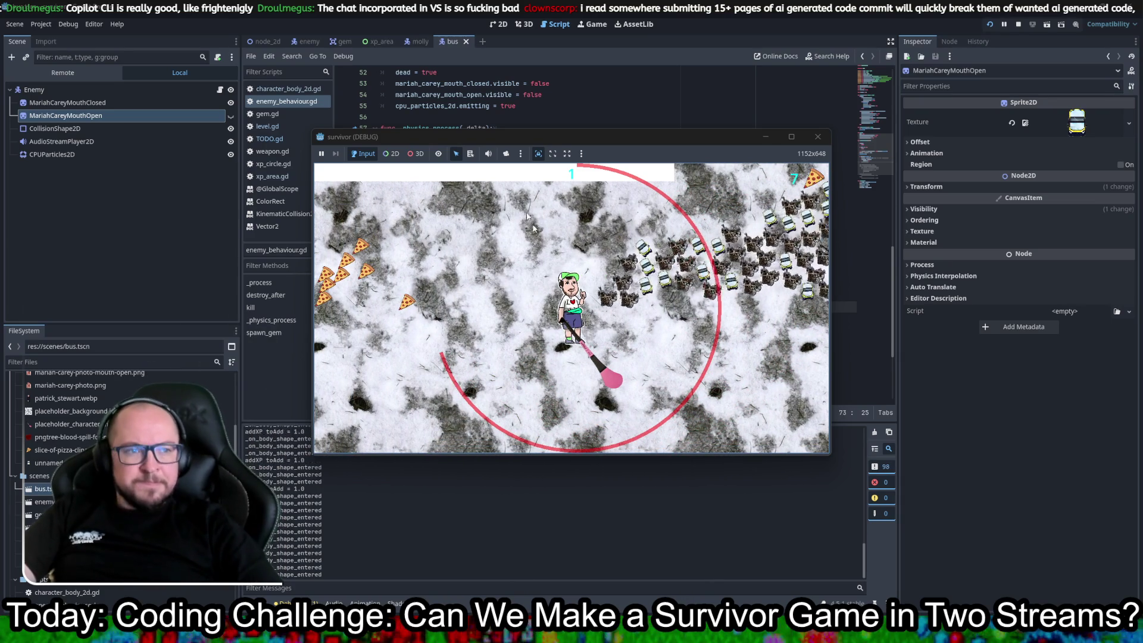
left_click(818, 136)
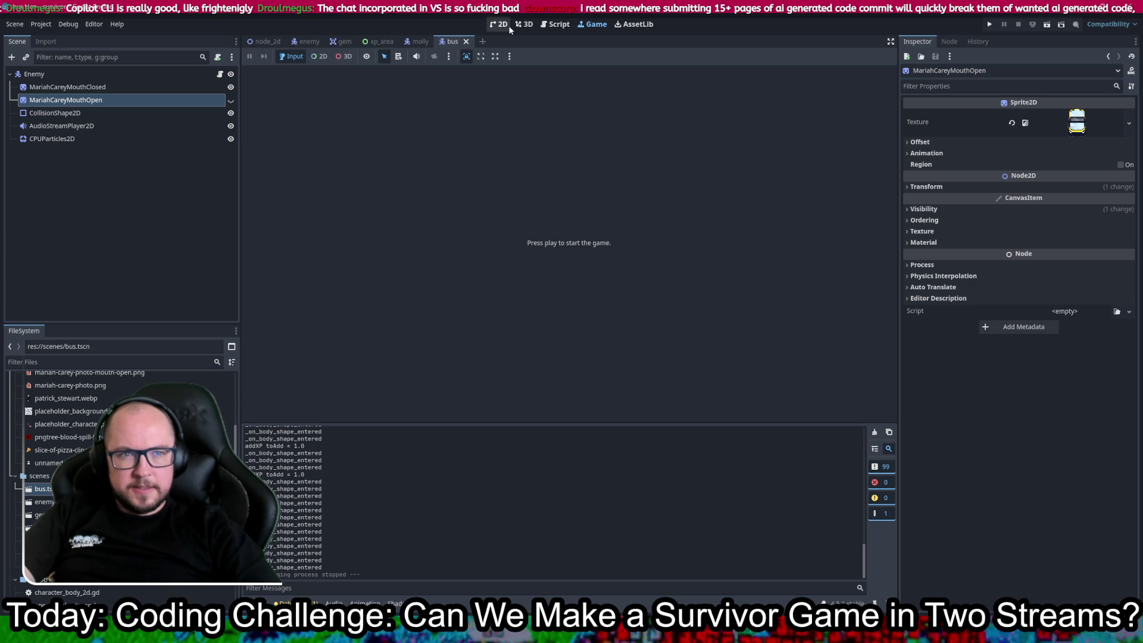
- Remove the trailing whitespace after the _physics_process declaration in enemy_behaviour.gd
left_click(557, 24)
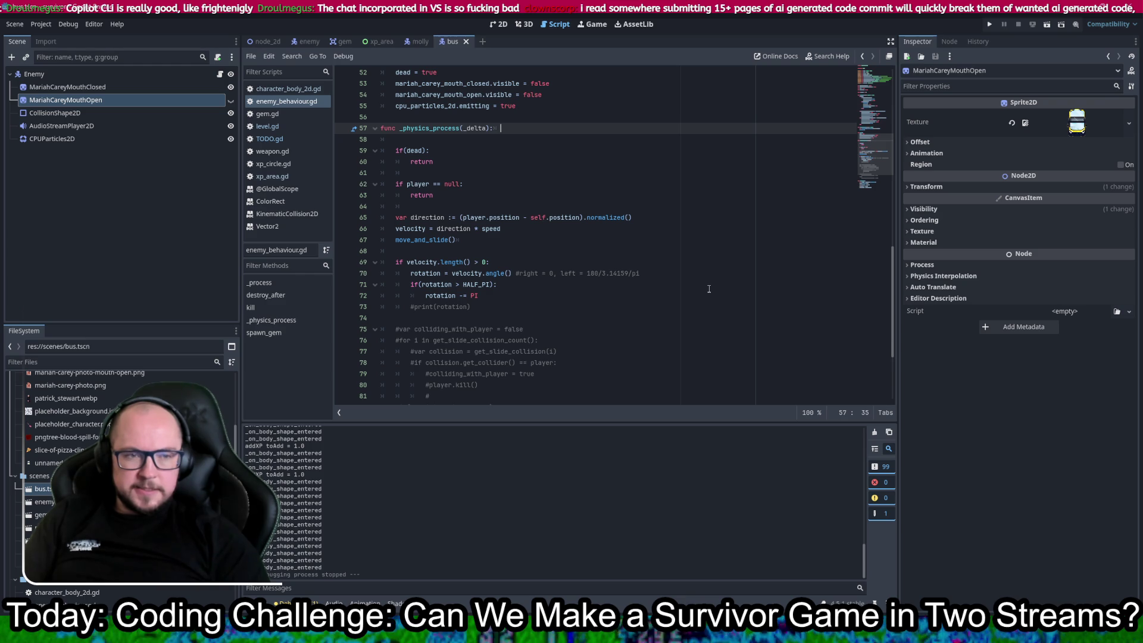
key("BackSpace")
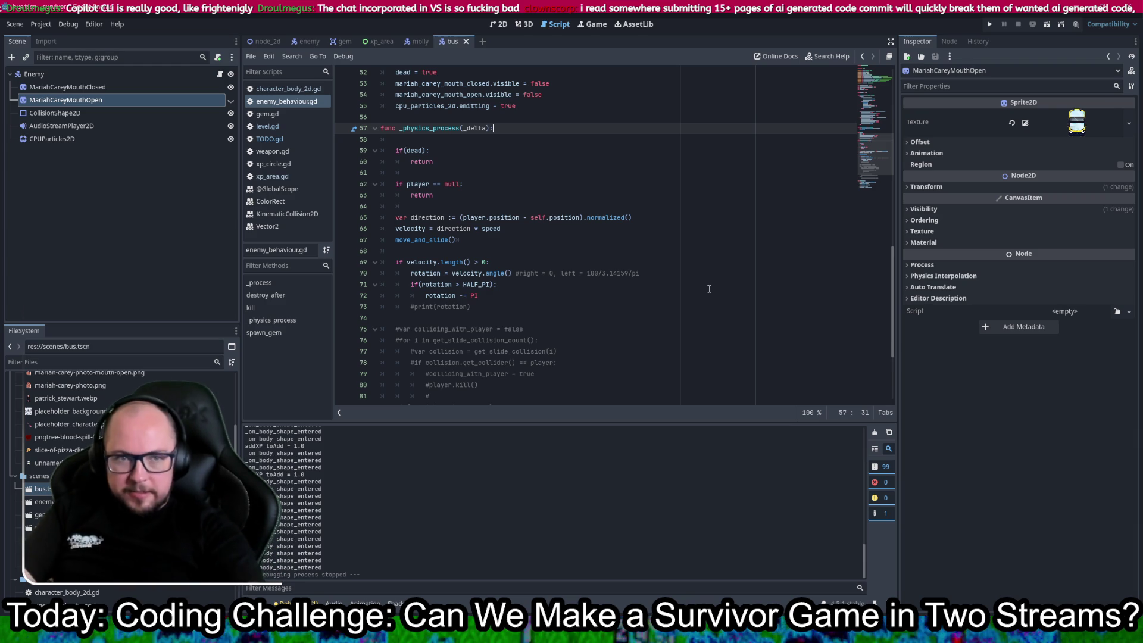
left_click(685, 230)
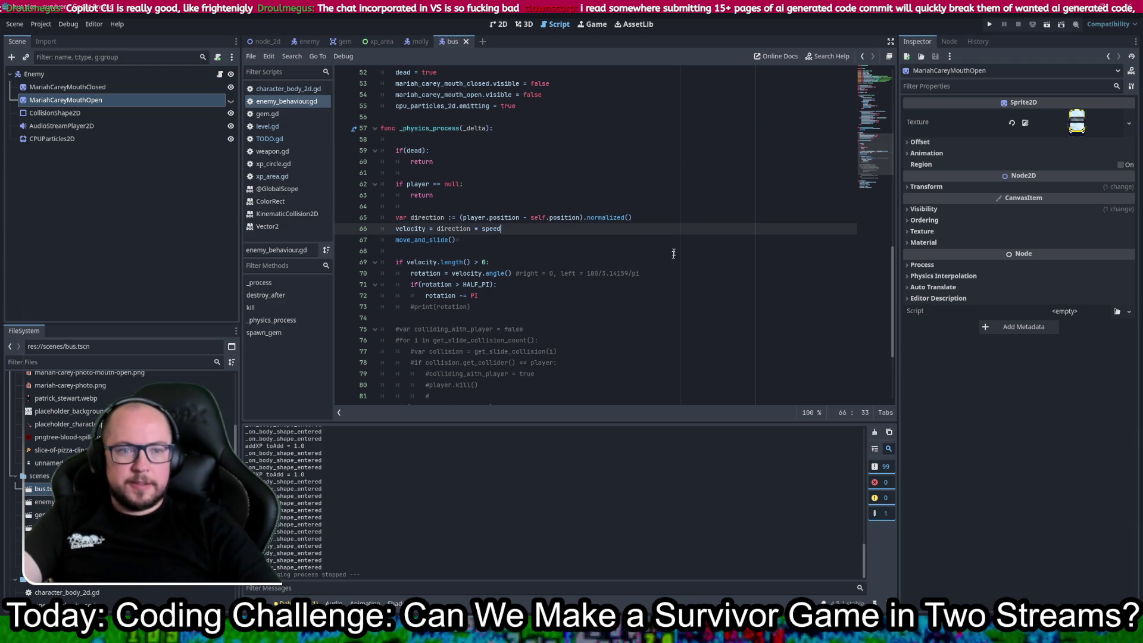
scroll(590, 265, "down", 2)
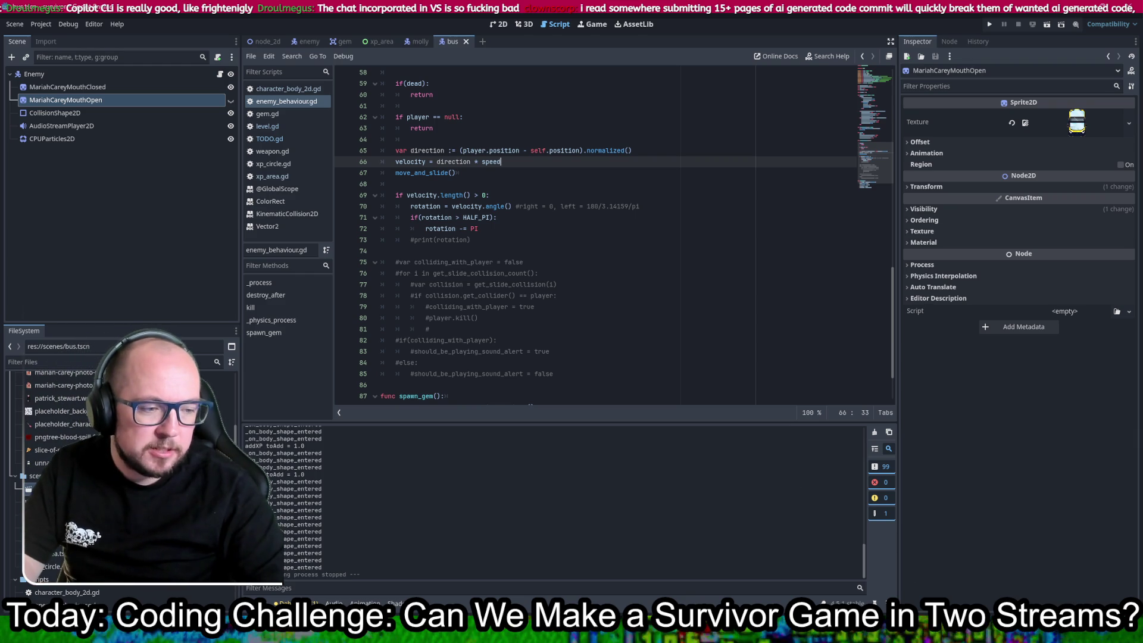
- Switch from the Godot script editor to the Krita window
key("alt+Tab")
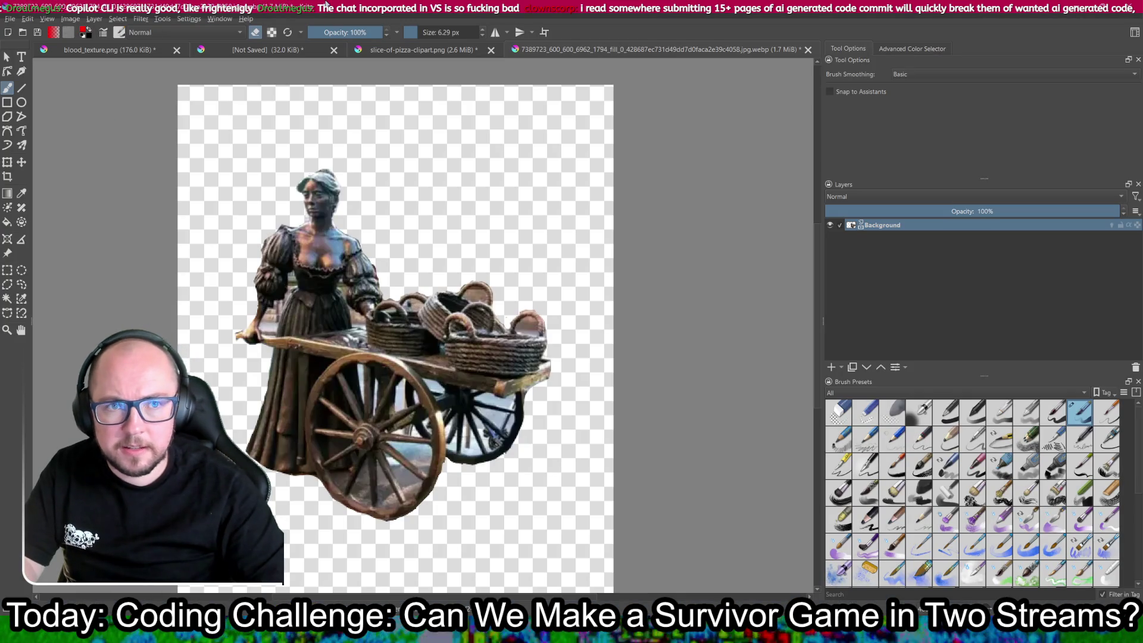
- Create a new blank custom document in Krita
key("ctrl+shift+n")
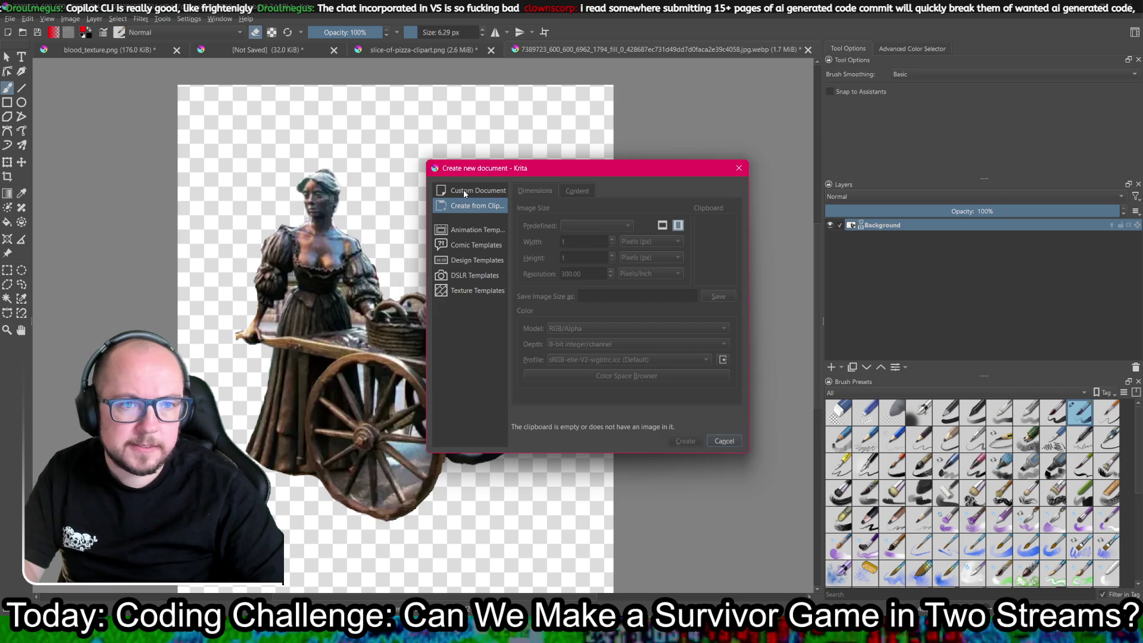
left_click(463, 189)
left_click(684, 441)
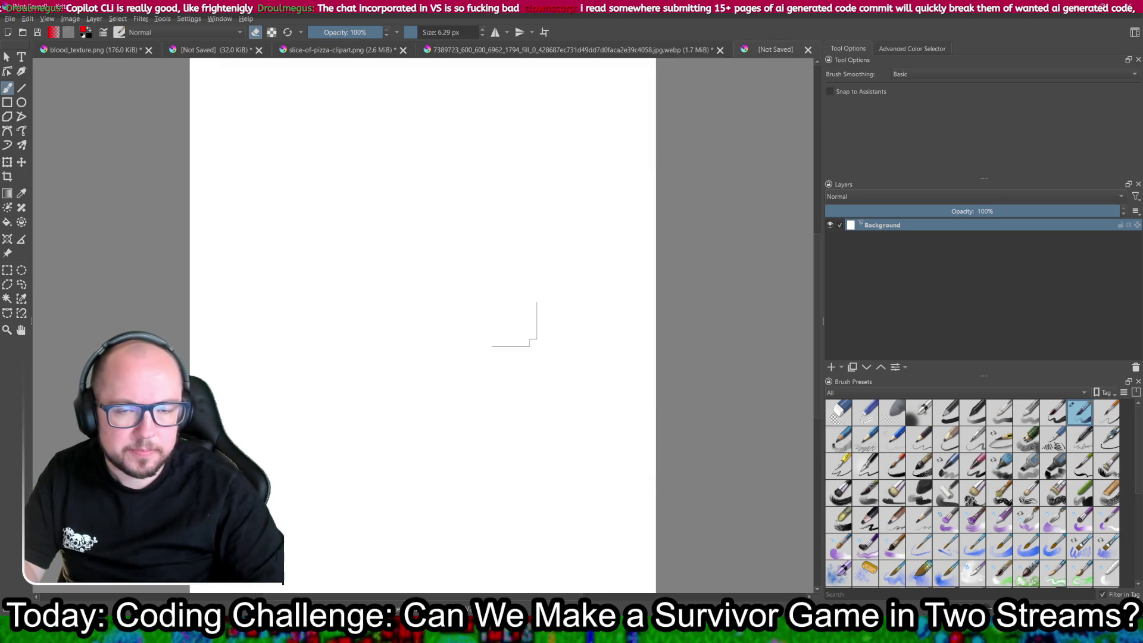
- Draw a thick red ellipse ring in the canvas centre, with erase mode turned off
left_click(22, 104)
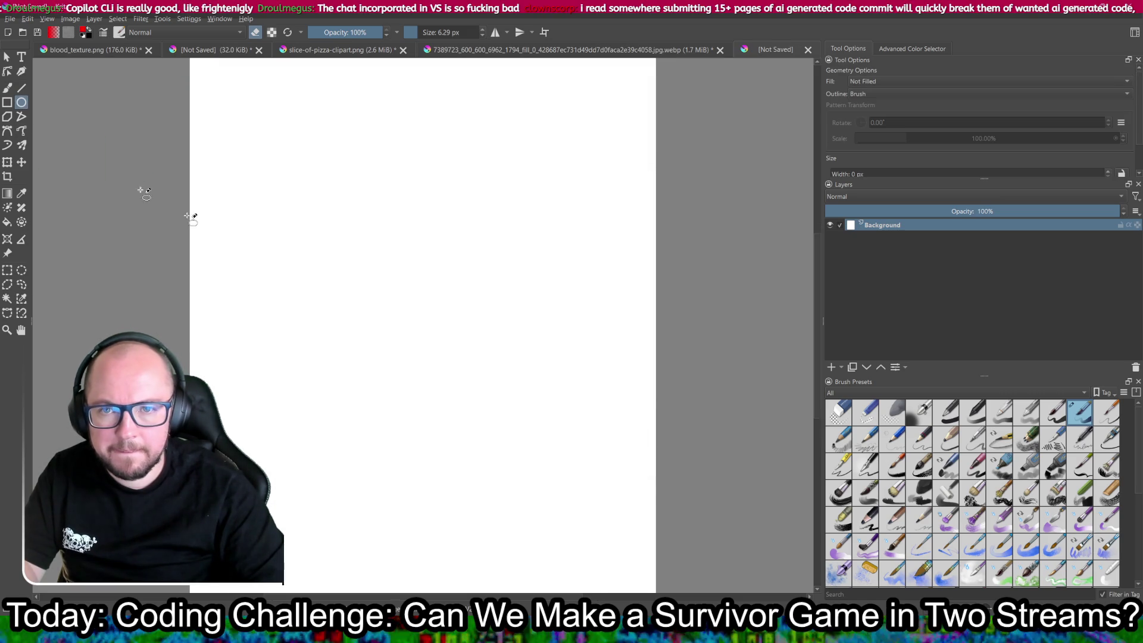
mouse_move(338, 242)
left_mouse_down()
mouse_move(413, 324)
mouse_move(531, 414)
mouse_move(536, 445)
left_mouse_up()
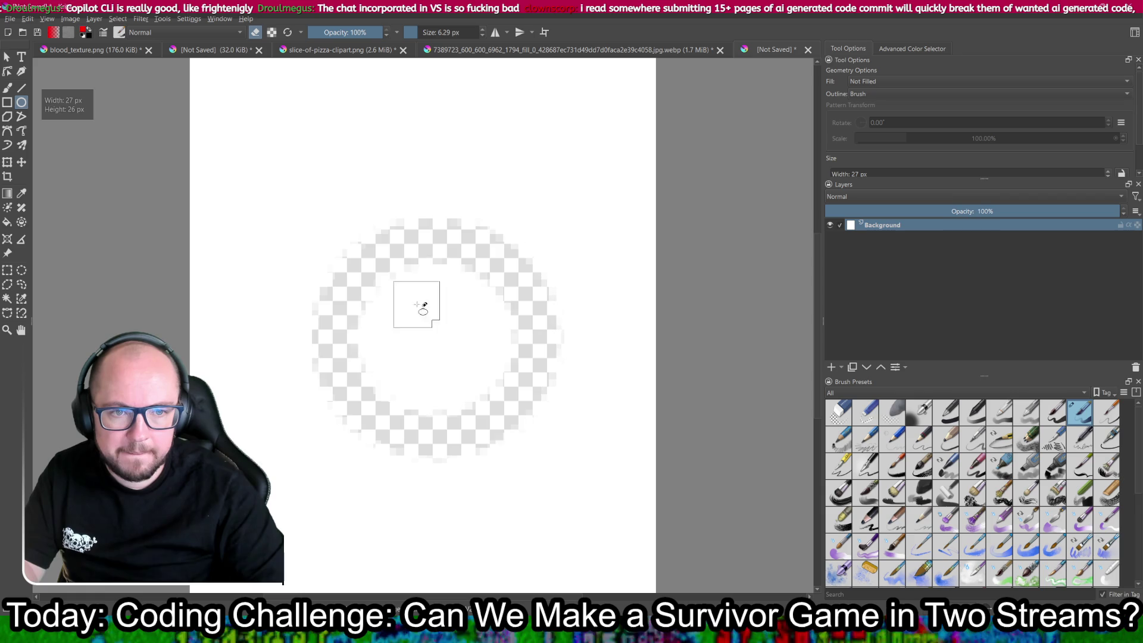
key("ctrl+z")
left_click(255, 32)
mouse_move(319, 216)
left_mouse_down()
mouse_move(513, 420)
mouse_move(576, 454)
left_mouse_up()
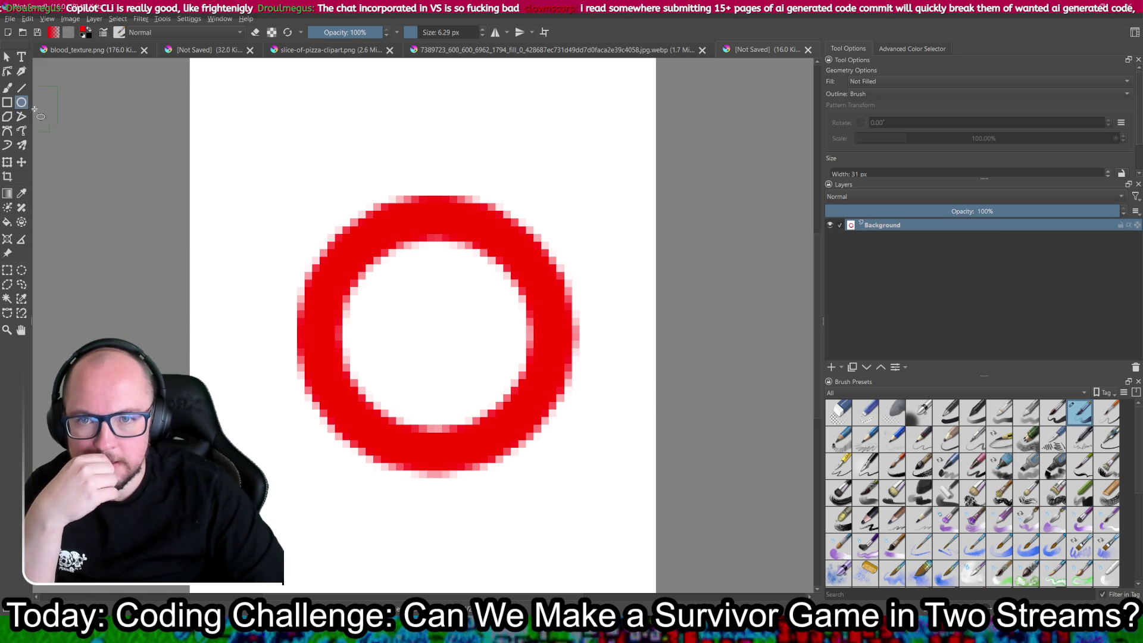
left_click(21, 58)
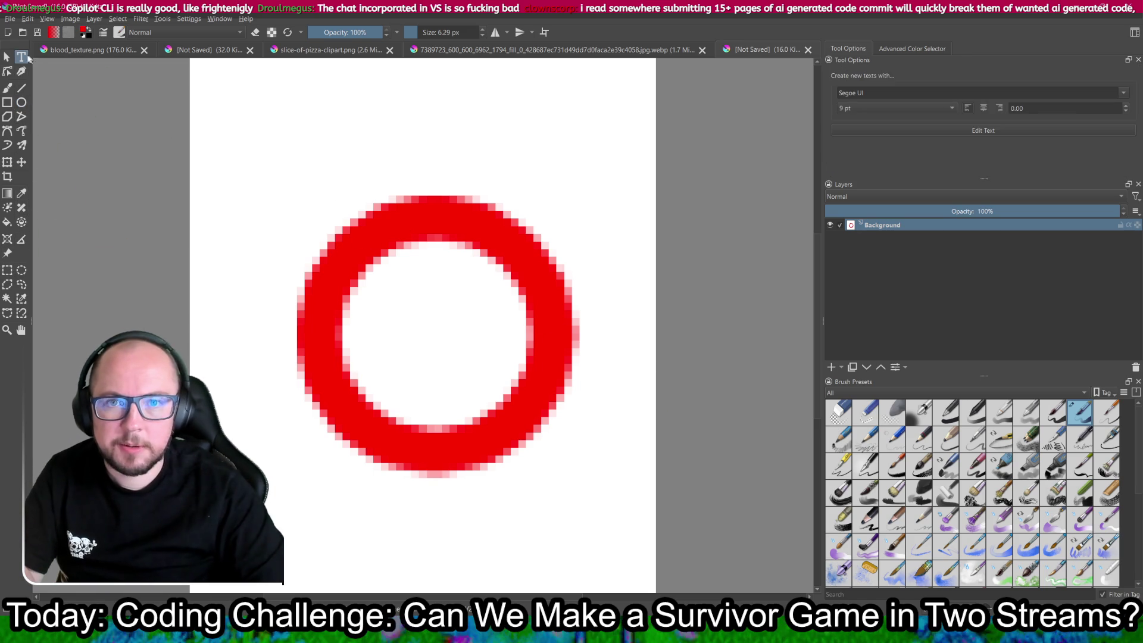
- Add a text box on a new vector layer, replacing the placeholder text, then zoom out
mouse_move(573, 307)
left_mouse_down()
mouse_move(643, 378)
mouse_move(634, 366)
left_mouse_up()
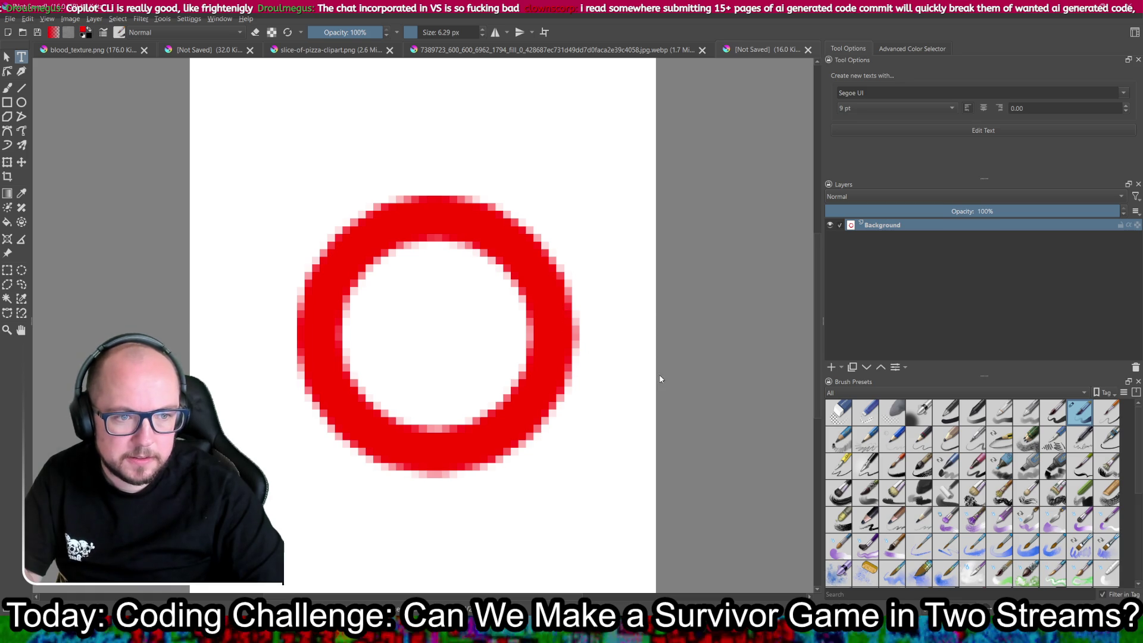
mouse_move(530, 293)
left_mouse_down()
mouse_move(622, 386)
mouse_move(669, 391)
left_mouse_up()
key("ctrl+a")
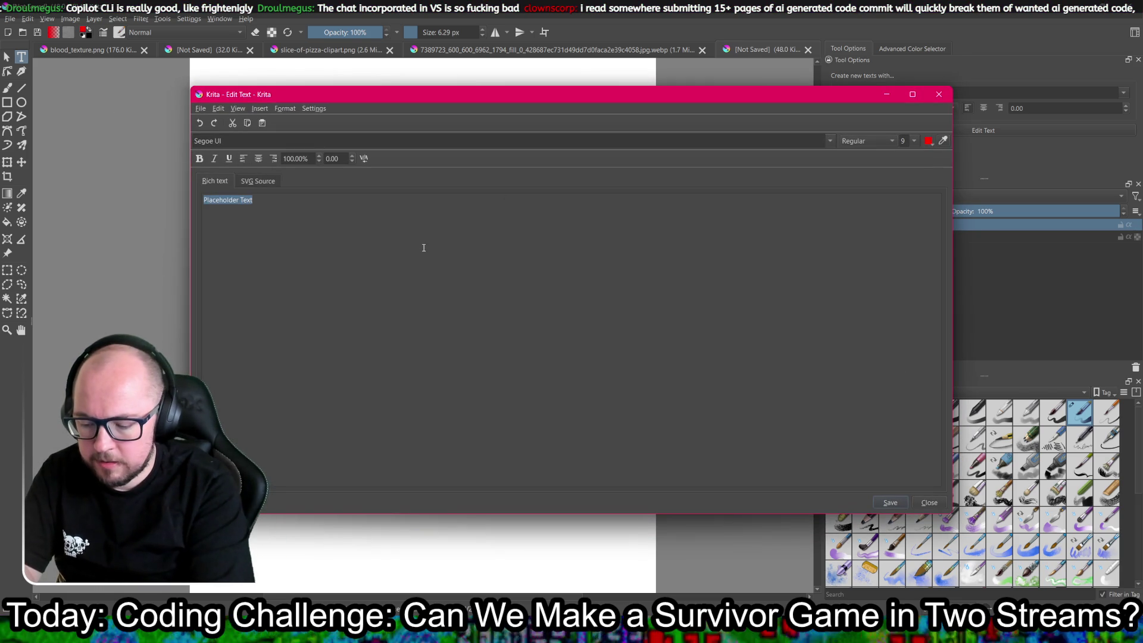
type("m")
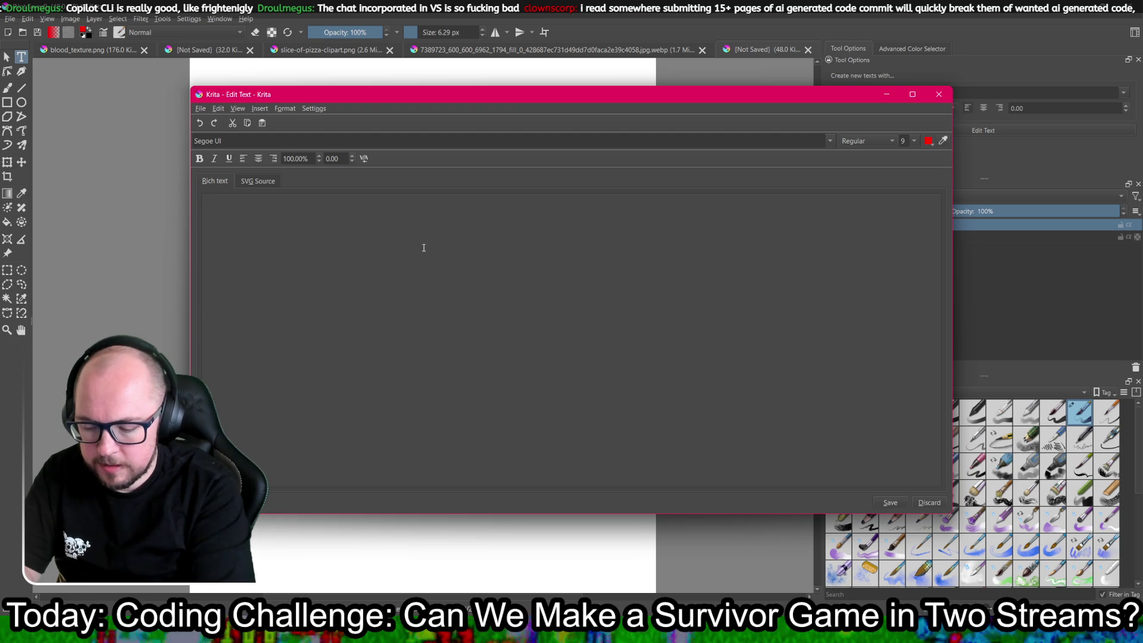
type("Score")
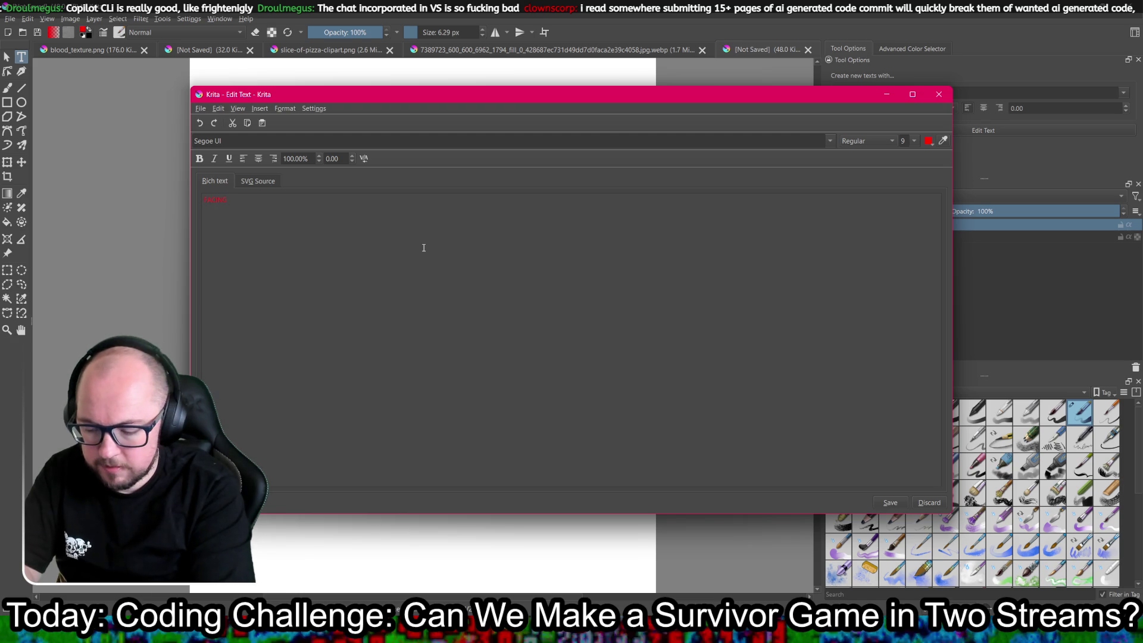
type("led: 0")
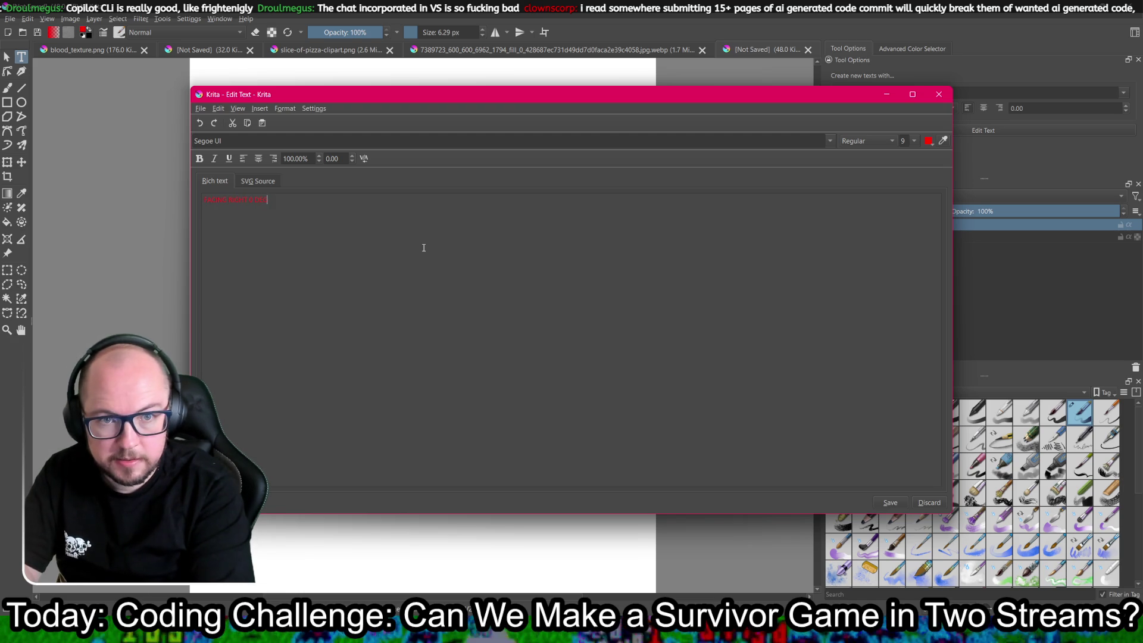
type("es")
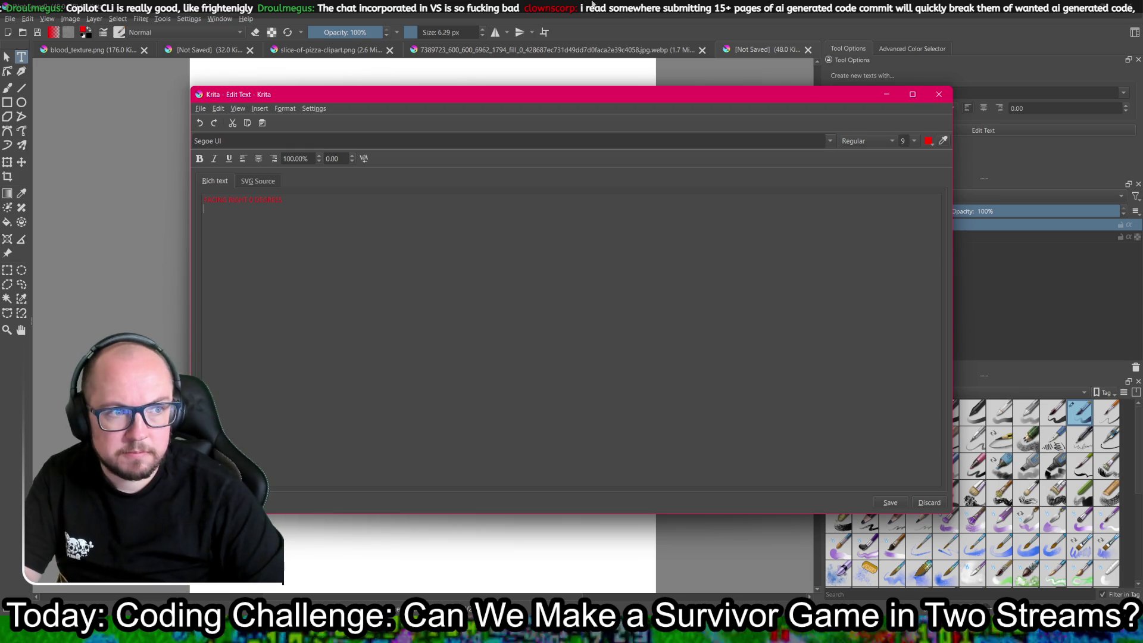
key("Return")
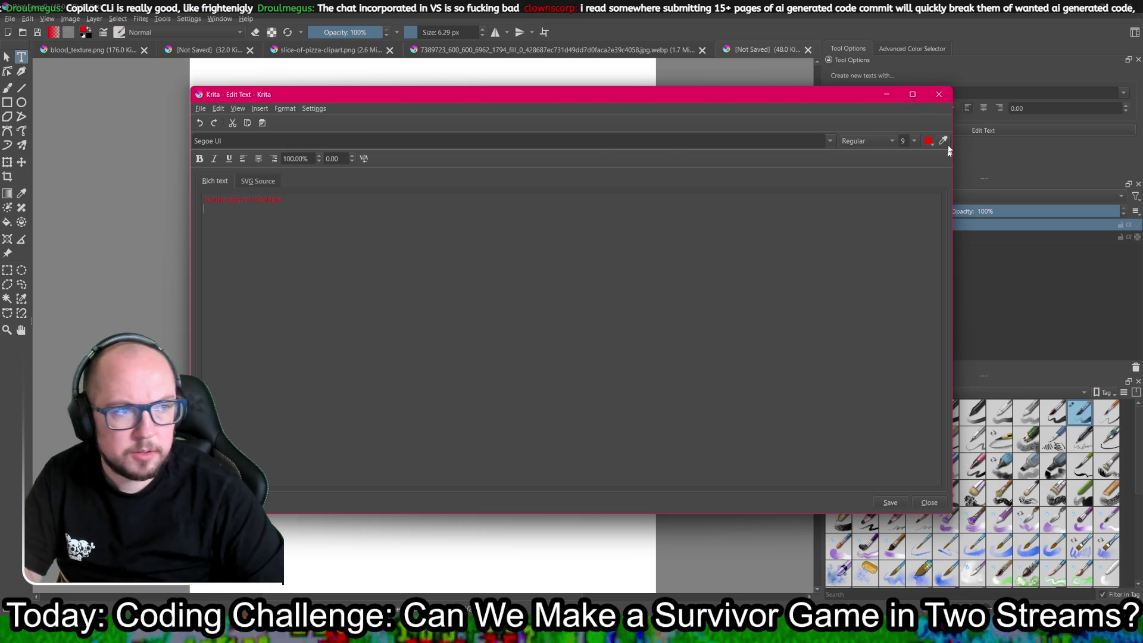
left_click(938, 96)
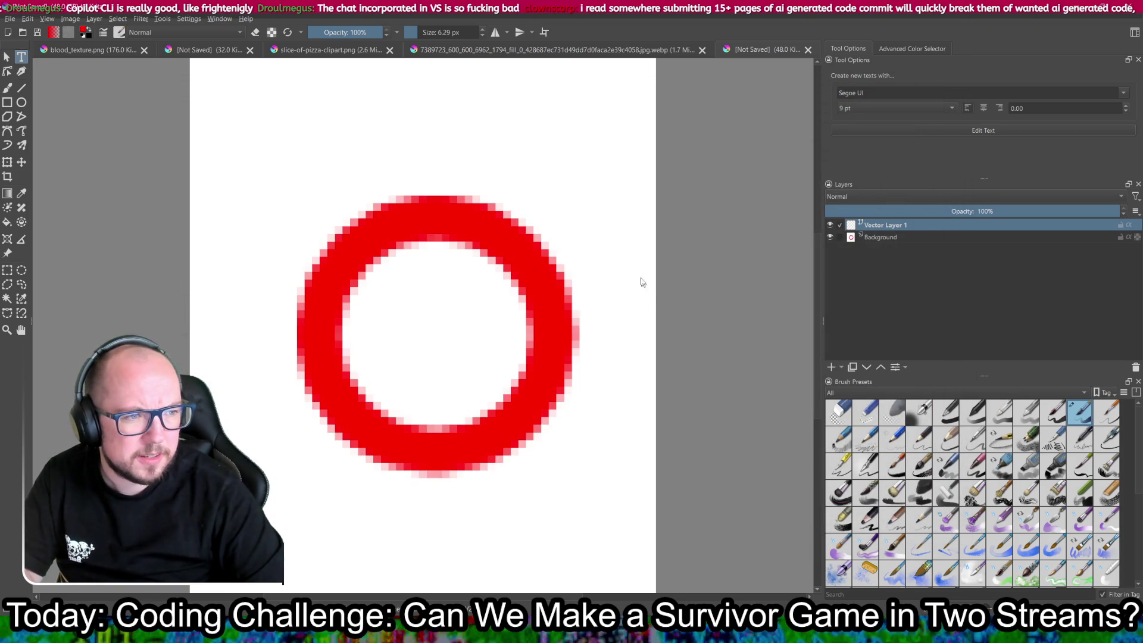
scroll(644, 265, "down", 3)
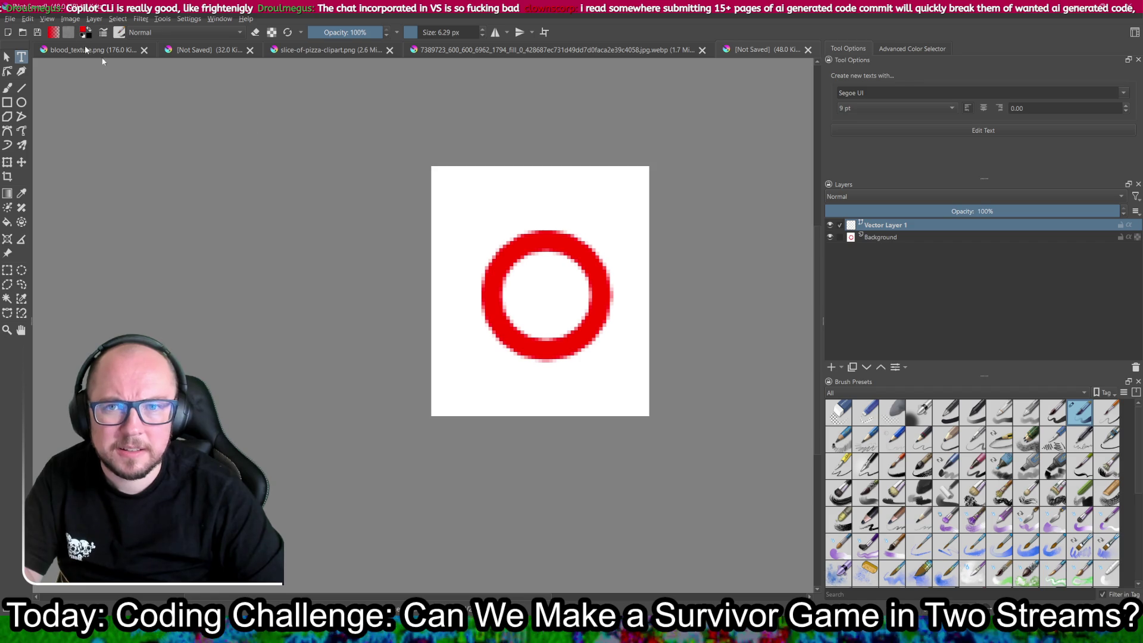
- Create a new document of width 500 and height 500 pixels
left_click(9, 19)
left_click(24, 29)
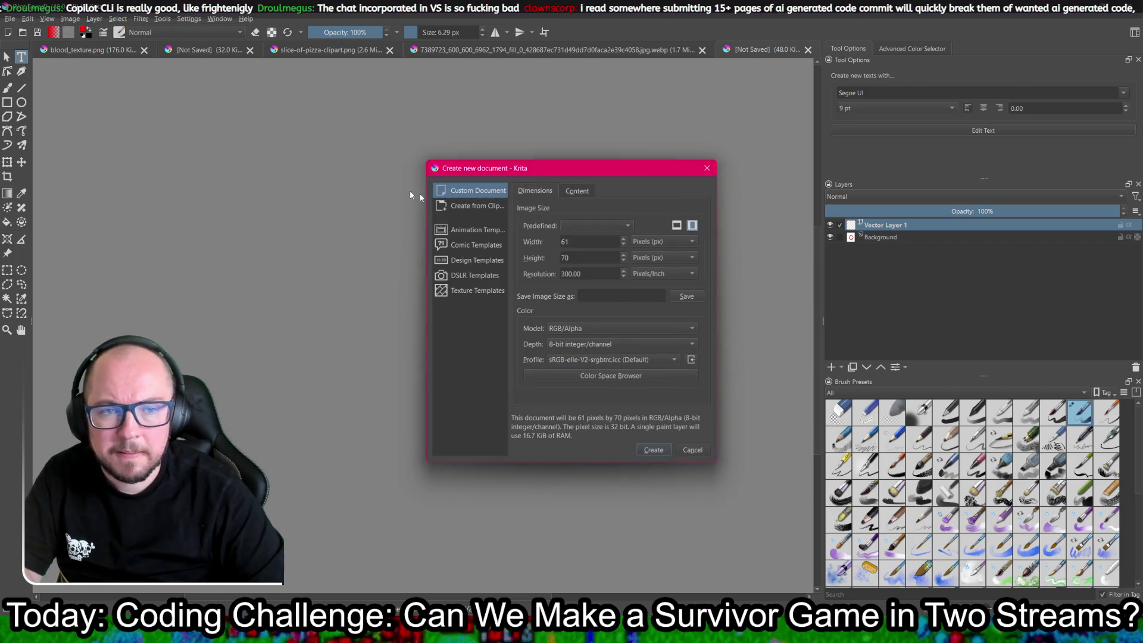
double_click(582, 242)
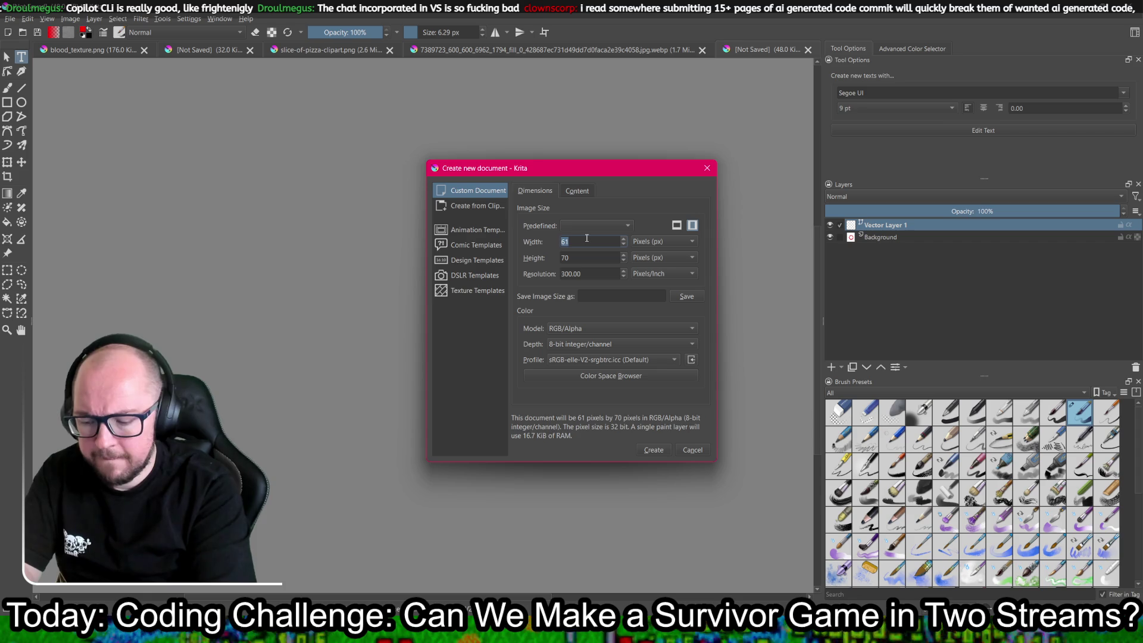
type("500")
key("Tab")
type("500")
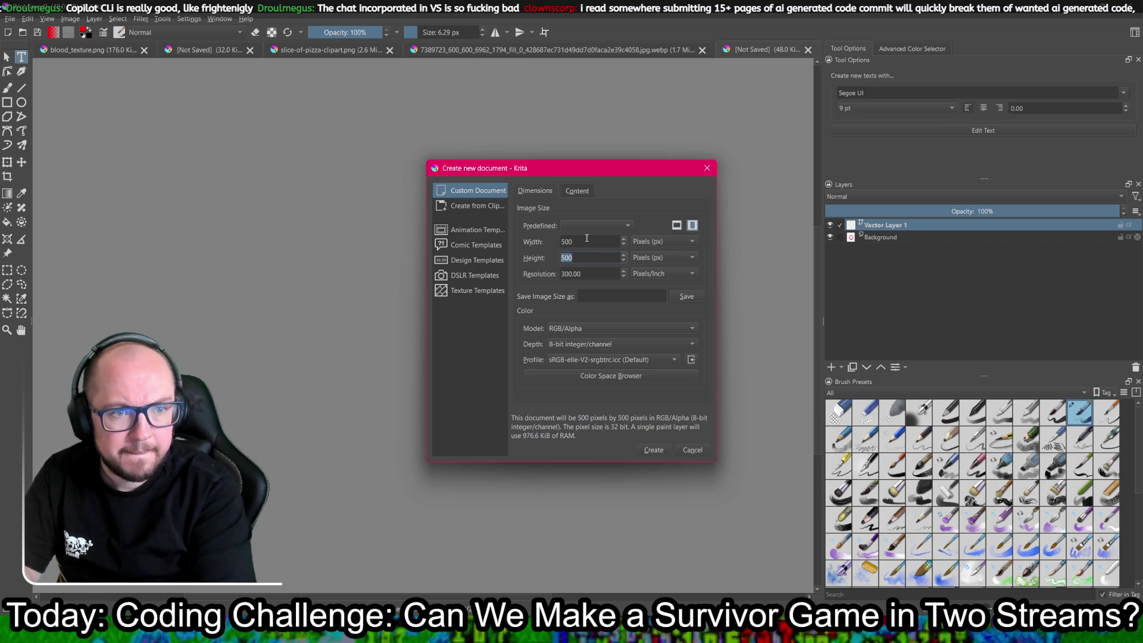
left_click(654, 449)
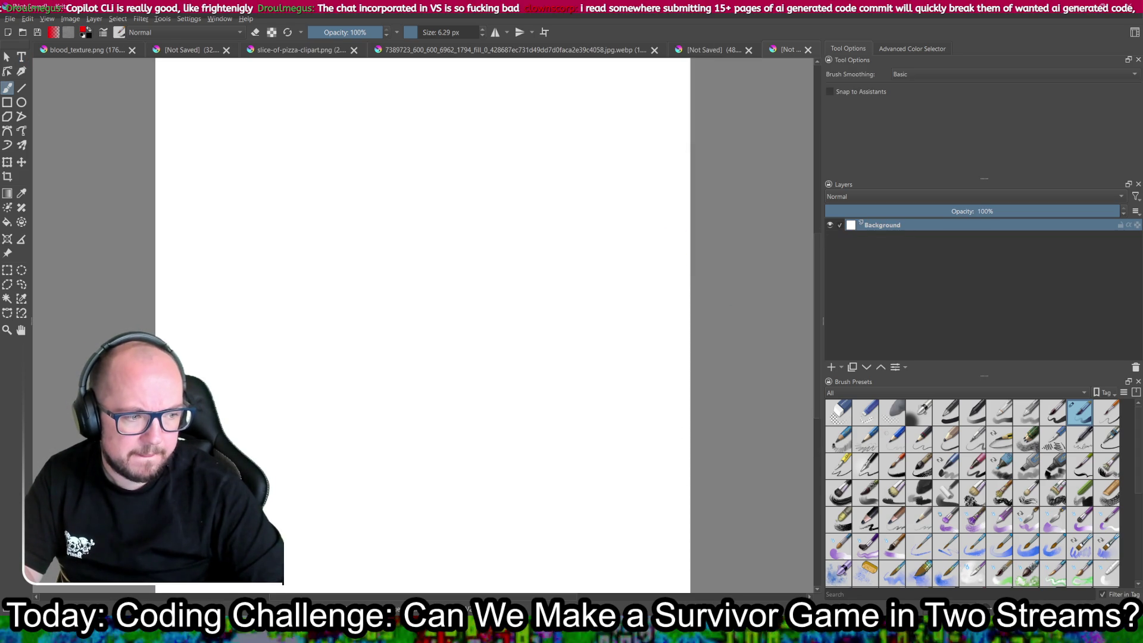
- Zoom to 200% and draw a large red circle outline centred on the canvas
key("minus")
key("minus")
key("plus")
key("plus")
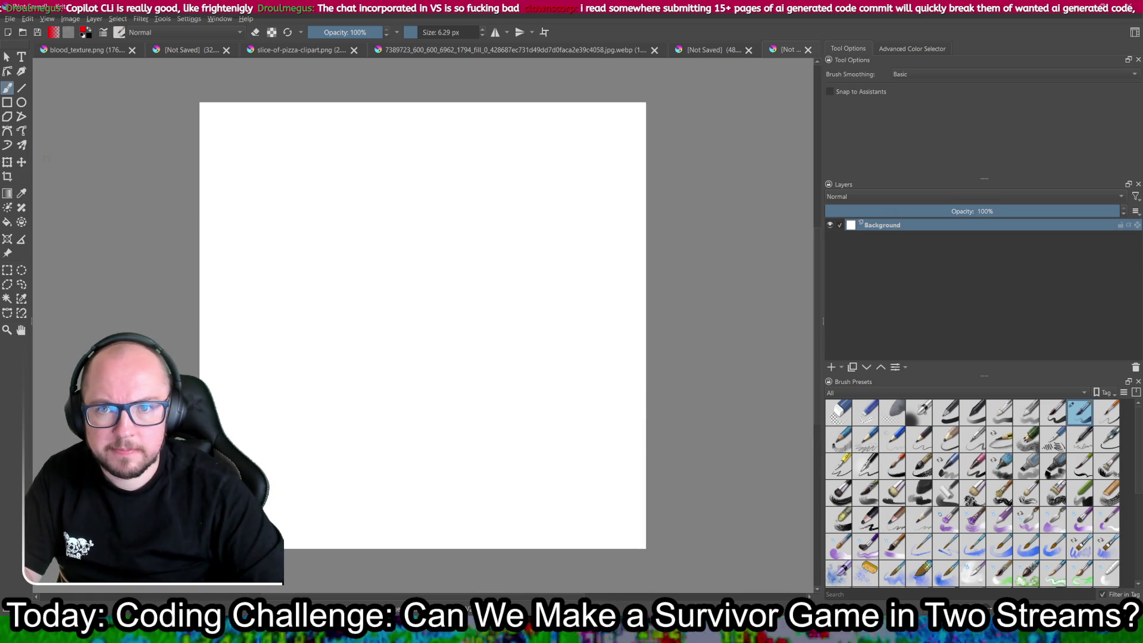
left_click(22, 103)
mouse_move(279, 190)
left_mouse_down()
mouse_move(408, 358)
mouse_move(589, 484)
mouse_move(574, 485)
left_mouse_up()
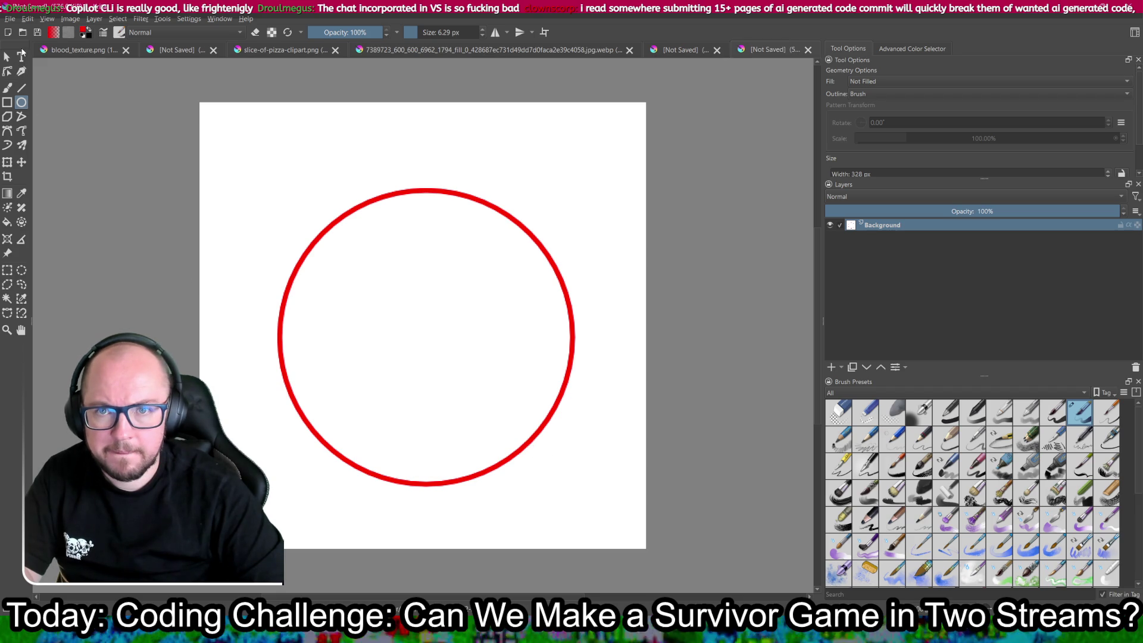
left_click(21, 57)
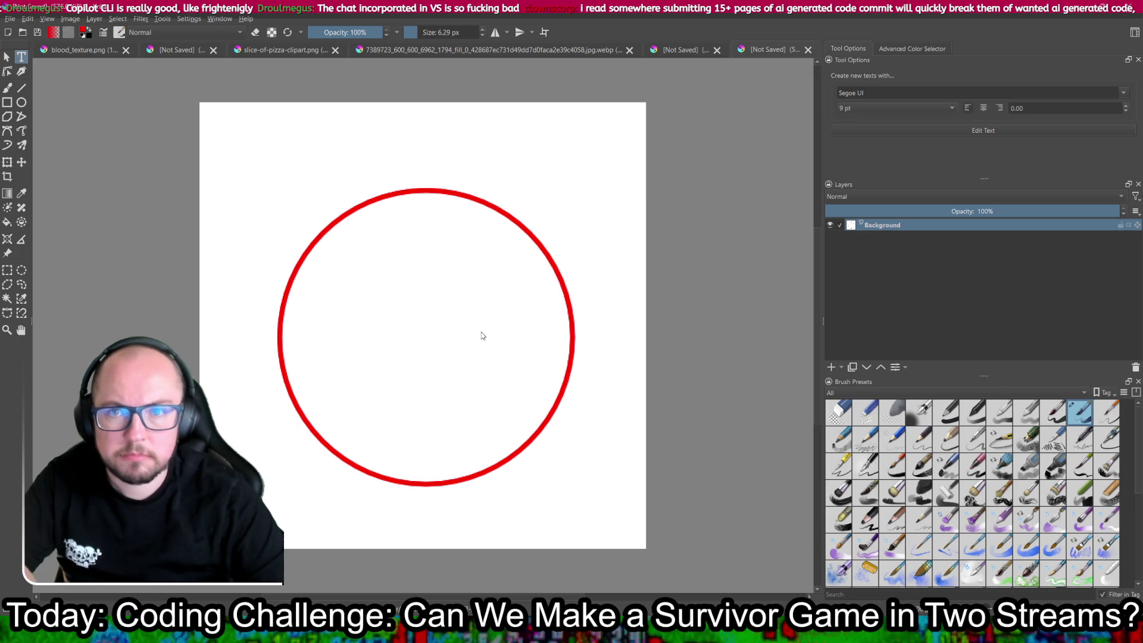
left_click_drag(451, 307, 612, 387)
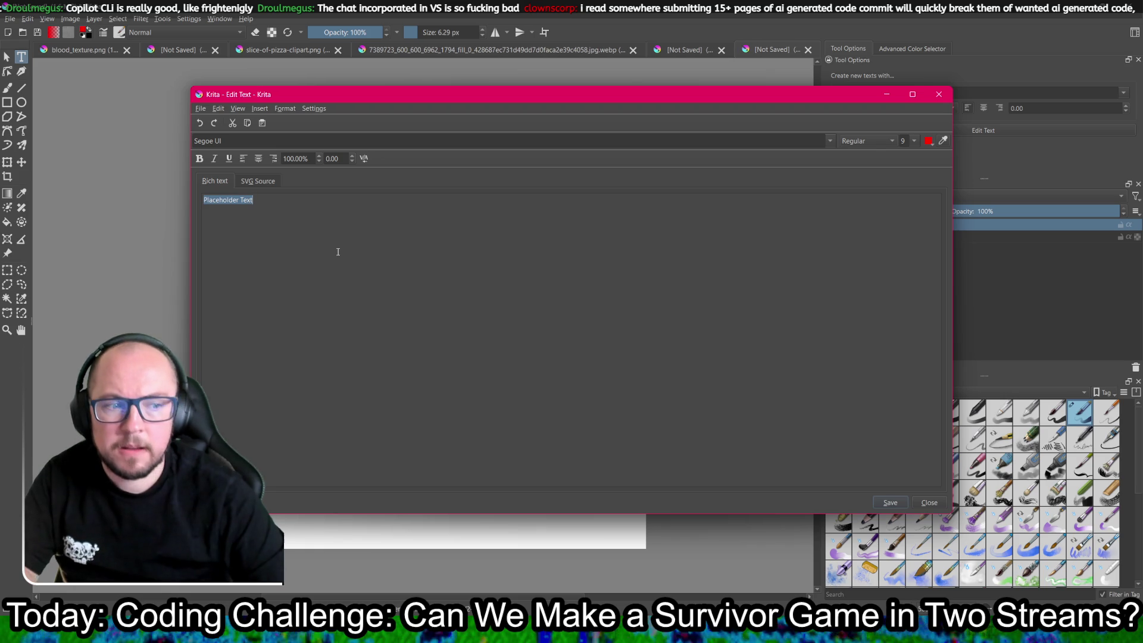
- Replace the placeholder with the 'Right 0 degrees' label and save it to the canvas
key("BackSpace")
key("BackSpace")
key("BackSpace")
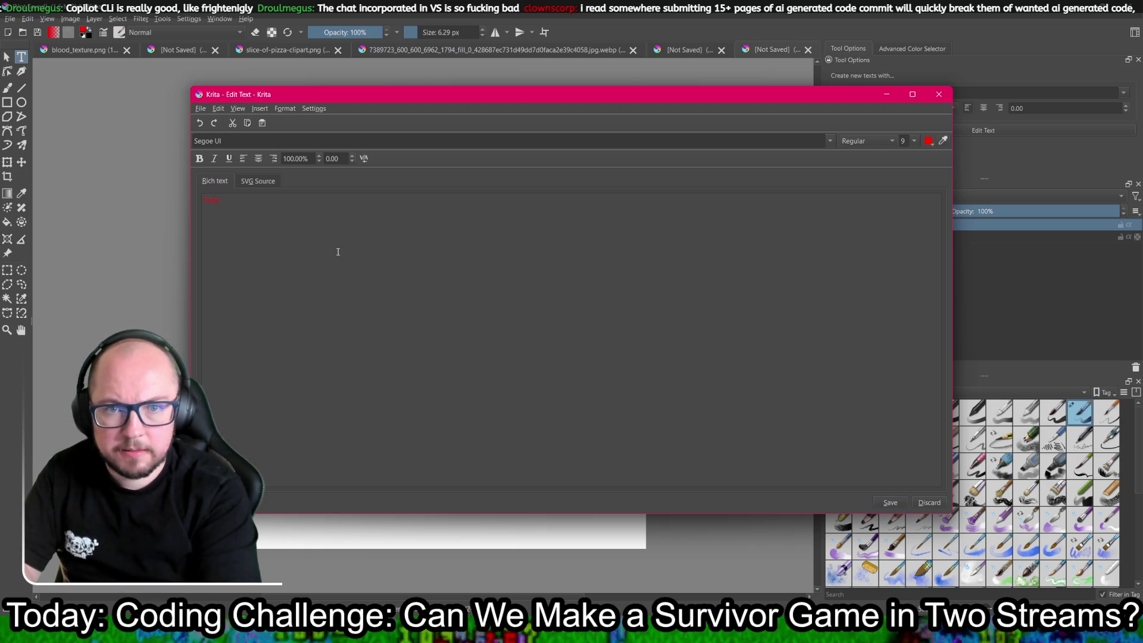
type("age")
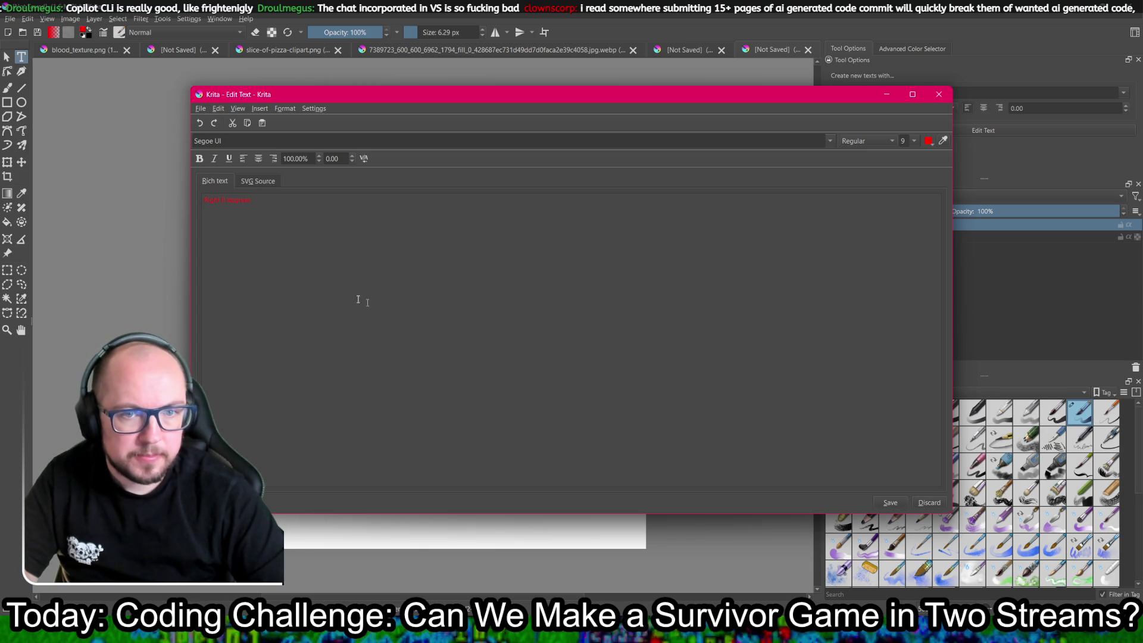
left_click(898, 507)
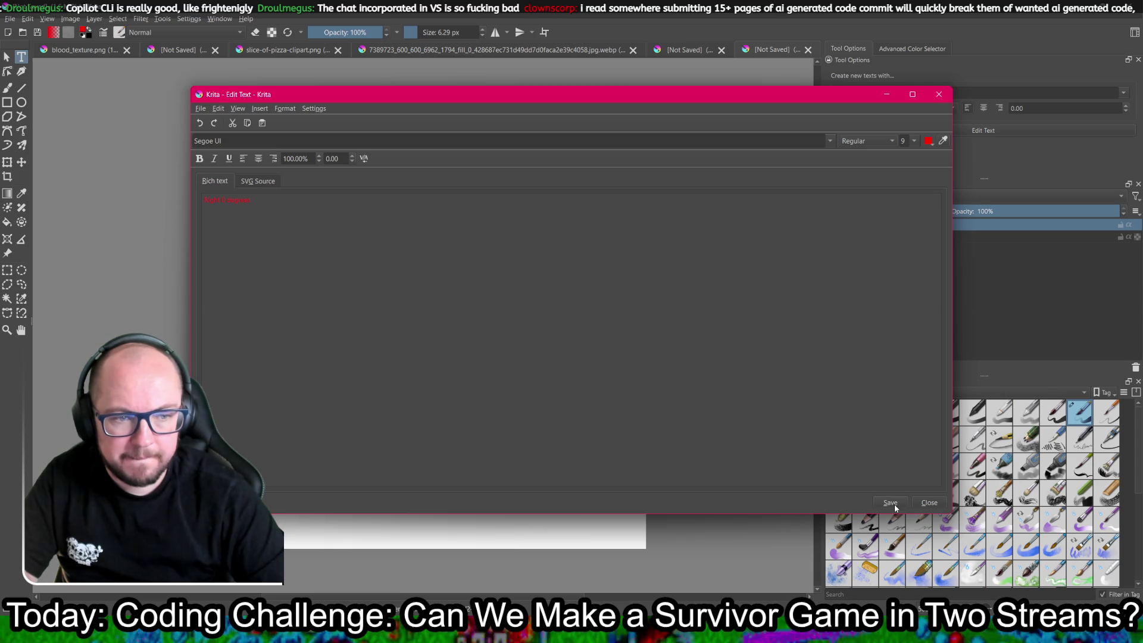
mouse_move(825, 101)
left_mouse_down()
mouse_move(421, 378)
mouse_move(498, 250)
mouse_move(631, 253)
mouse_move(614, 251)
left_mouse_up()
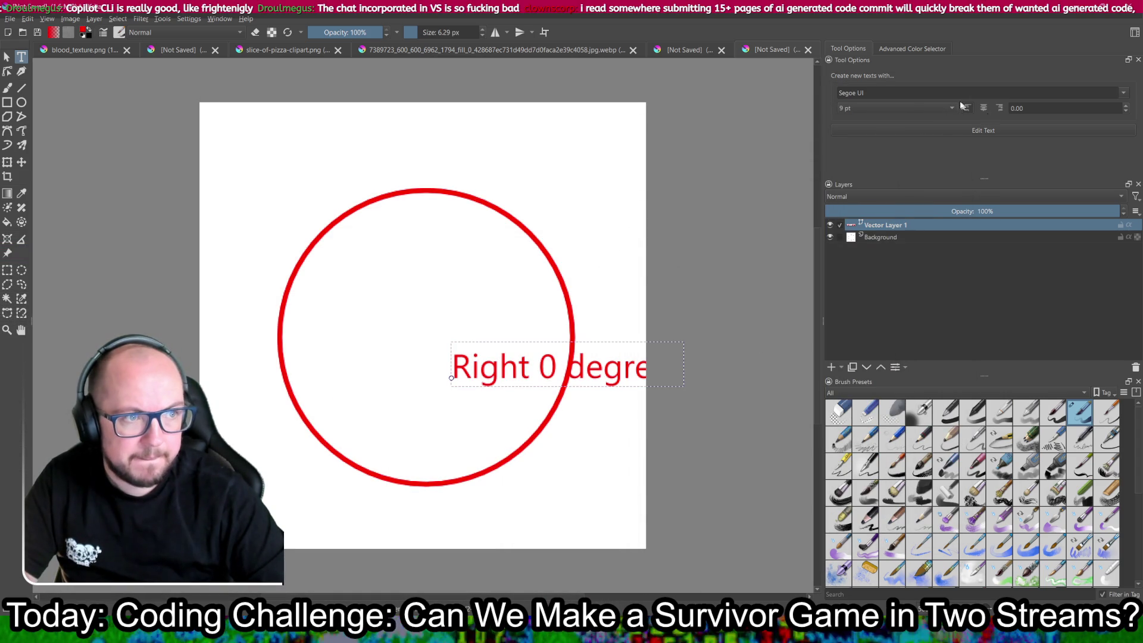
- Reduce the label's font size to 6 pt and save it
left_click(942, 104)
left_click(889, 75)
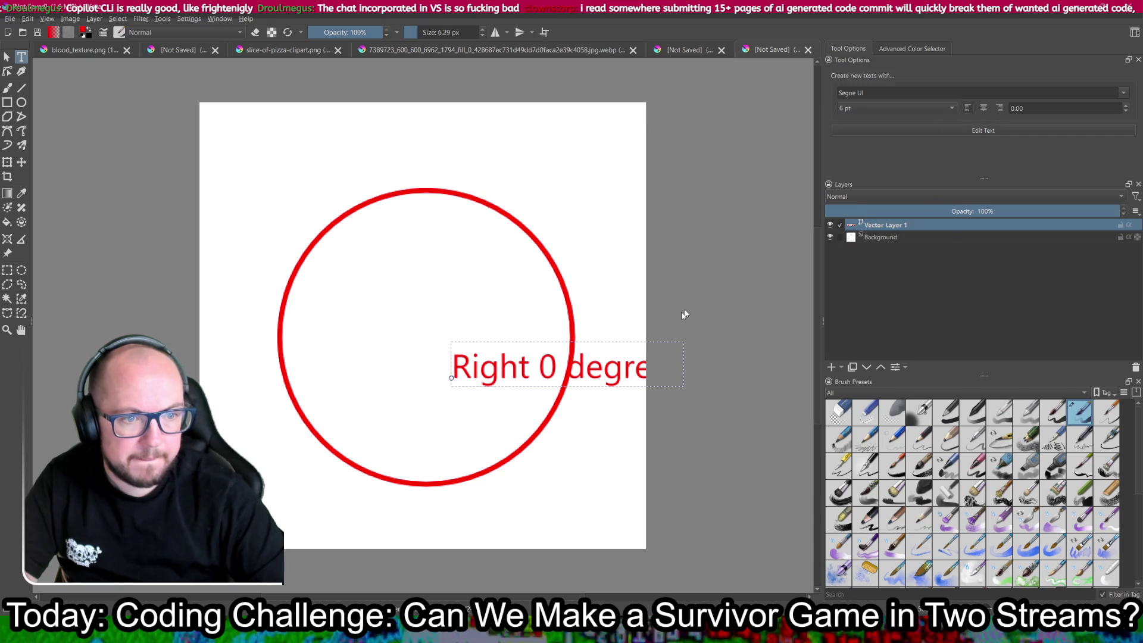
key("ctrl+a")
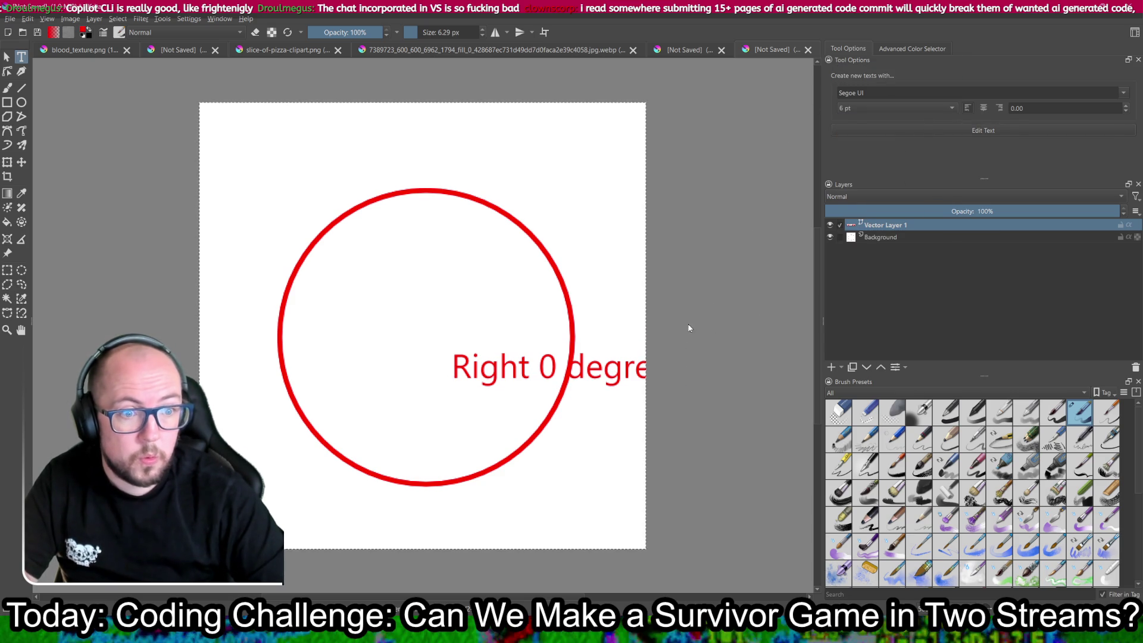
left_click(941, 125)
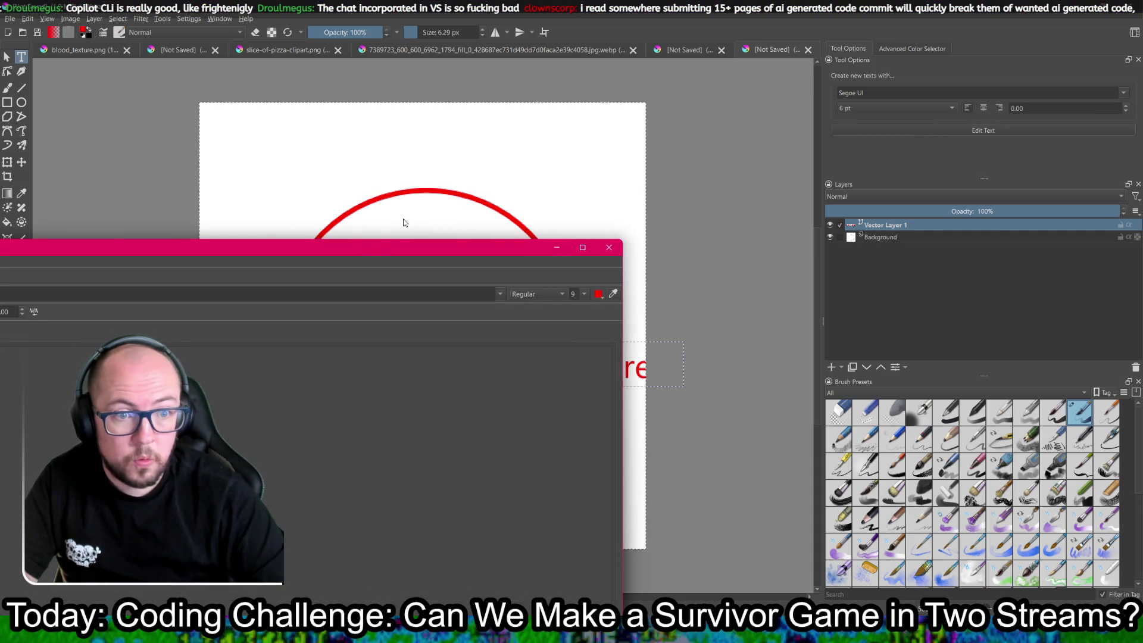
left_click(575, 295)
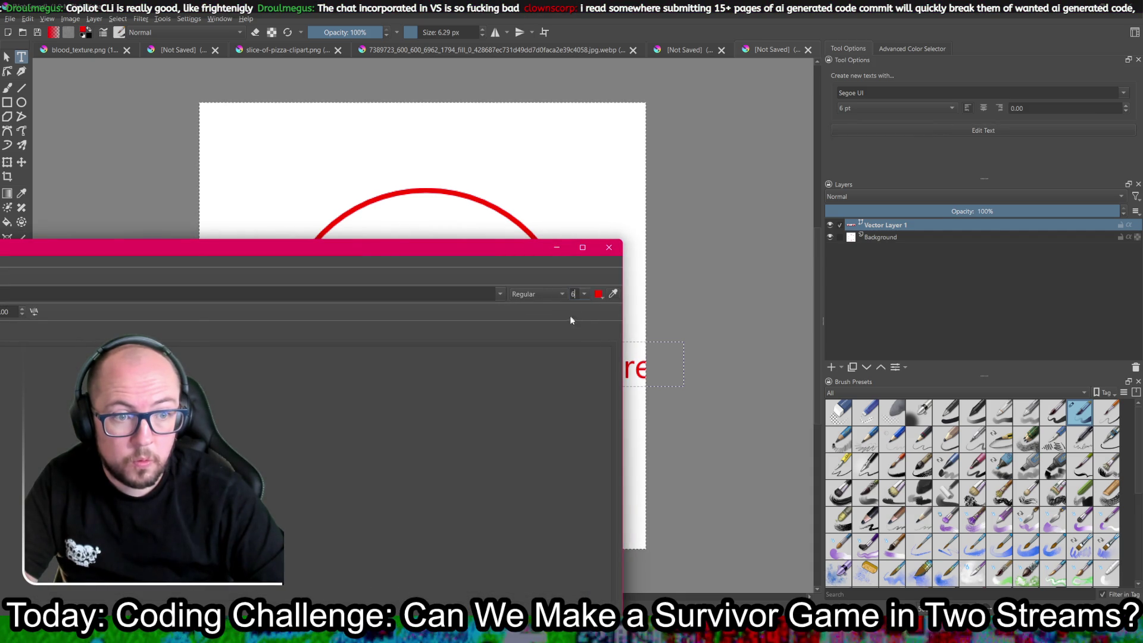
mouse_move(521, 245)
left_mouse_down()
mouse_move(555, 243)
mouse_move(781, 135)
left_mouse_up()
left_click(835, 547)
left_click(869, 137)
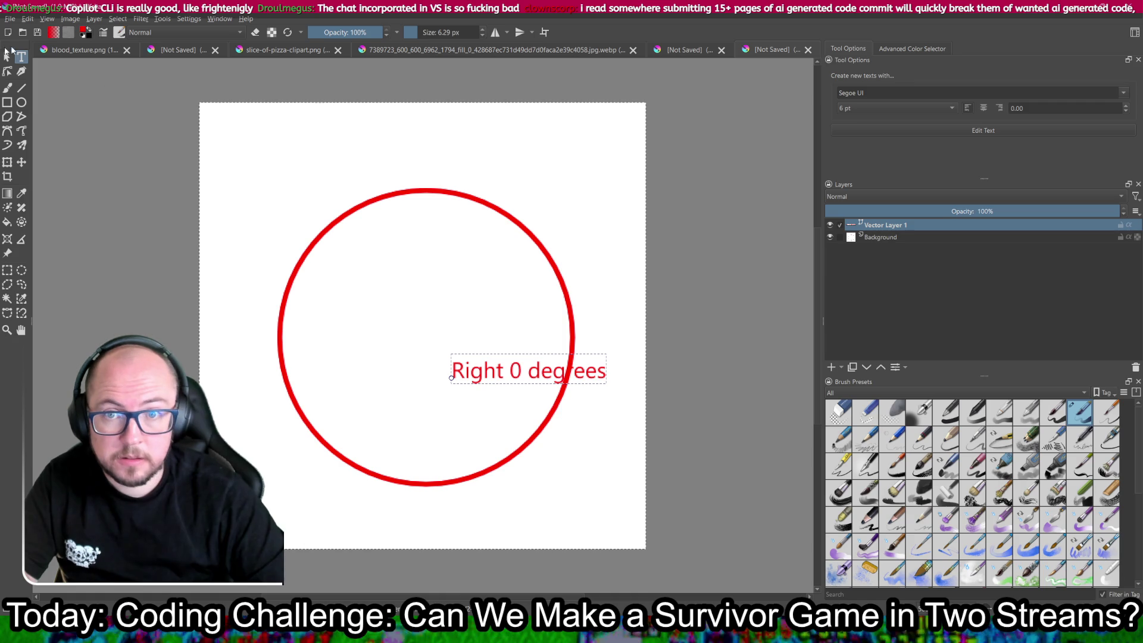
- Move the label so it starts at the circle's centre and extends right
left_click(21, 162)
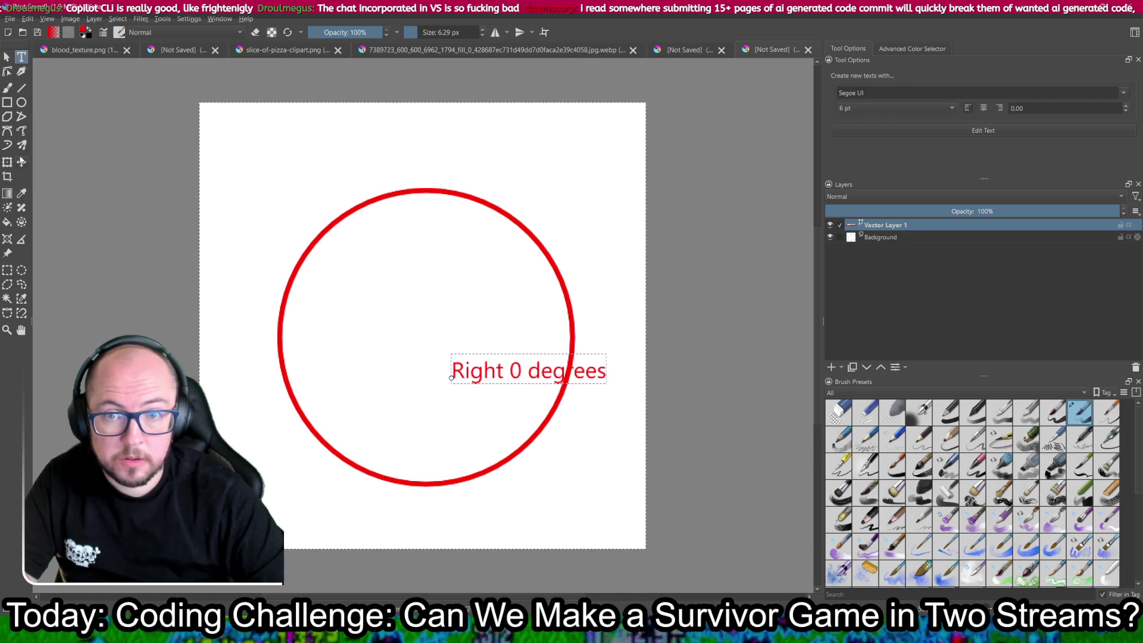
left_click_drag(519, 372, 555, 336)
mouse_move(484, 337)
left_mouse_down()
mouse_move(545, 338)
mouse_move(479, 342)
mouse_move(507, 350)
mouse_move(551, 344)
left_mouse_up()
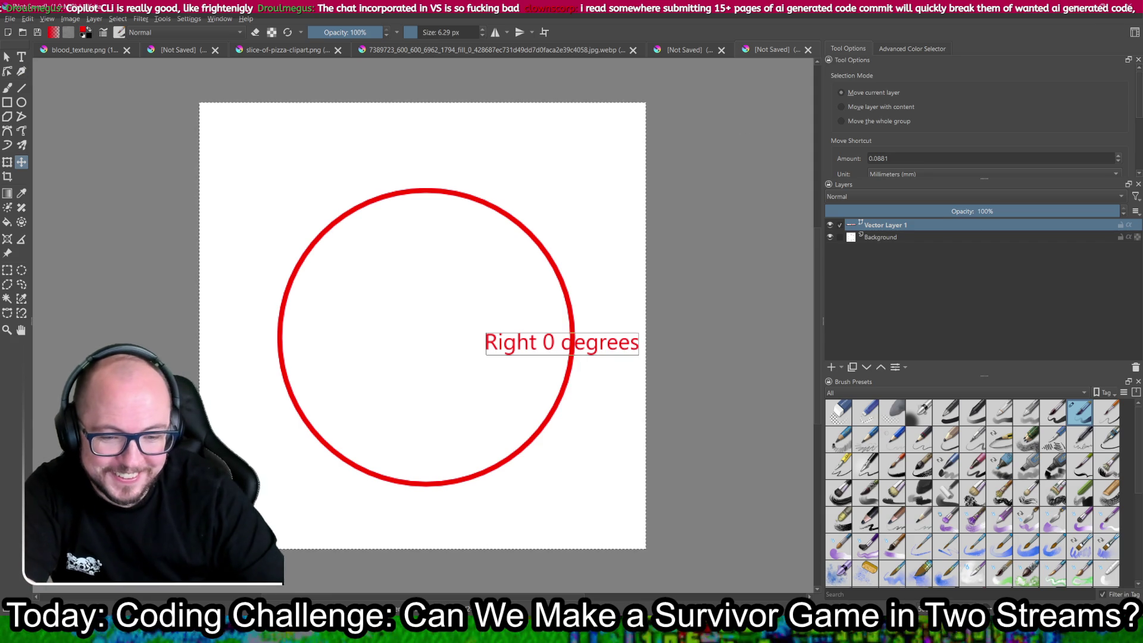
- Switch back to Godot and run the survivor game
key("alt+Tab")
left_click(990, 24)
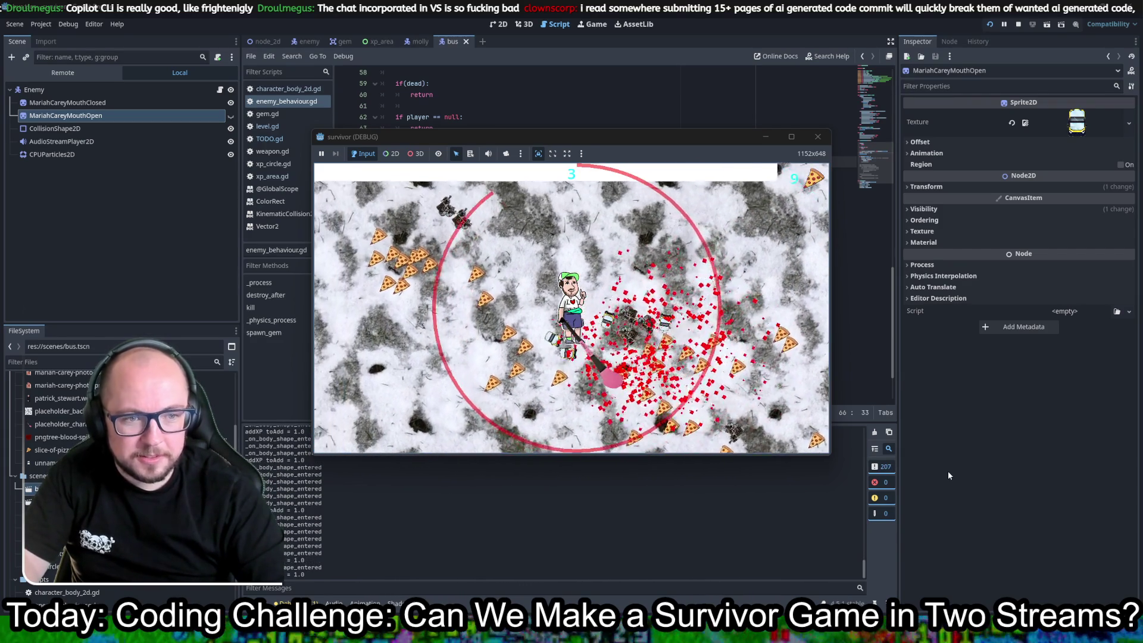
- Stop the game, inspect the move_and_slide() and rotation lines, then return to Krita
left_click(821, 139)
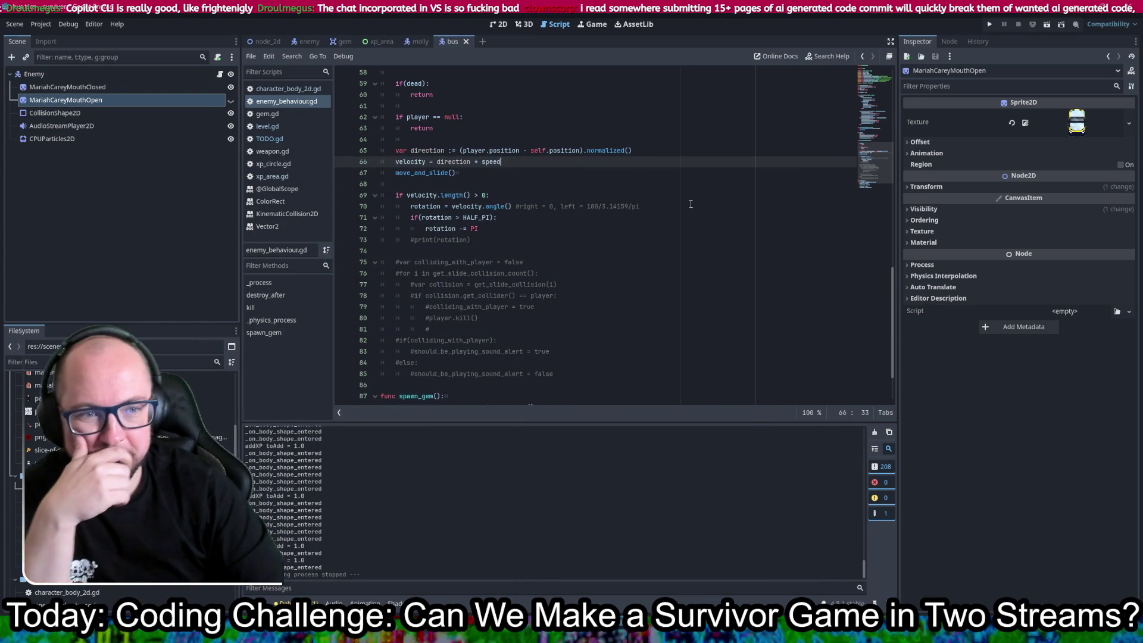
left_click(563, 174)
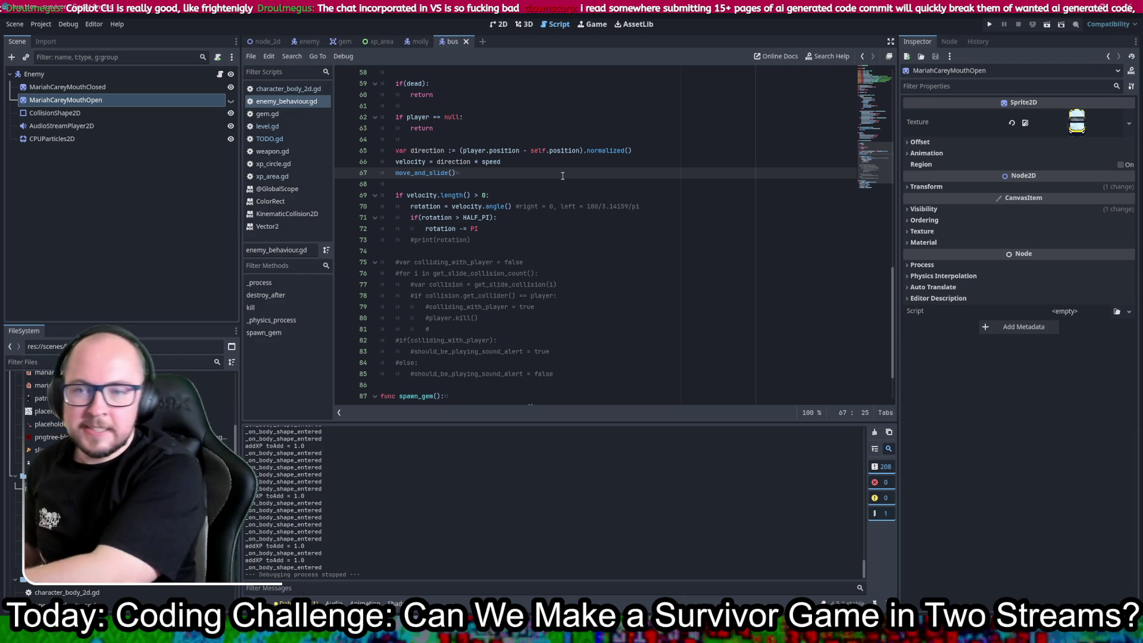
scroll(522, 187, "down", 1)
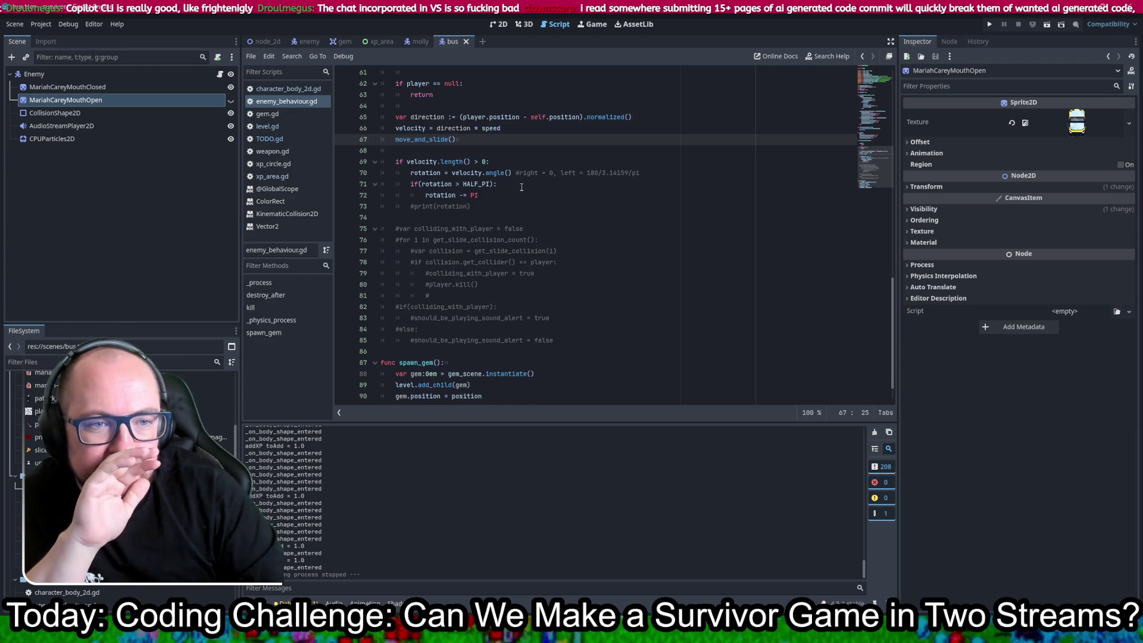
left_click(445, 197)
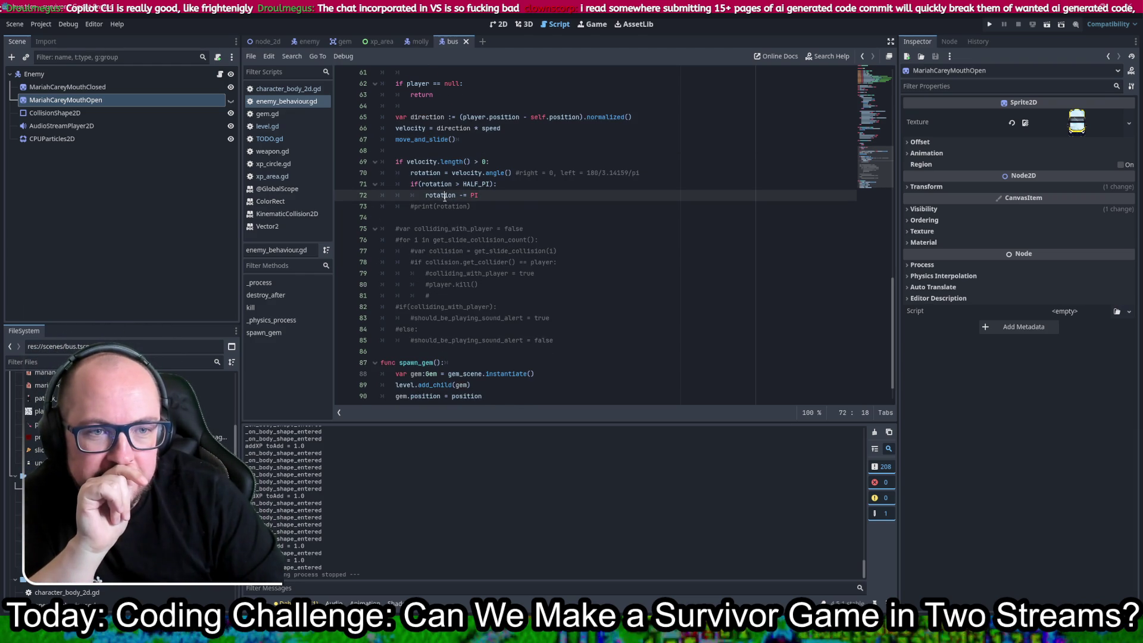
mouse_move(441, 196)
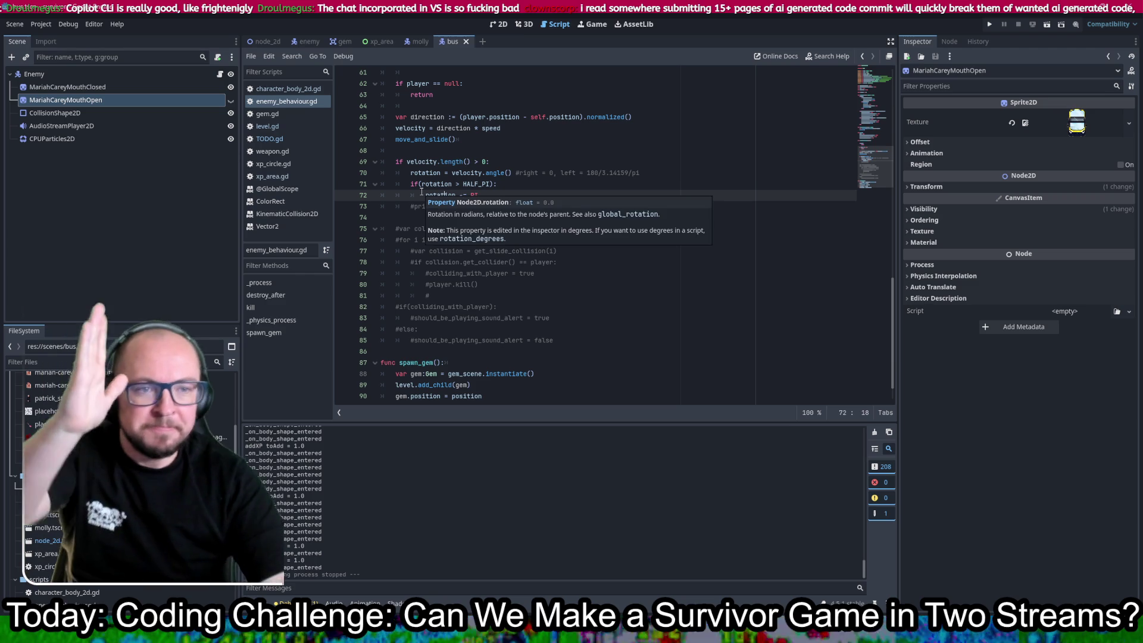
left_click(554, 185)
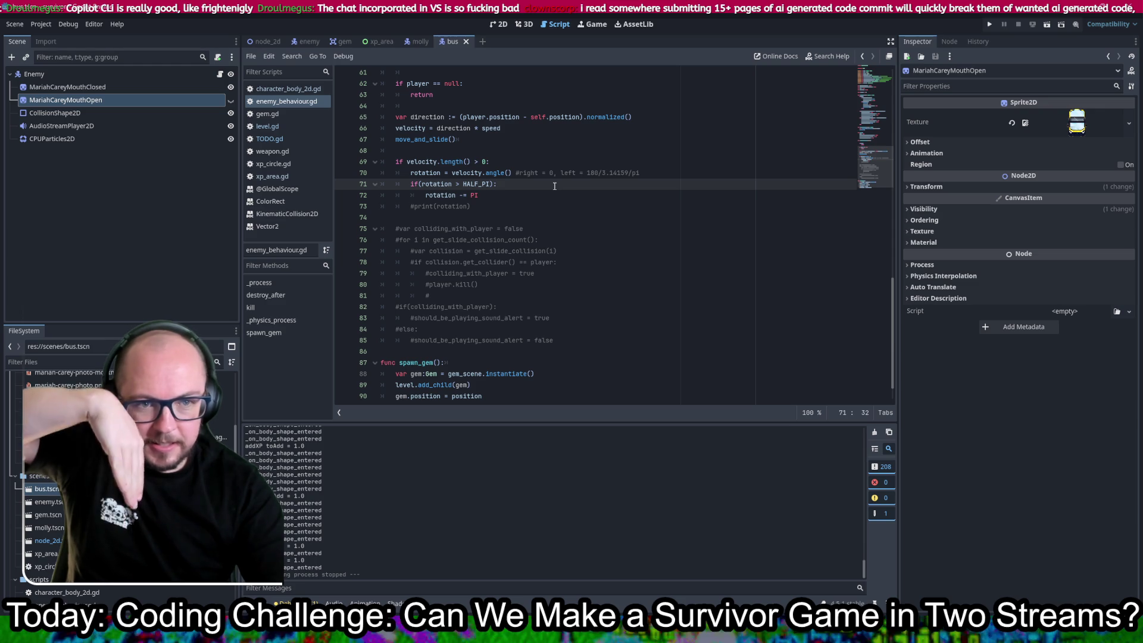
key("alt+Tab")
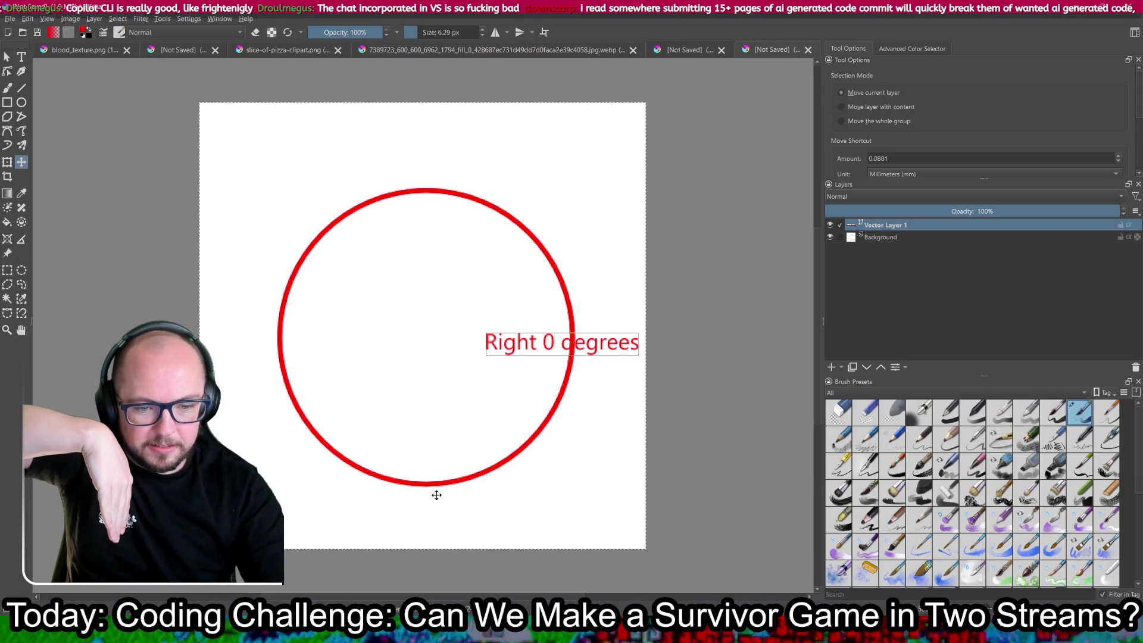
- Add #90 and #180 comments to the rotation check lines, then return to the Krita sketch
key("alt+Tab")
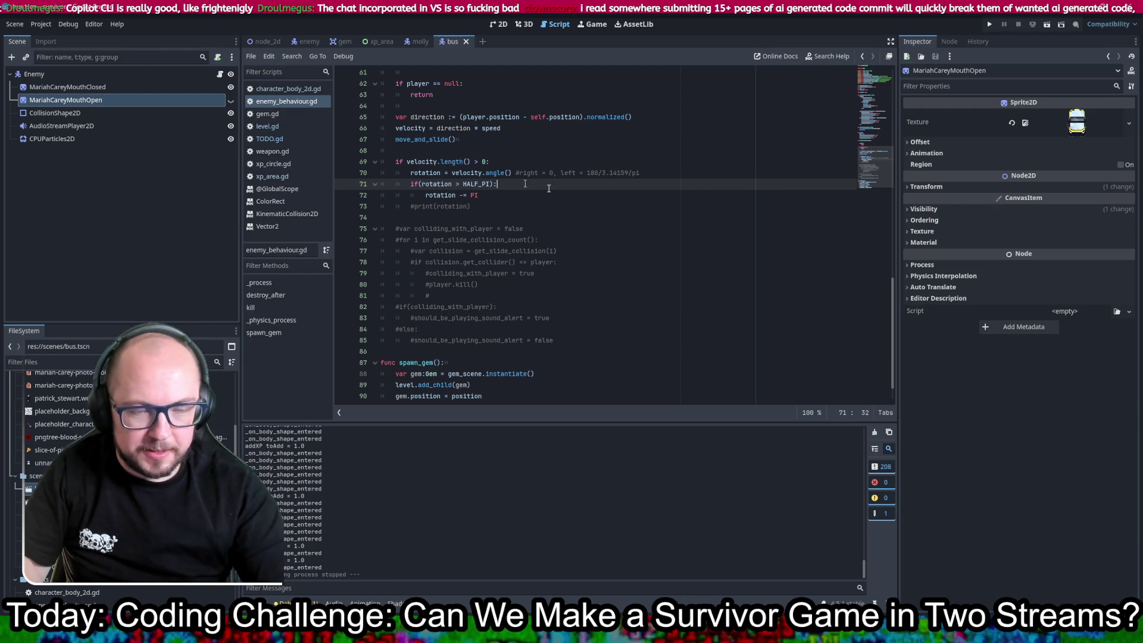
type(" #90")
key("Down")
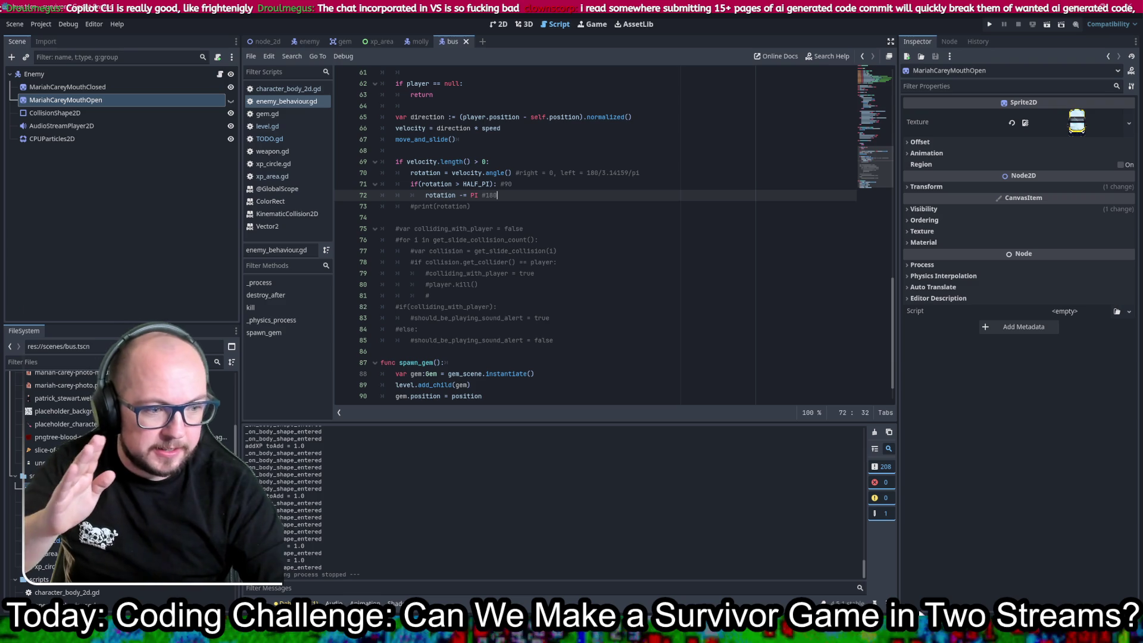
key("alt+Tab")
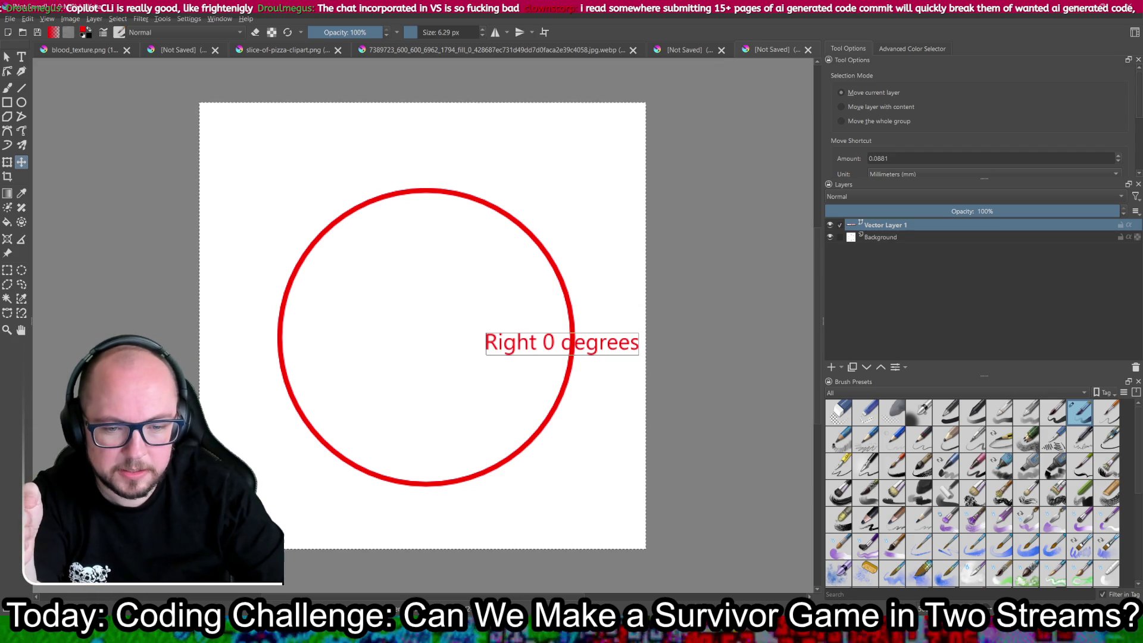
- Extend line 71's condition to 'rotation > HALF_PI || rotation < -HALF_PI' and save the script
mouse_move(321, 631)
left_click(321, 568)
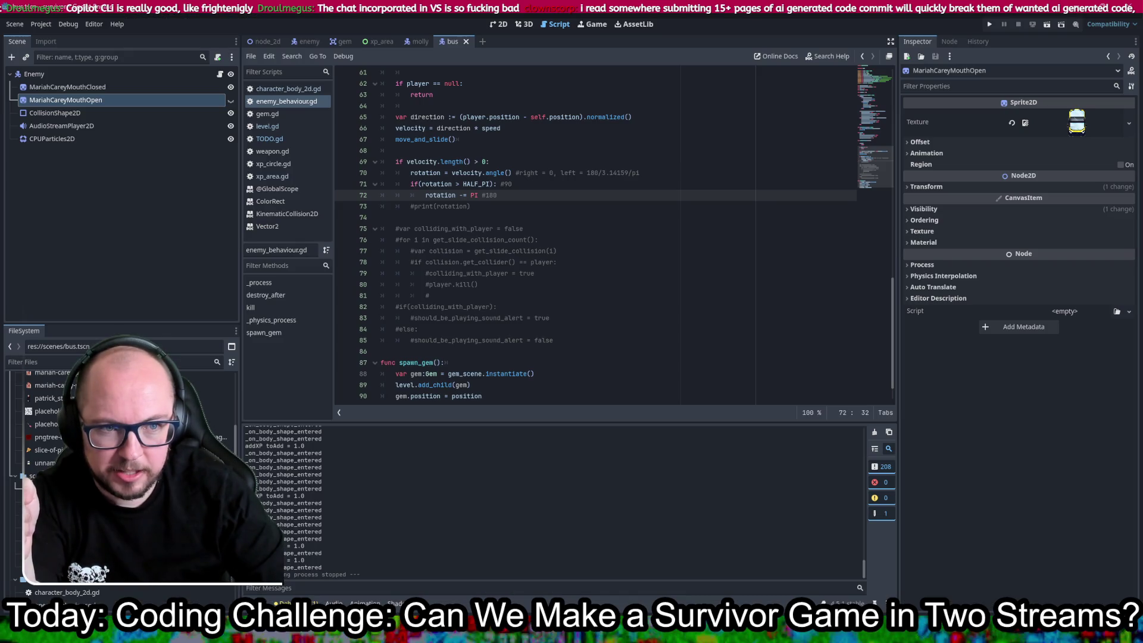
mouse_move(490, 184)
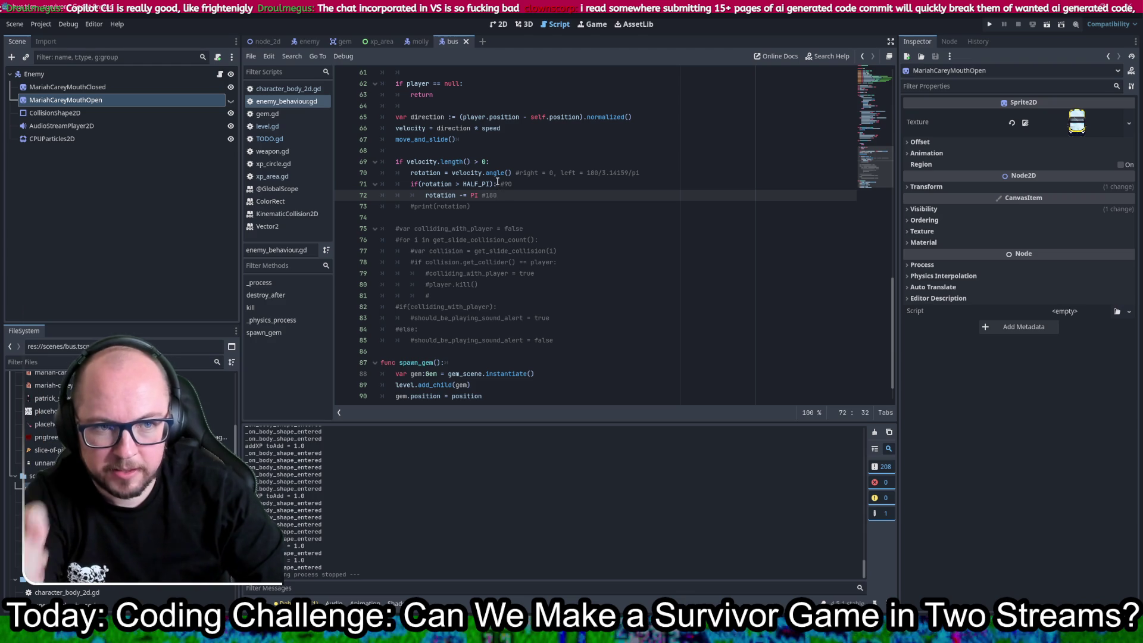
left_click(492, 184)
type("||")
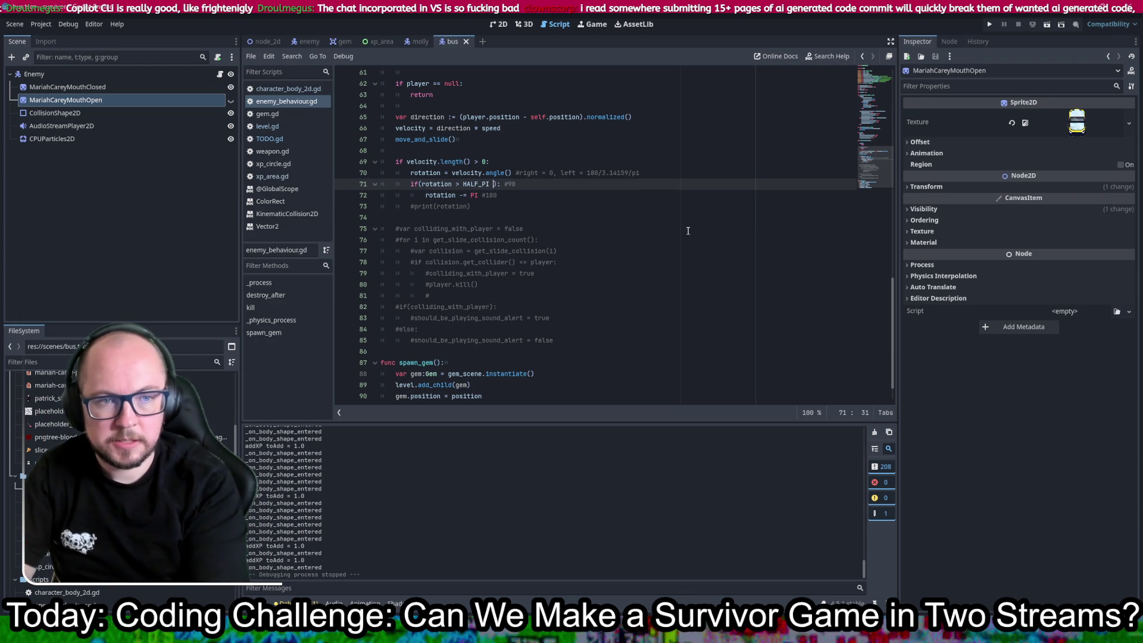
type(" r")
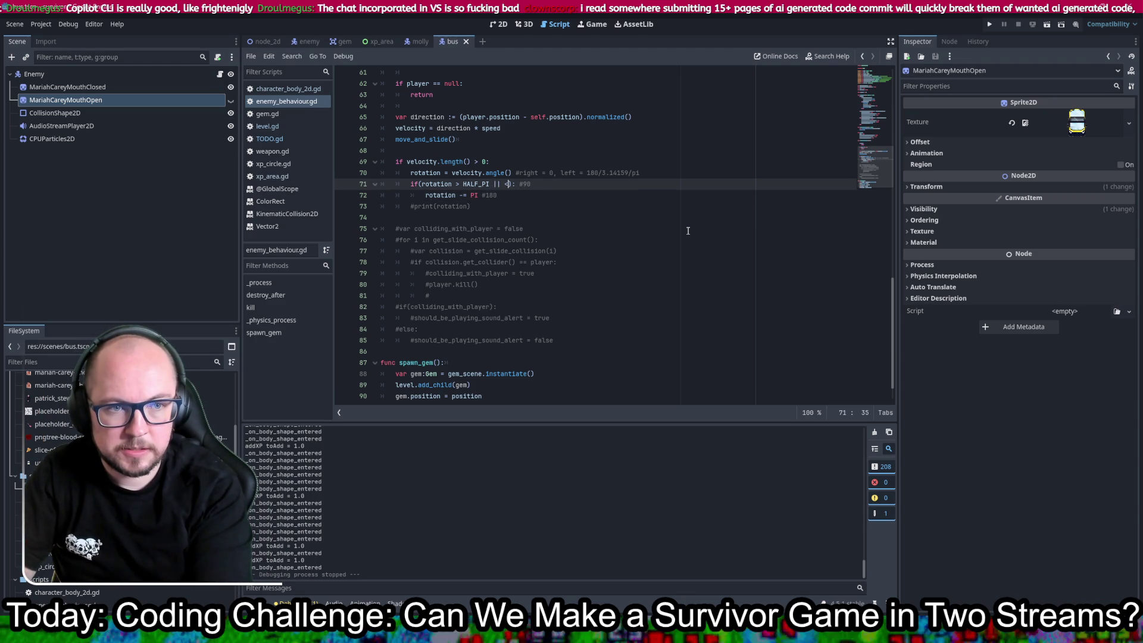
type("HALF_PI")
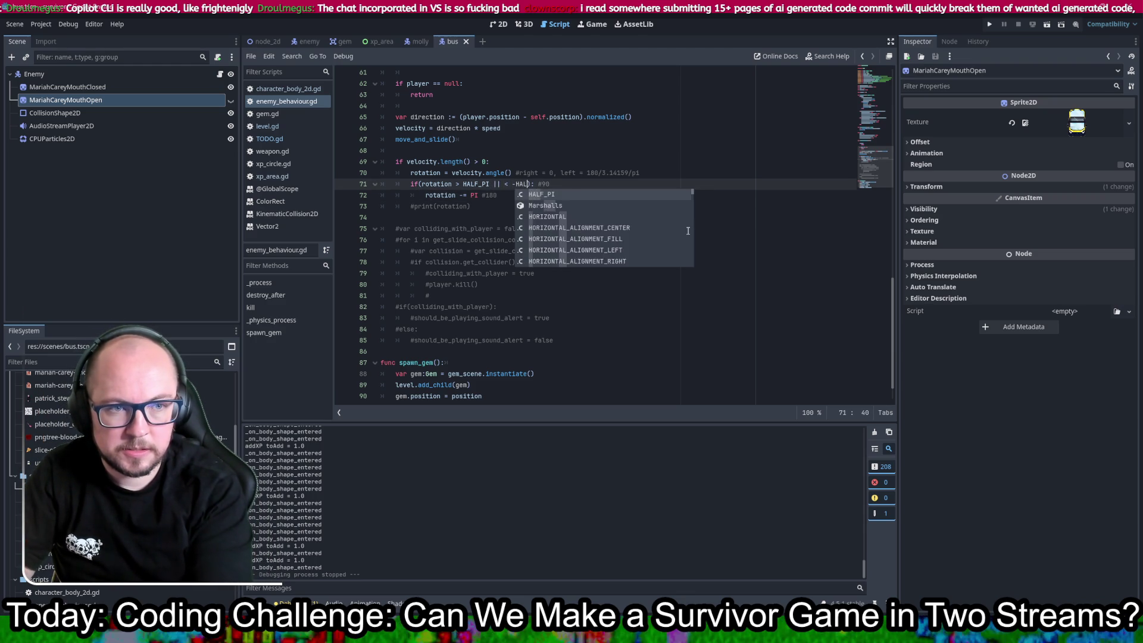
key("Left")
key("Left")
key("Left")
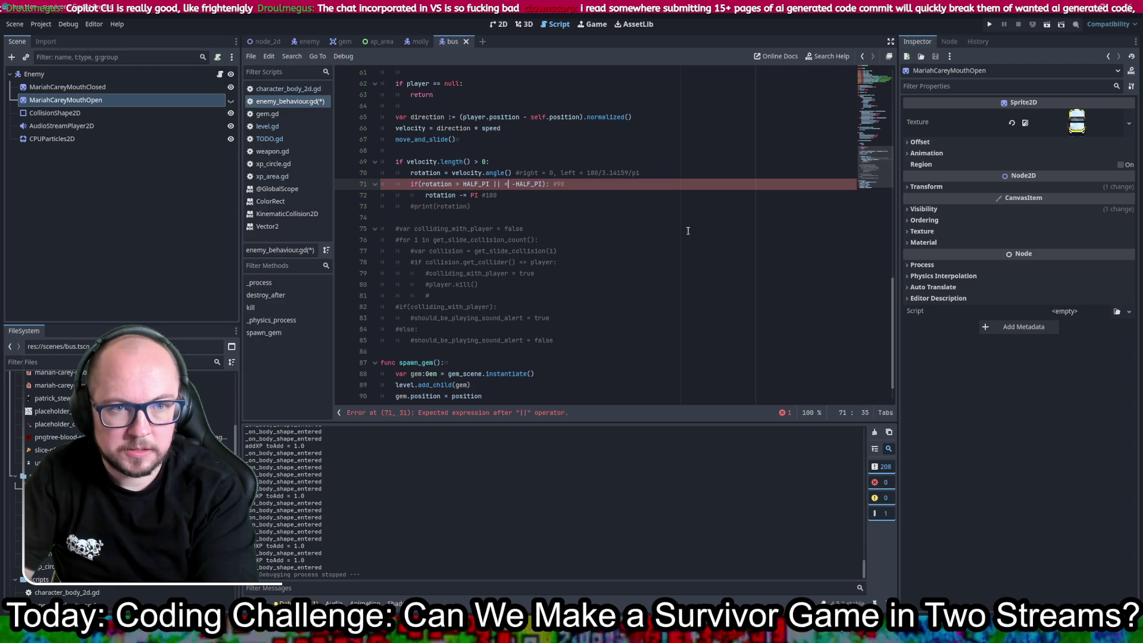
type("rotatio")
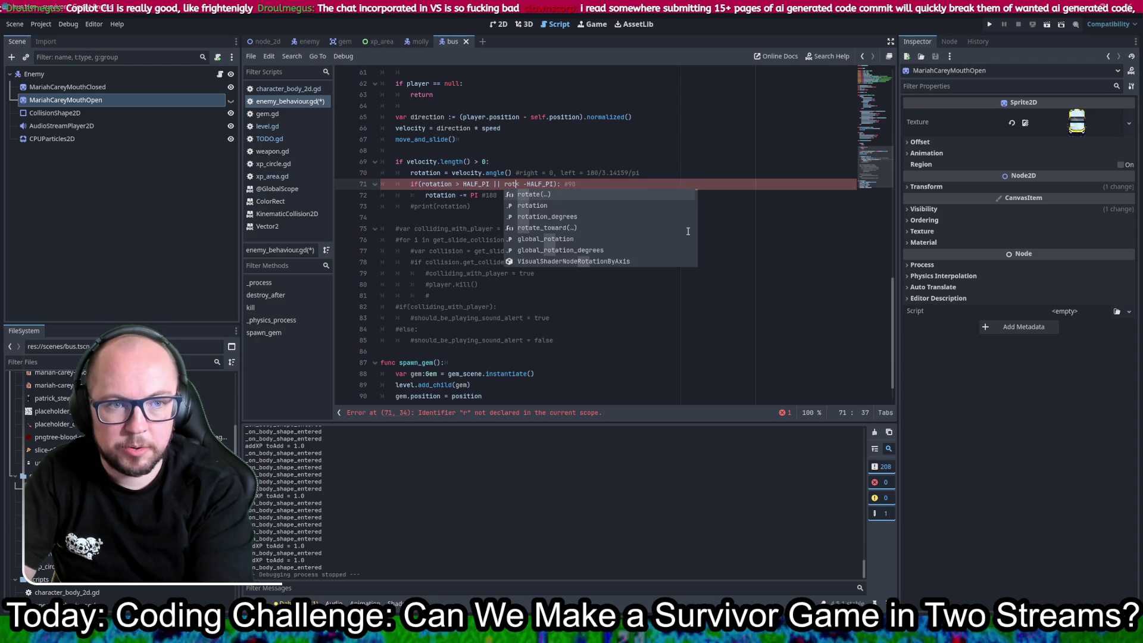
type("n <")
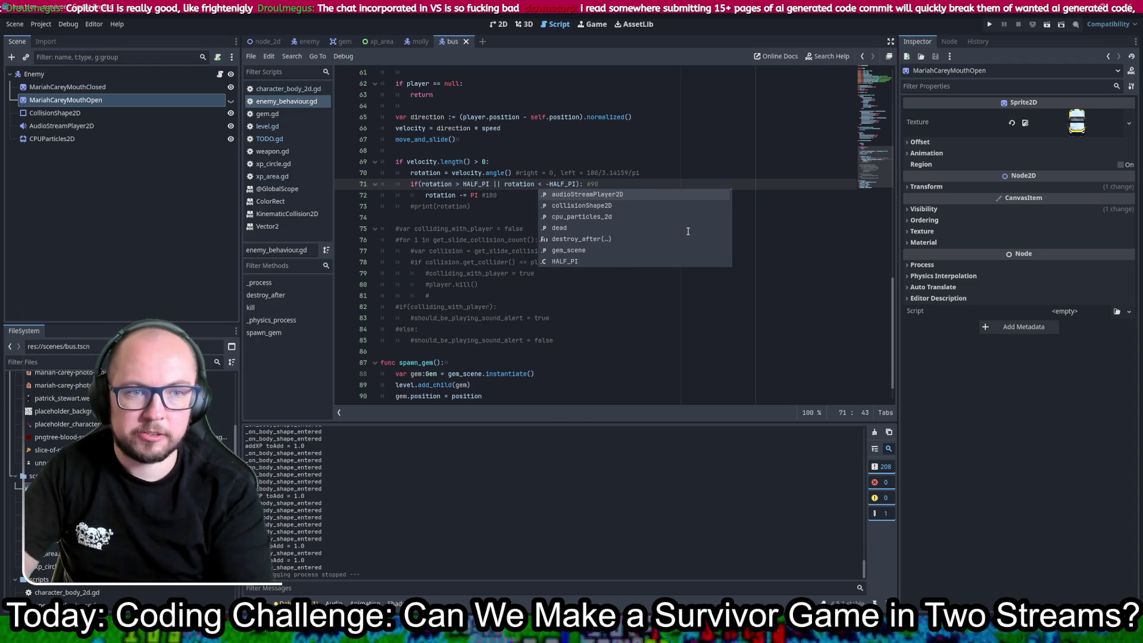
key("ctrl+s")
left_click(822, 128)
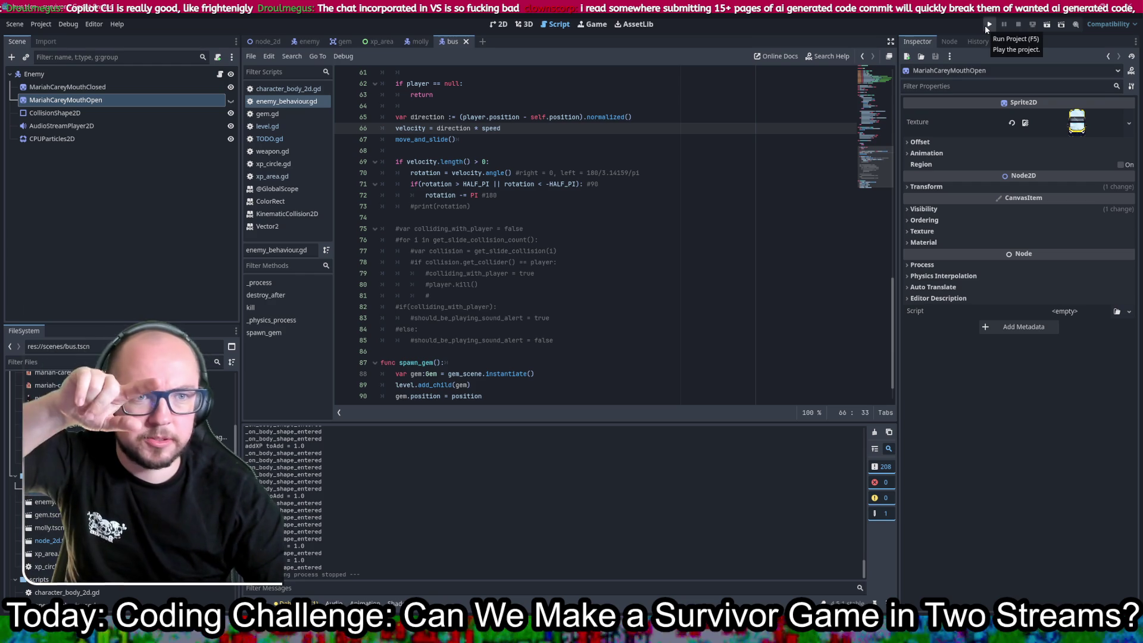
- Test-run the game to check enemy rotation, then re-centre the bus scene in 2D view
left_click(986, 26)
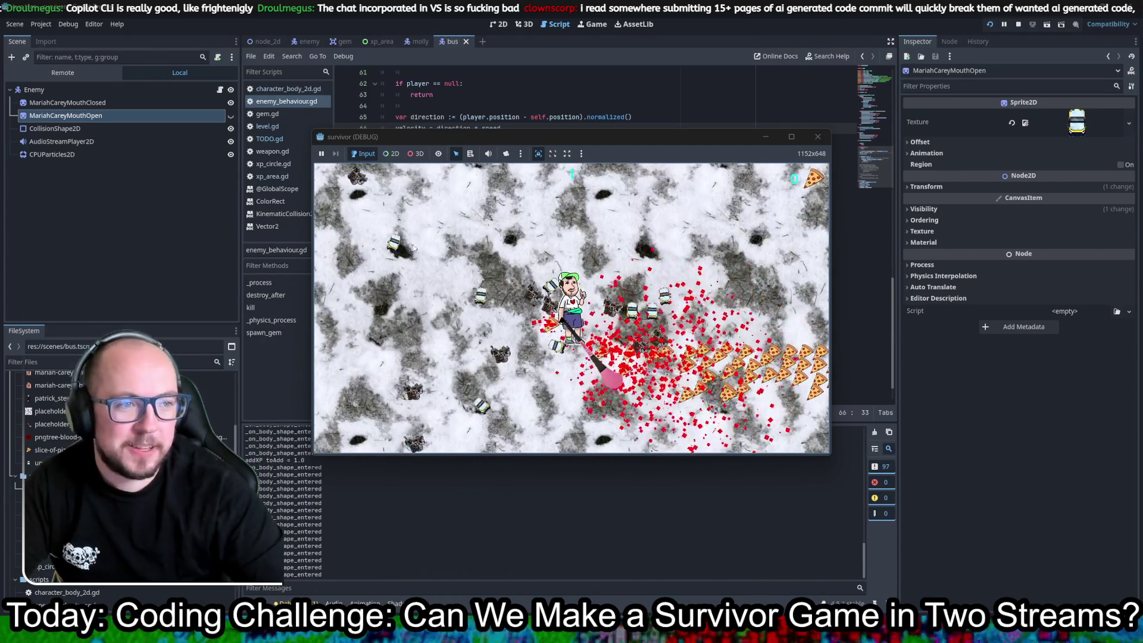
left_click(817, 137)
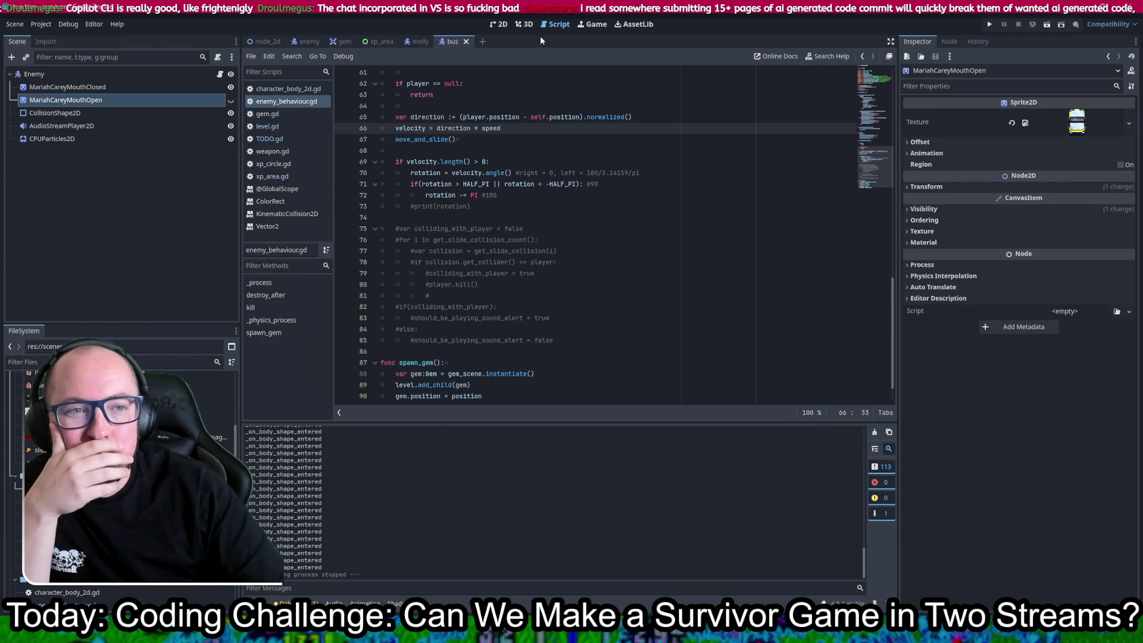
left_click(501, 24)
left_click_drag(505, 149, 552, 219)
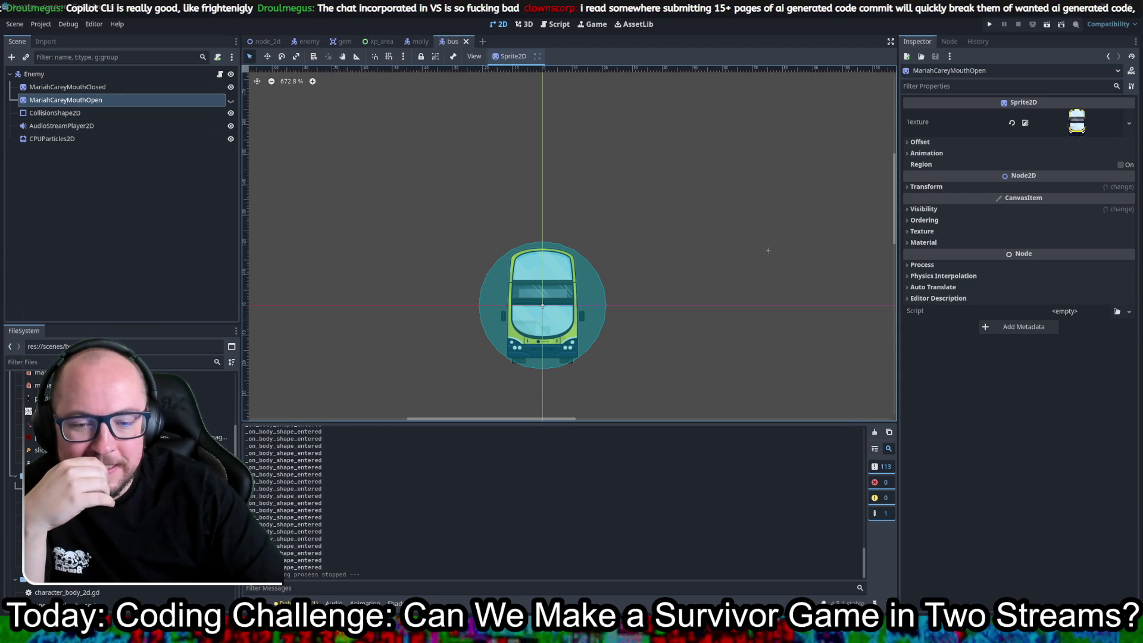
key("alt+Tab")
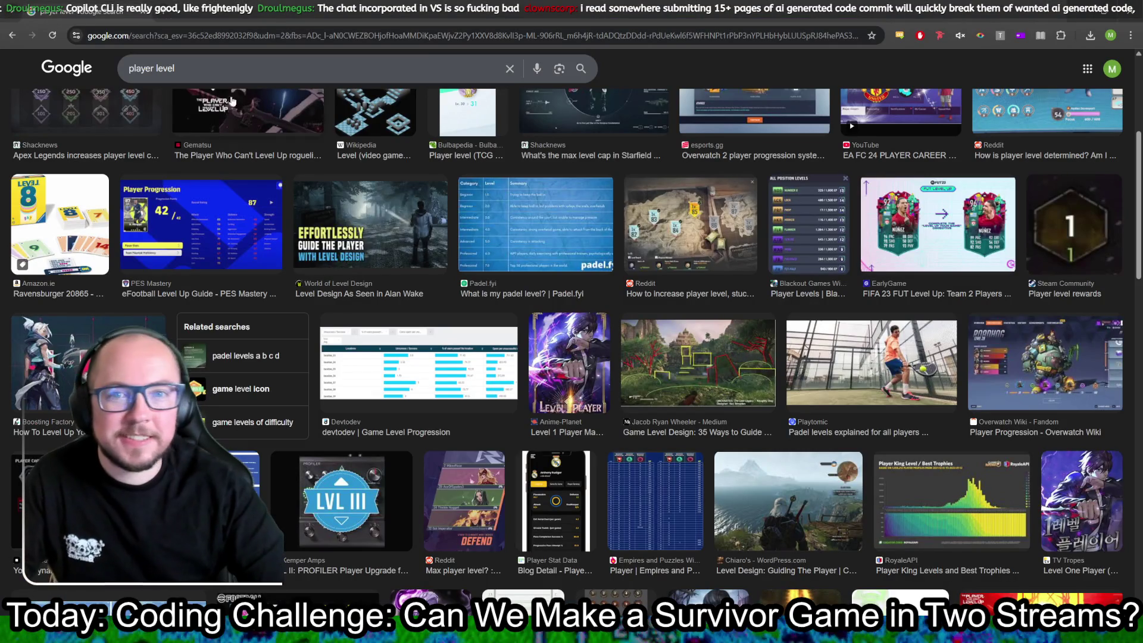
- Search Google Images for 'pizza tile' and browse the results
triple_click(233, 75)
type("pizza tile")
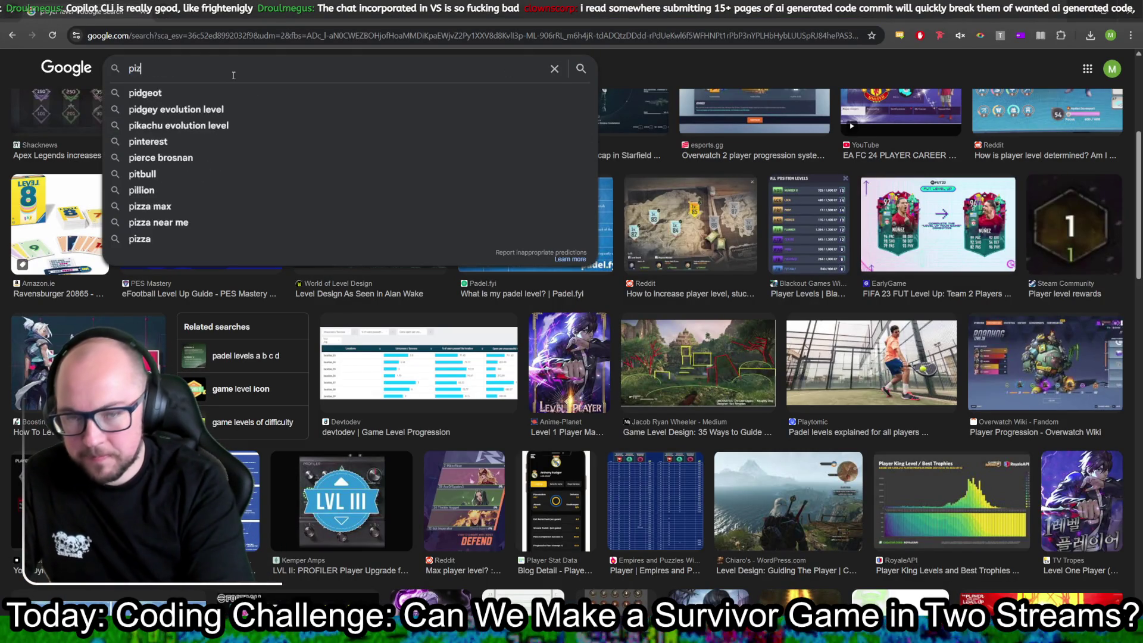
key("Return")
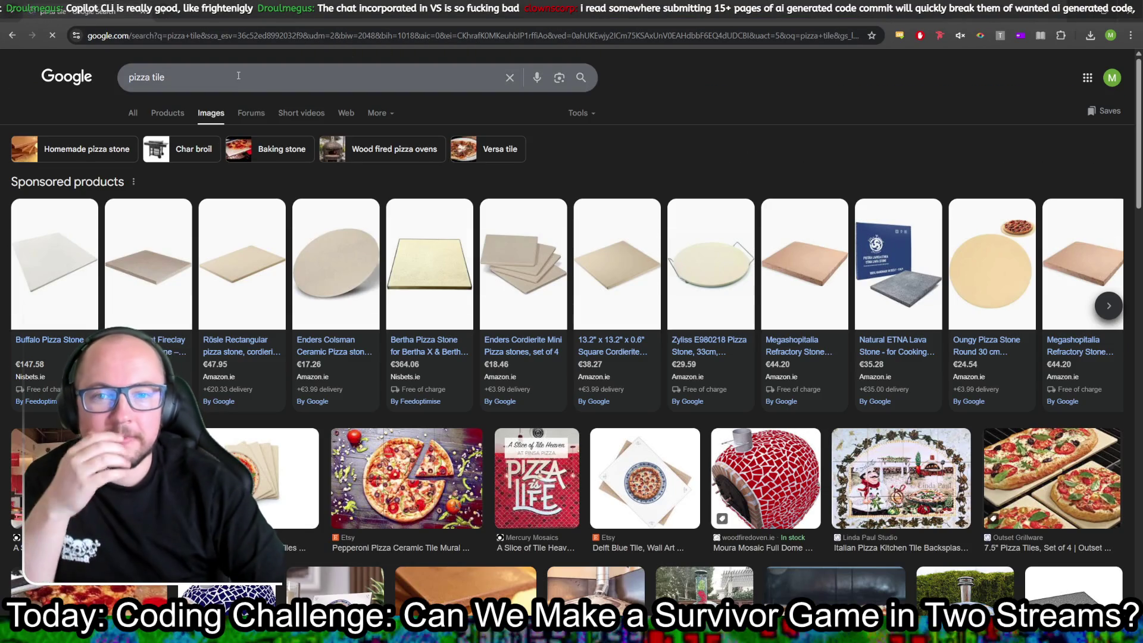
scroll(402, 374, "down", 3)
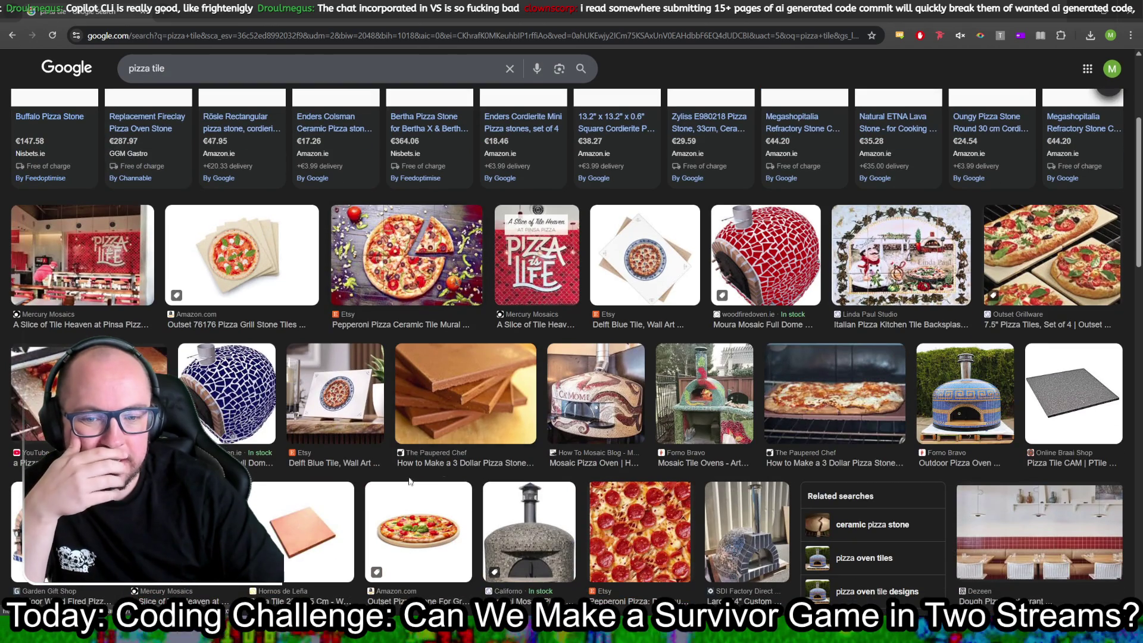
scroll(402, 374, "up", 3)
mouse_move(349, 383)
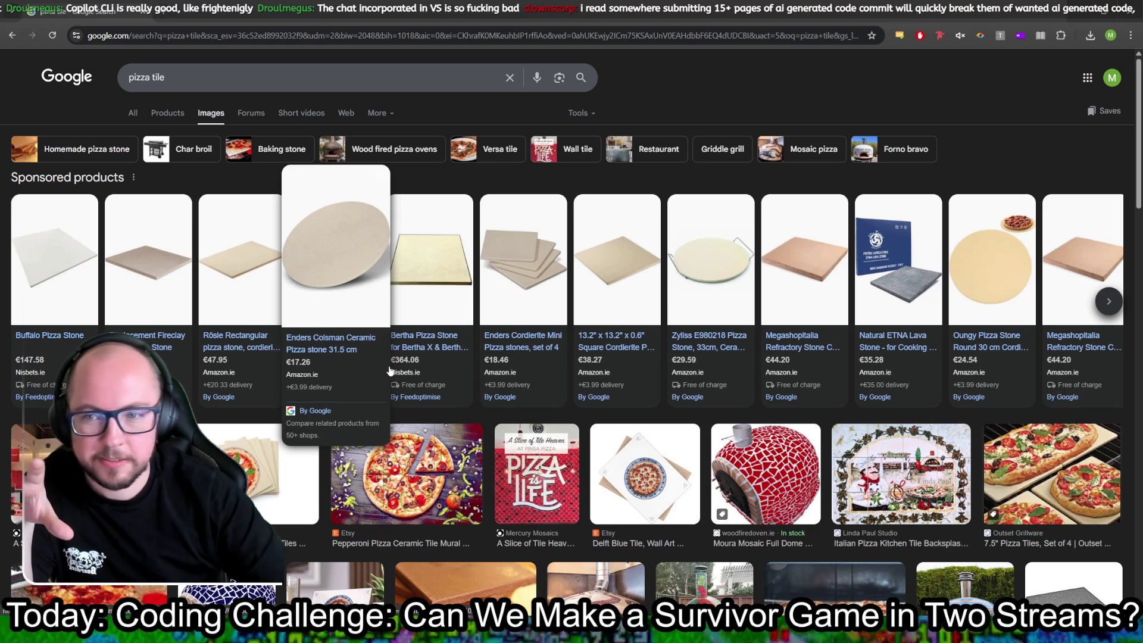
scroll(655, 512, "down", 4)
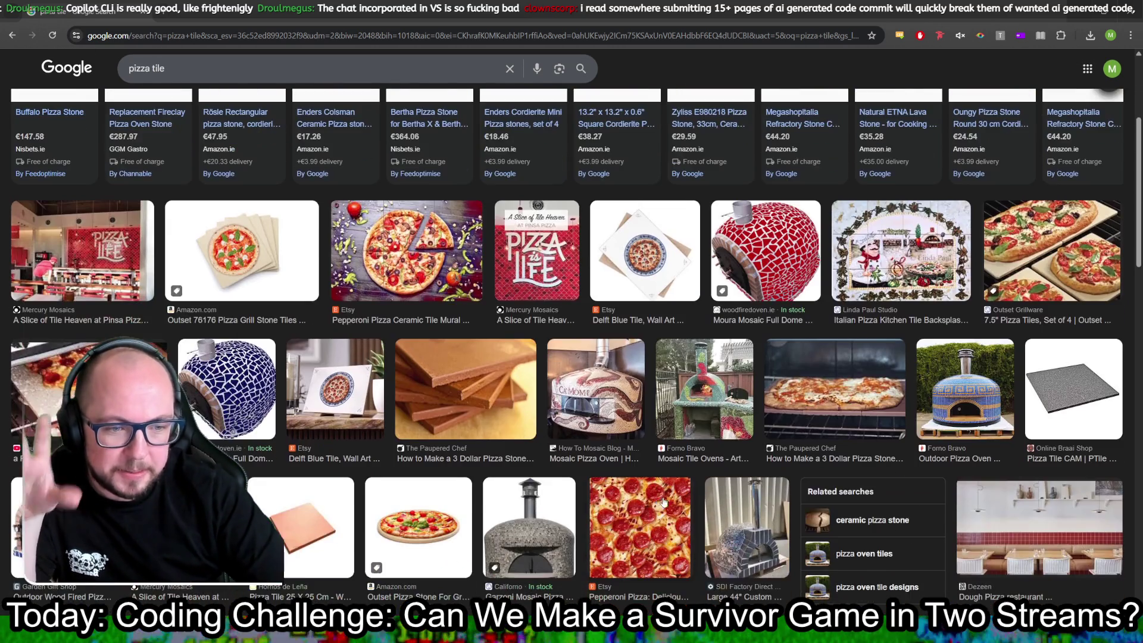
scroll(664, 504, "down", 2)
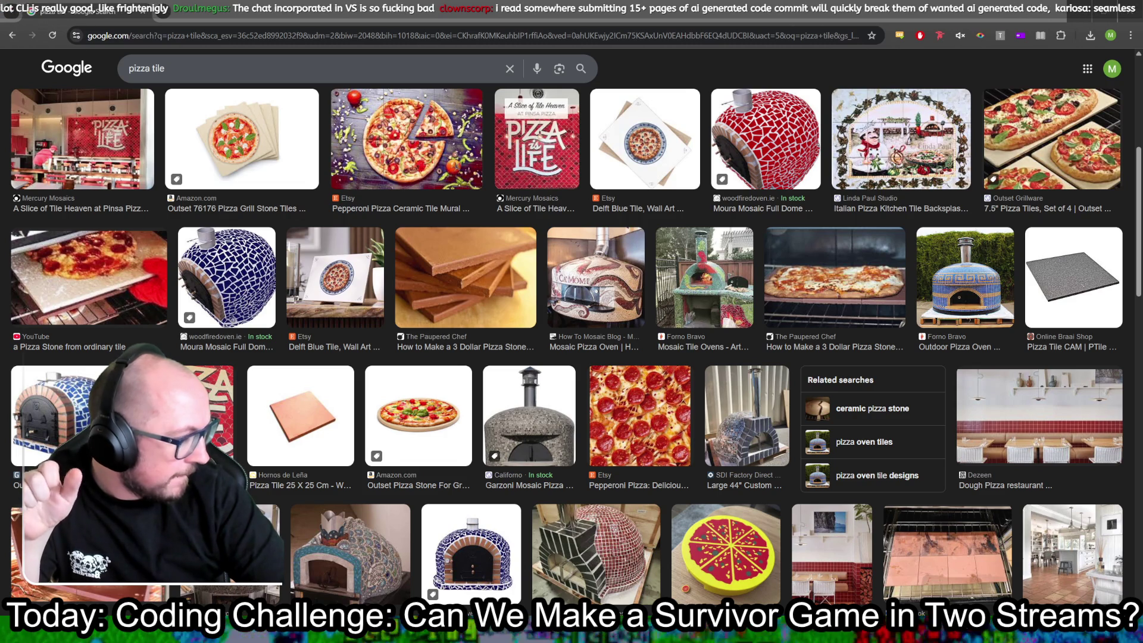
- Refine the search to 'pizza seamless' and save the Vecteezy pizza pattern to Downloads
double_click(158, 68)
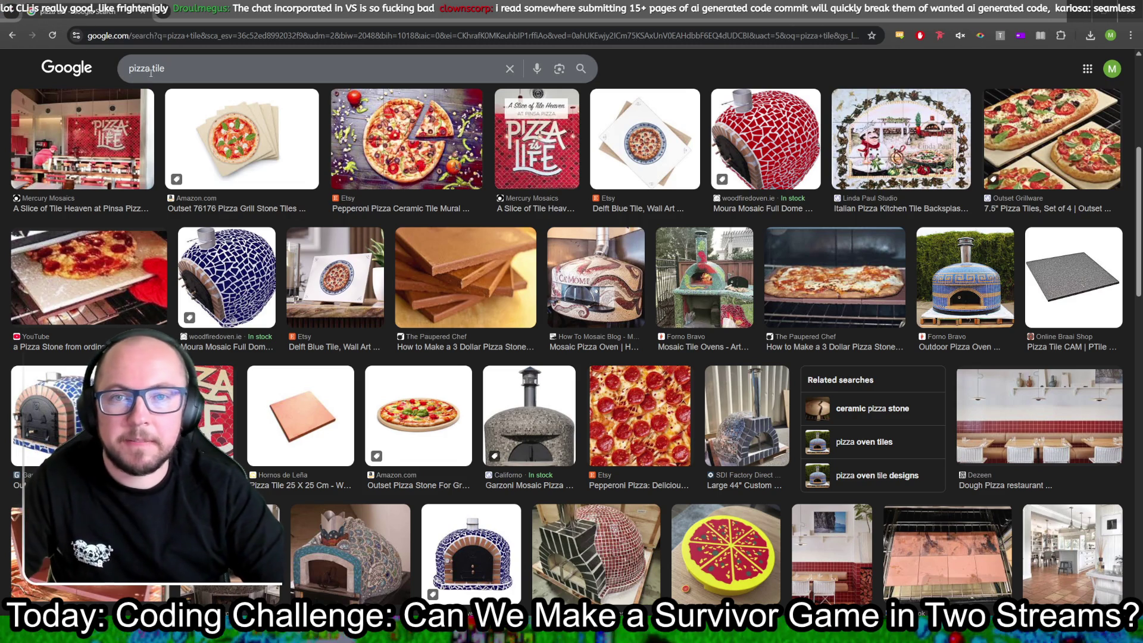
type("seamn")
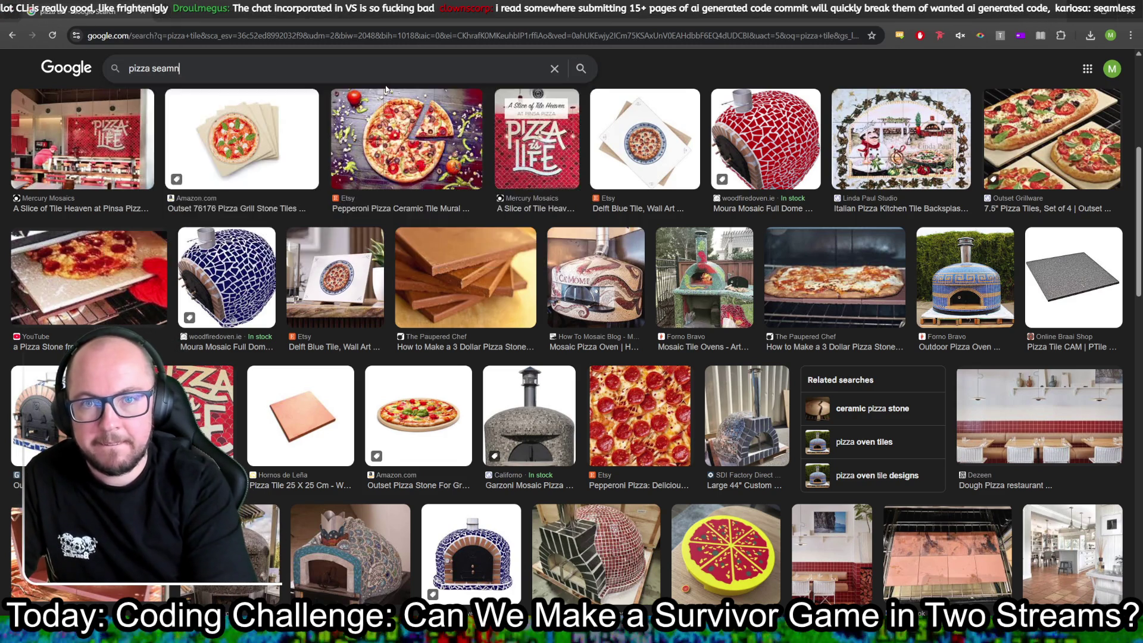
key("BackSpace")
type("less")
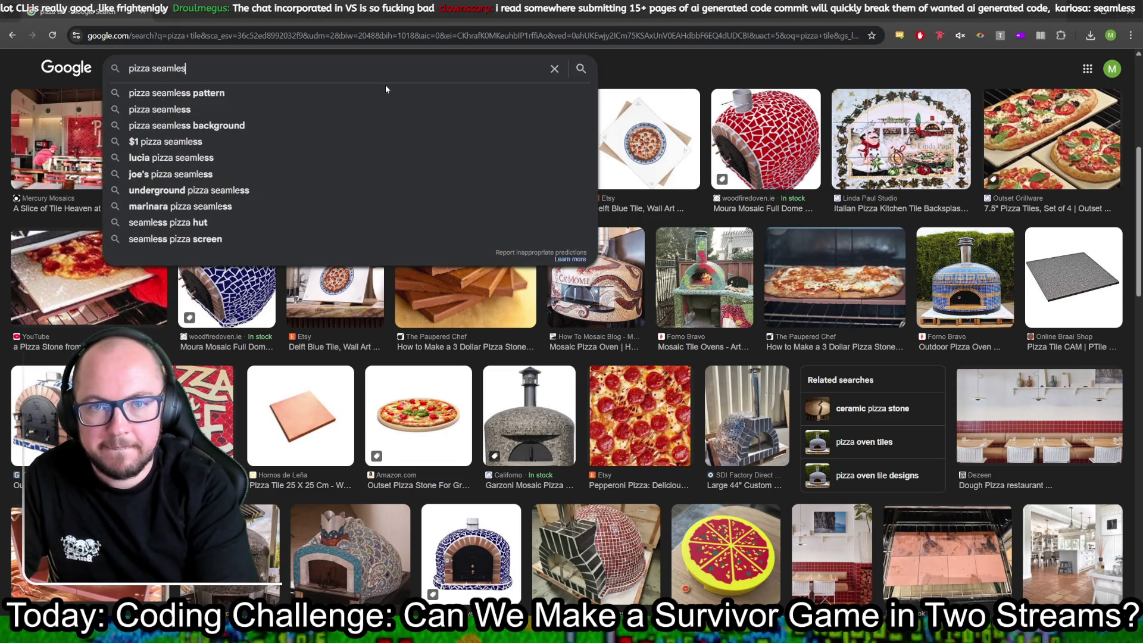
key("Return")
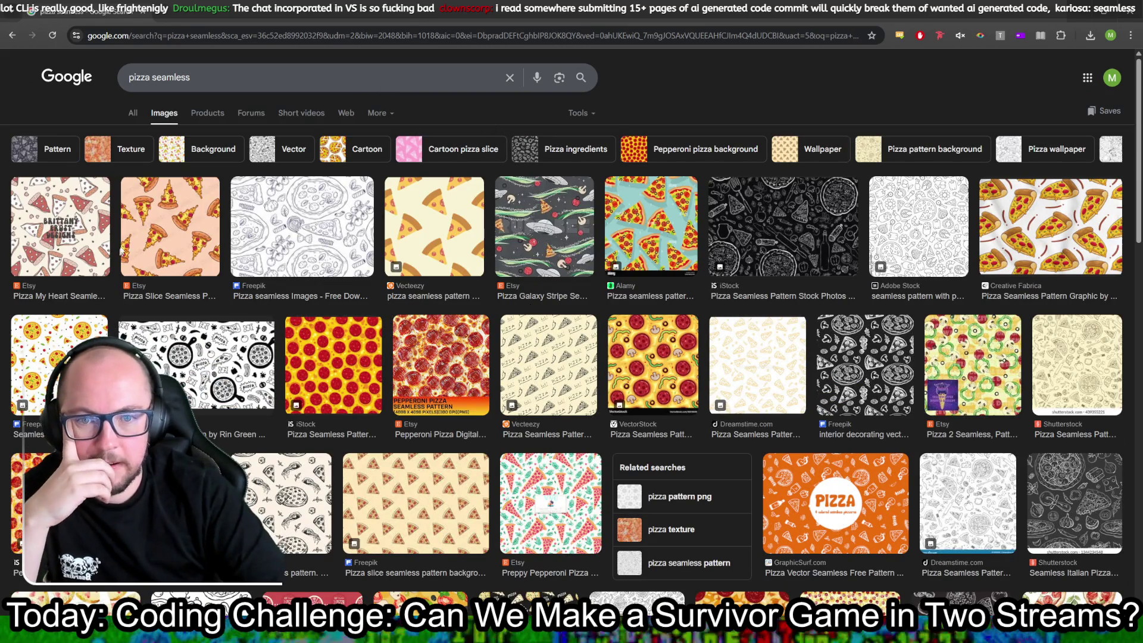
left_click(438, 228)
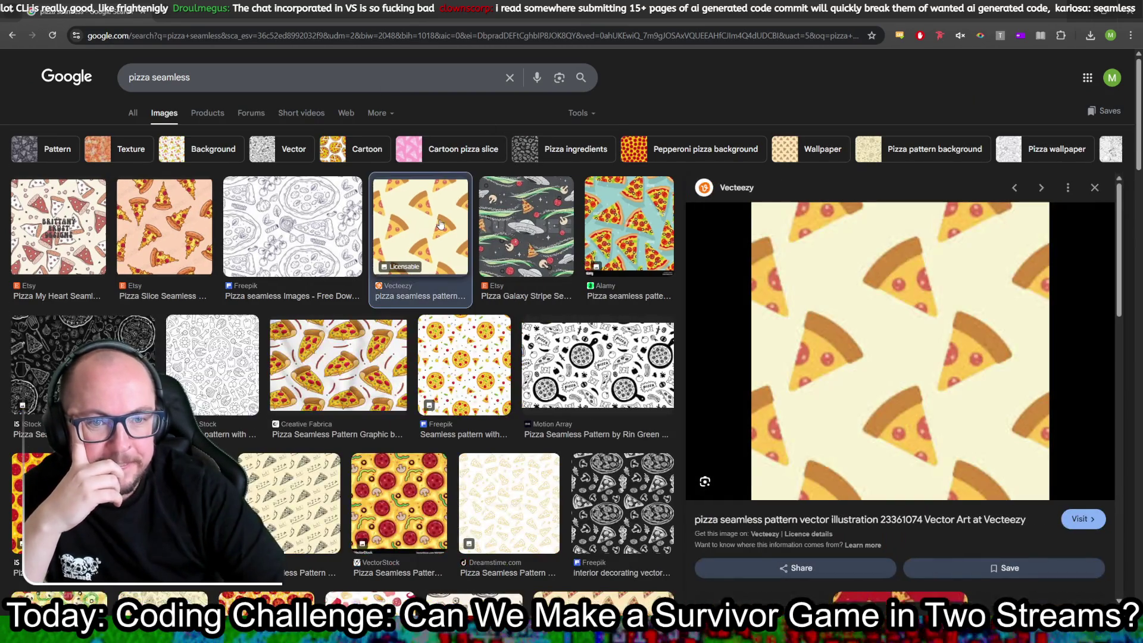
right_click(896, 345)
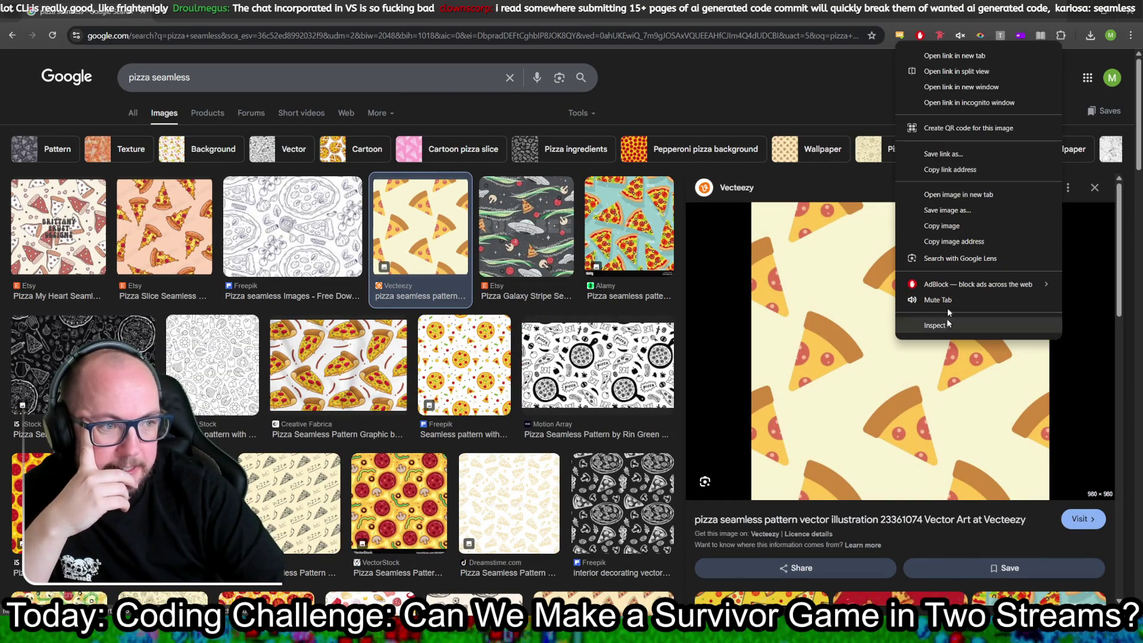
left_click(956, 212)
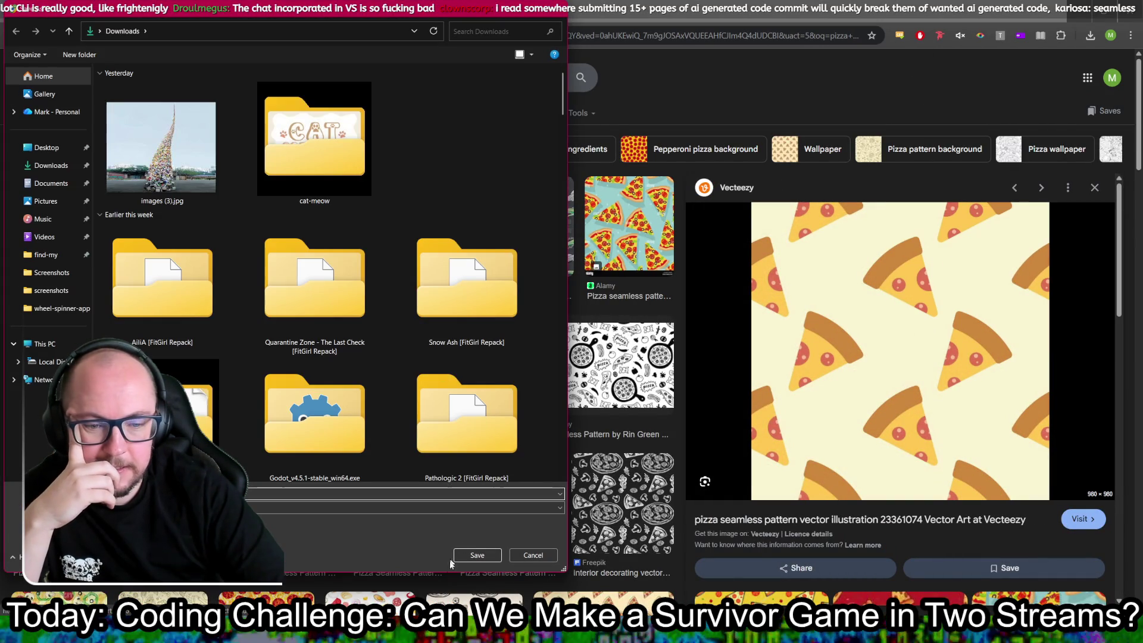
left_click(476, 555)
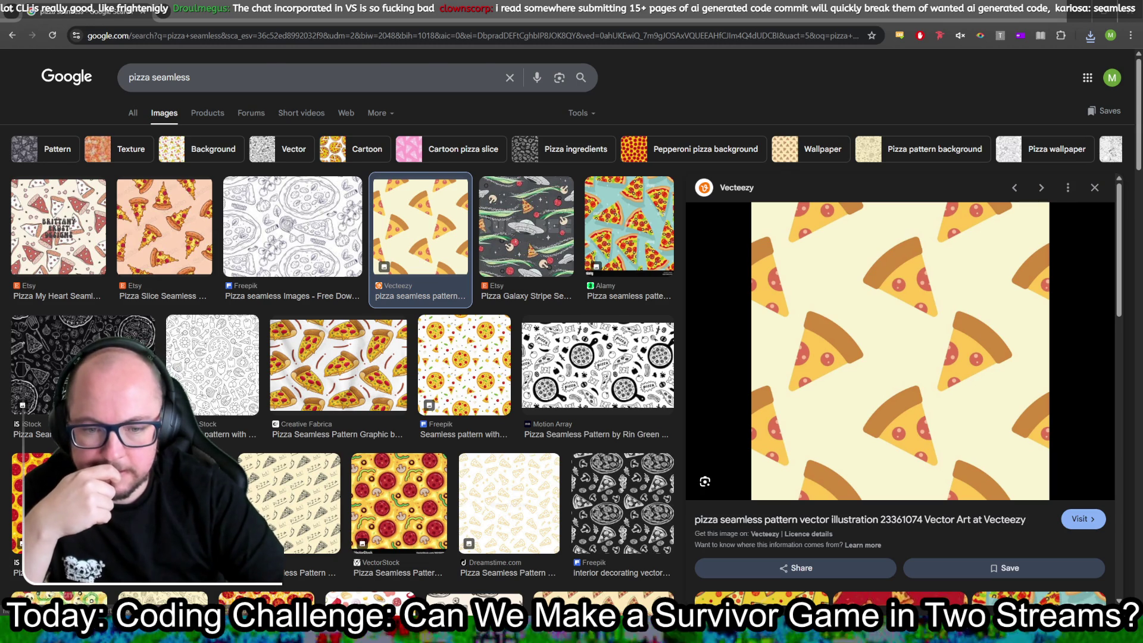
key("alt+Tab")
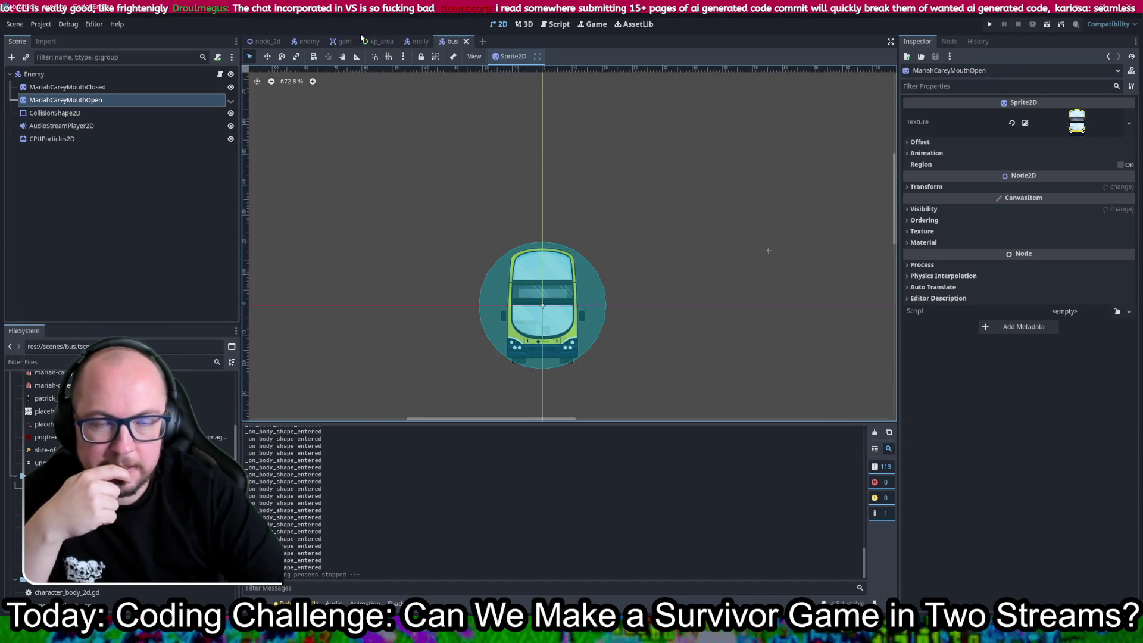
- In the xp_area scene, rename ColorRect to XPBar and widen it to 343 × 40 px
left_click(380, 41)
scroll(477, 177, "down", 10)
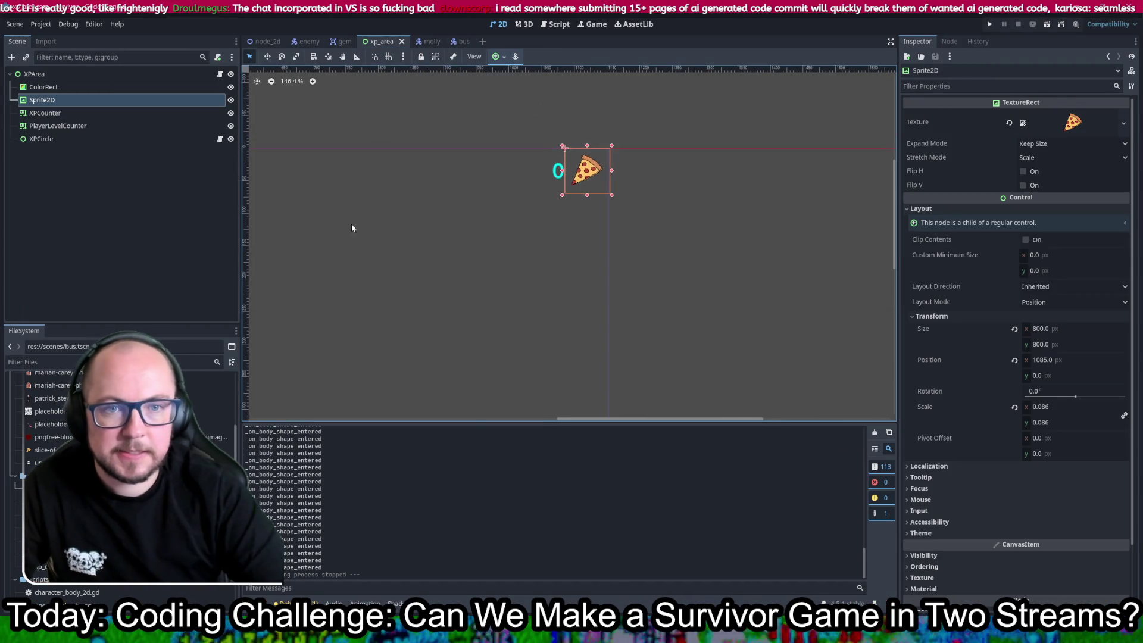
scroll(429, 241, "up", 3)
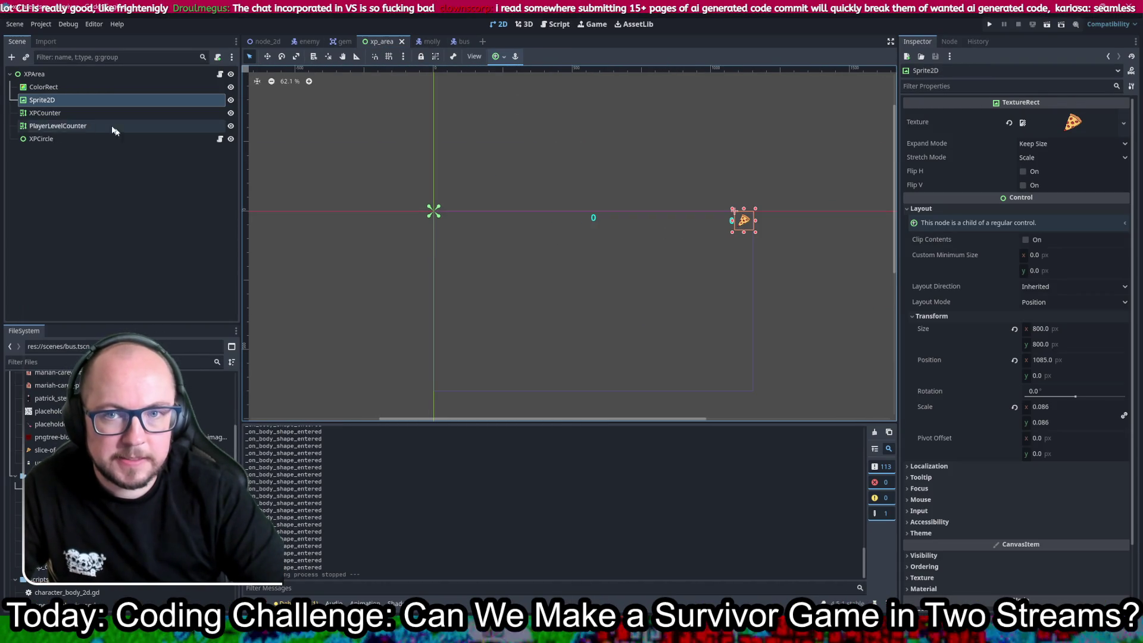
left_click(44, 87)
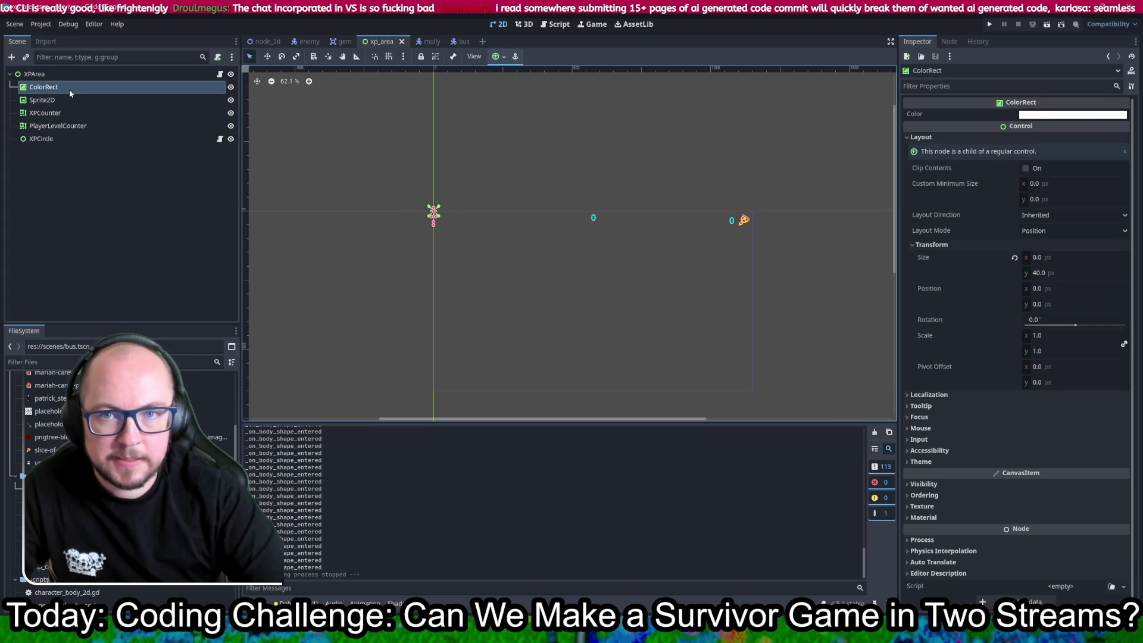
double_click(69, 87)
type("XPBar")
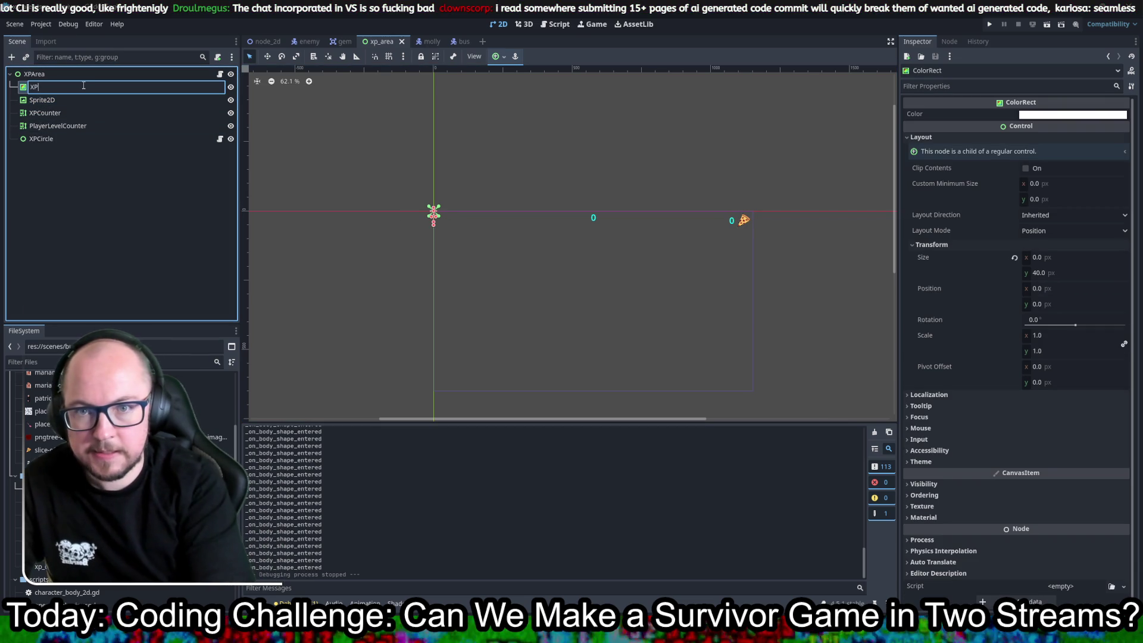
key("Return")
scroll(456, 214, "up", 5)
left_click_drag(407, 216, 659, 224)
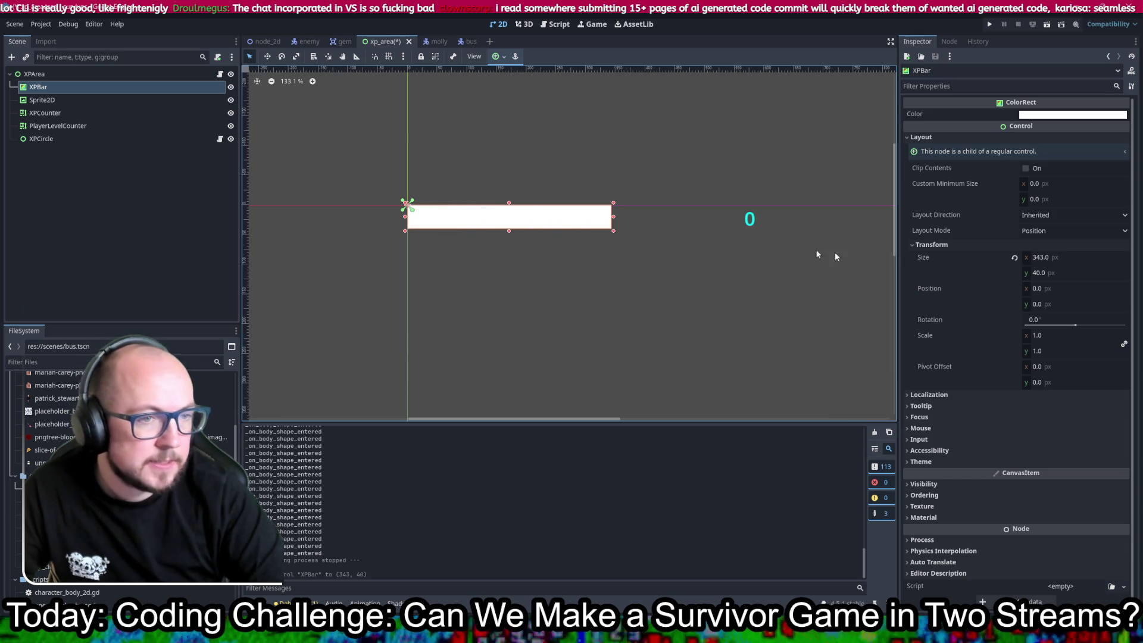
- Add a TextureRect child node under XPArea
left_click(36, 74)
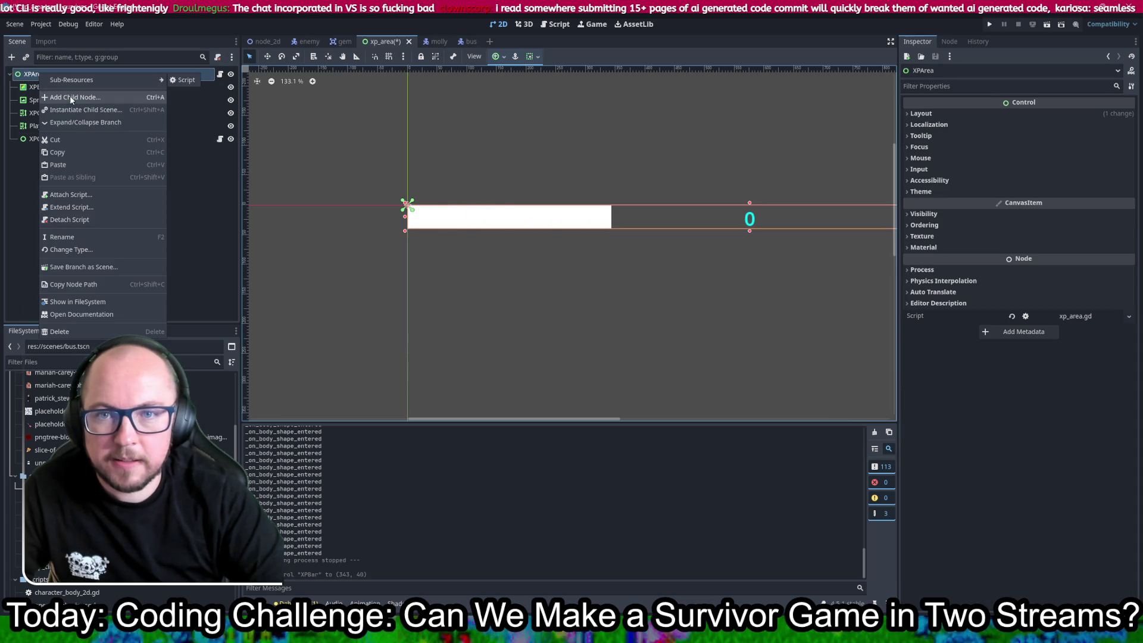
key("ctrl+a")
scroll(395, 258, "down", 1)
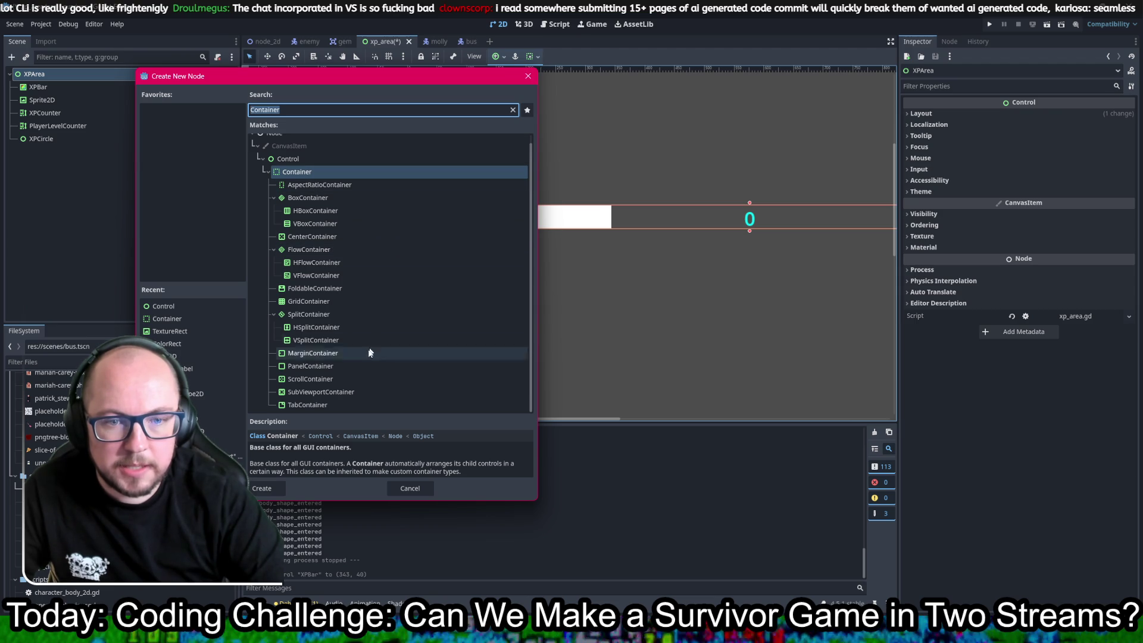
key("BackSpace")
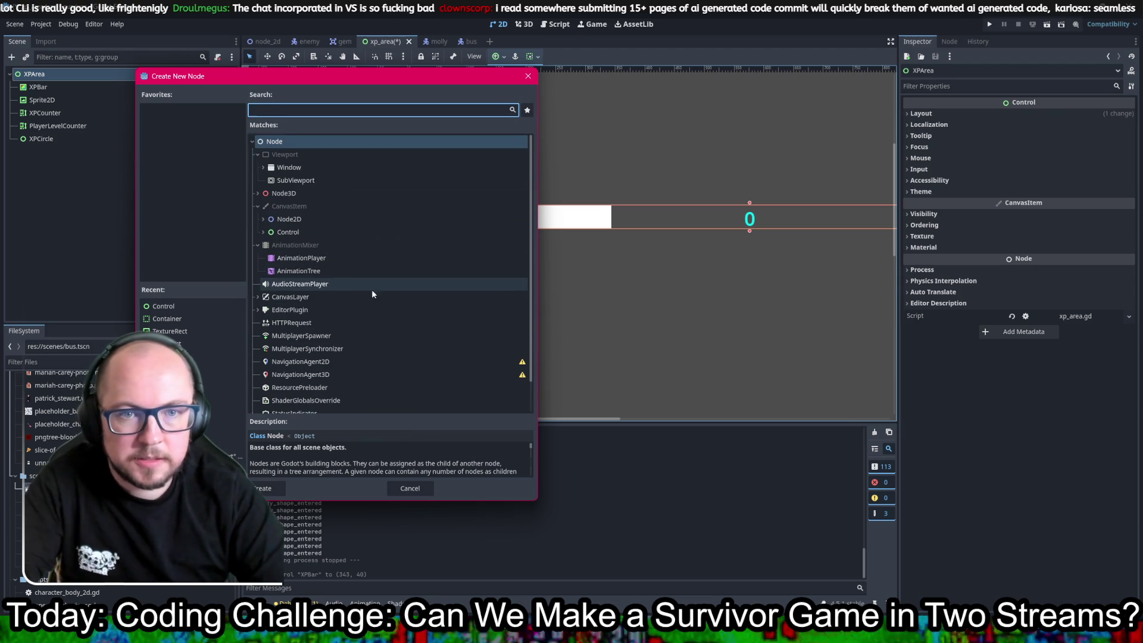
left_click(263, 232)
scroll(380, 238, "down", 5)
scroll(361, 215, "down", 4)
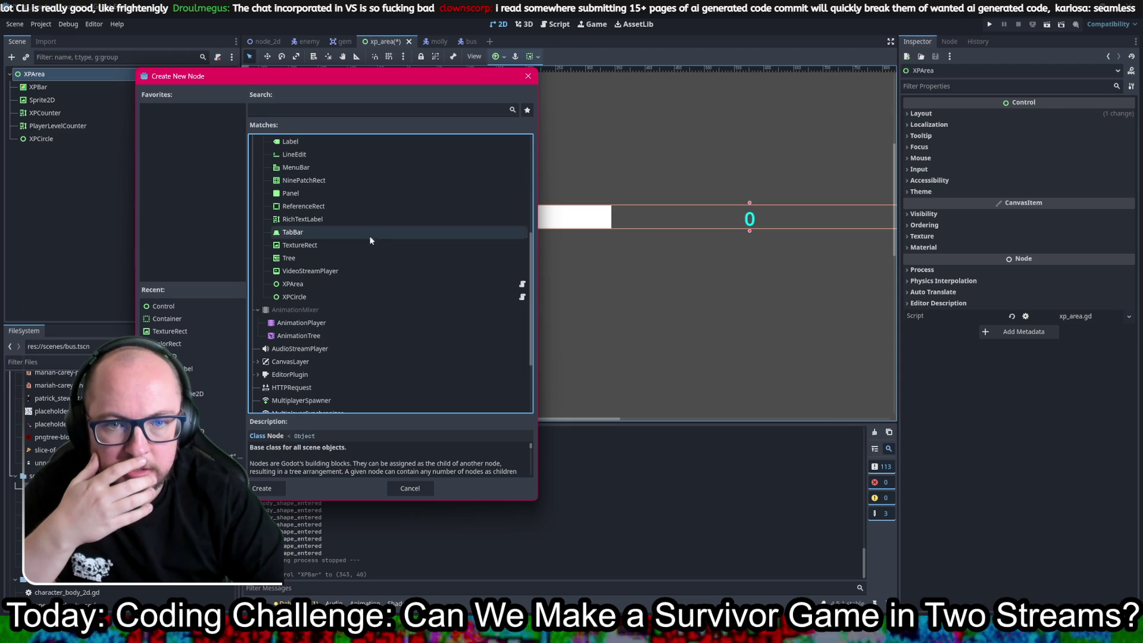
double_click(317, 245)
- Delete the old XPBar ColorRect and rename the new TextureRect to XPBar
left_click(80, 153)
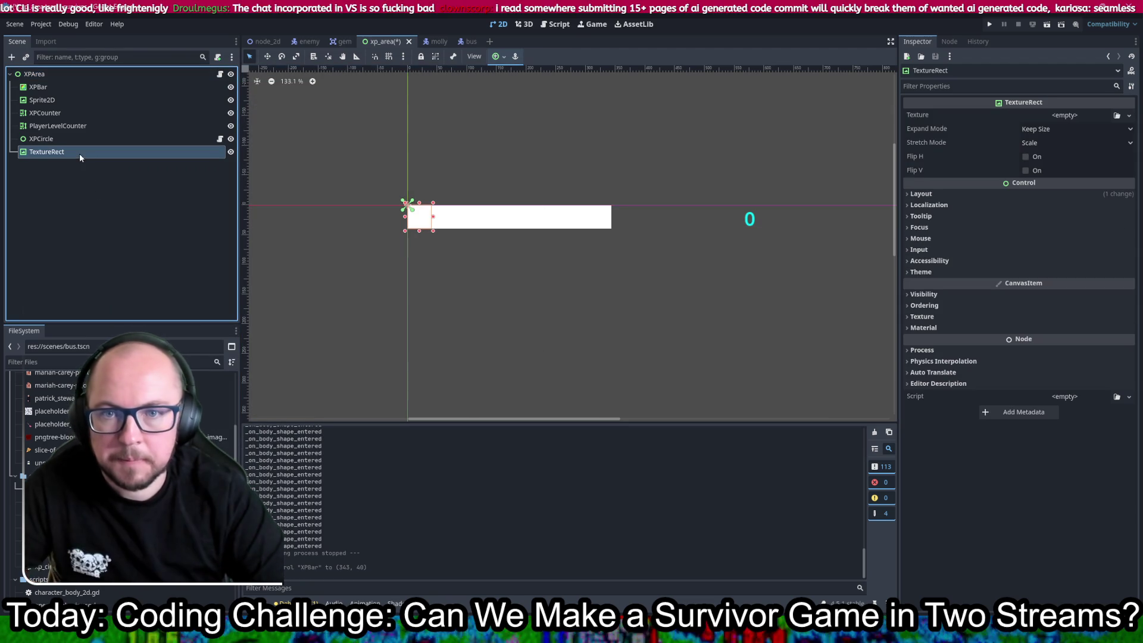
key("Delete")
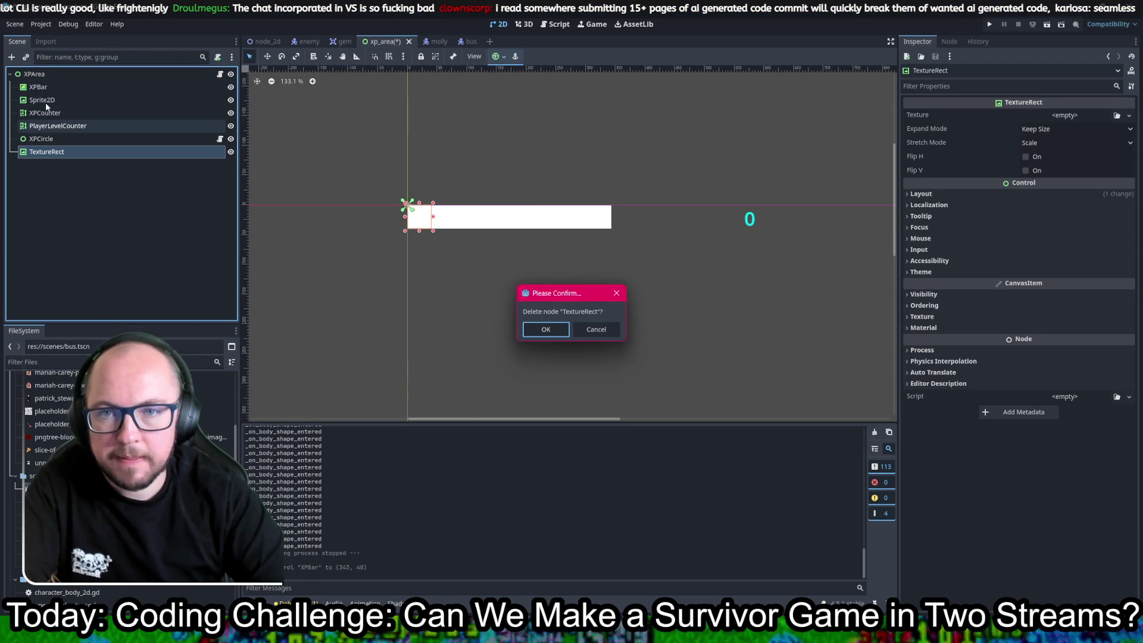
left_click(596, 329)
left_click(52, 87)
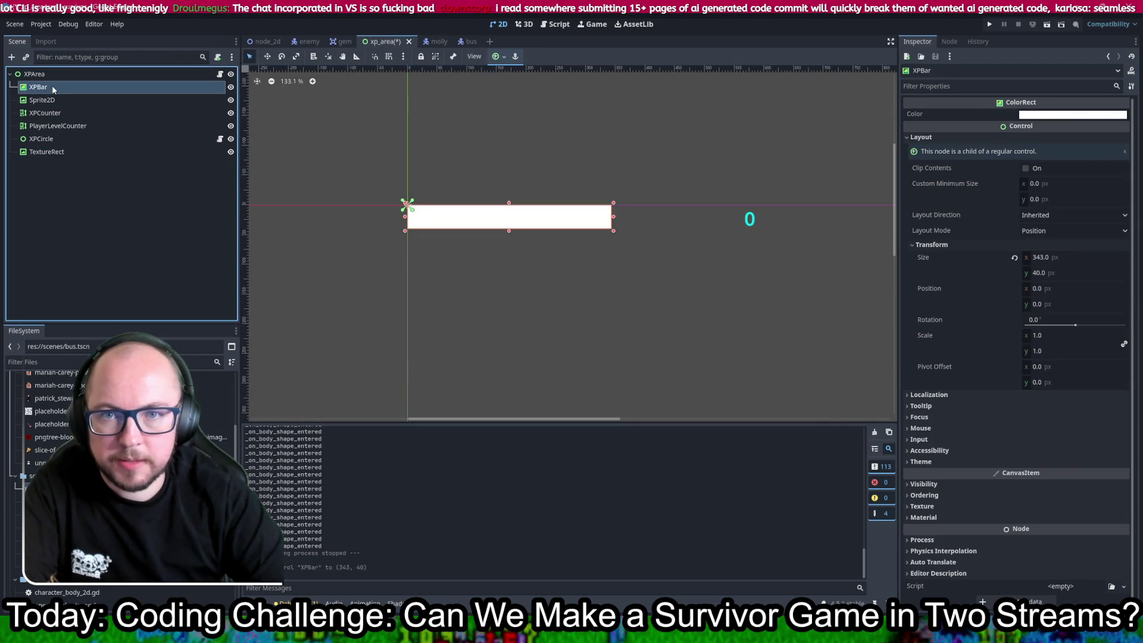
key("Delete")
left_click(543, 330)
left_click(45, 138)
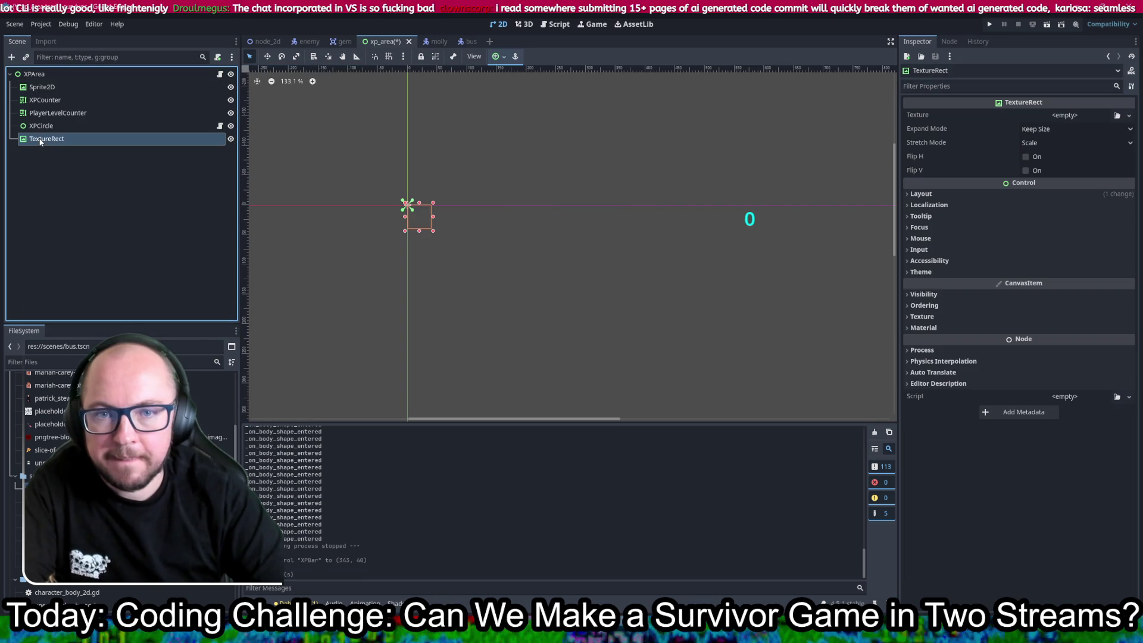
left_click(42, 138)
type("X")
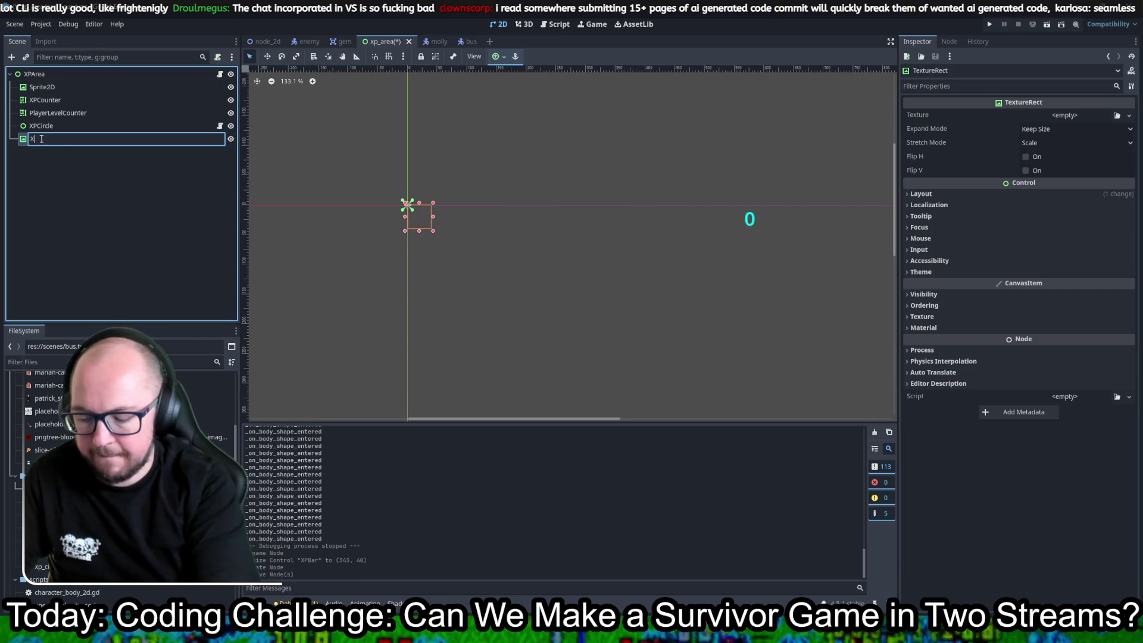
type("PBar")
key("Return")
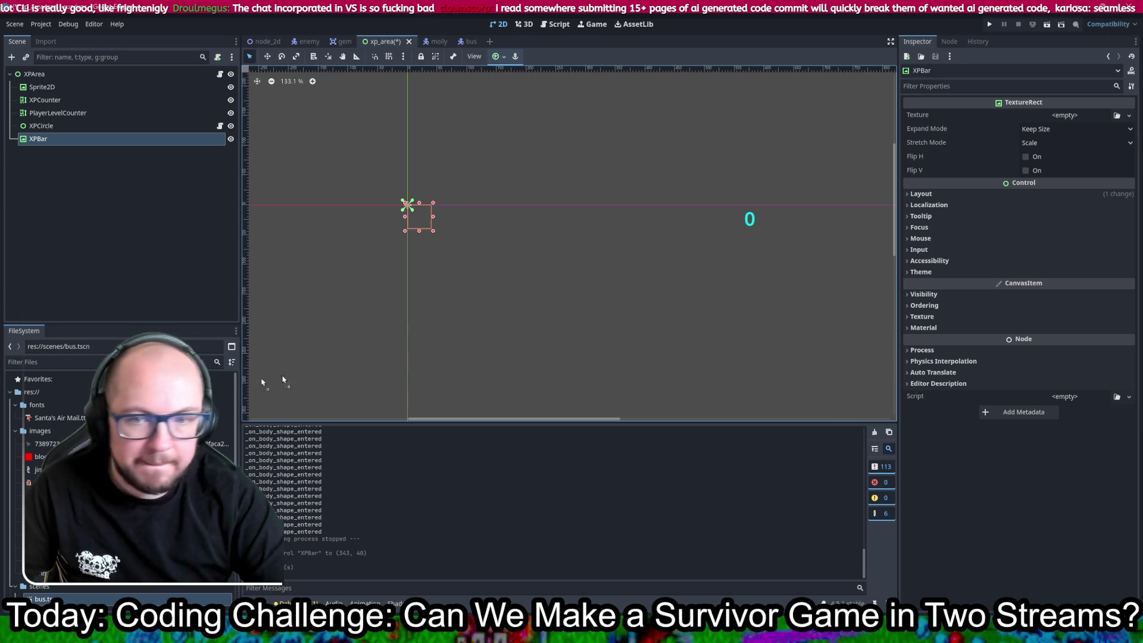
- Give XPBar the pizza image texture with Fit Height expand mode and Tile stretch mode
mouse_move(59, 482)
left_mouse_down()
mouse_move(384, 470)
mouse_move(1084, 115)
mouse_move(1075, 122)
left_mouse_up()
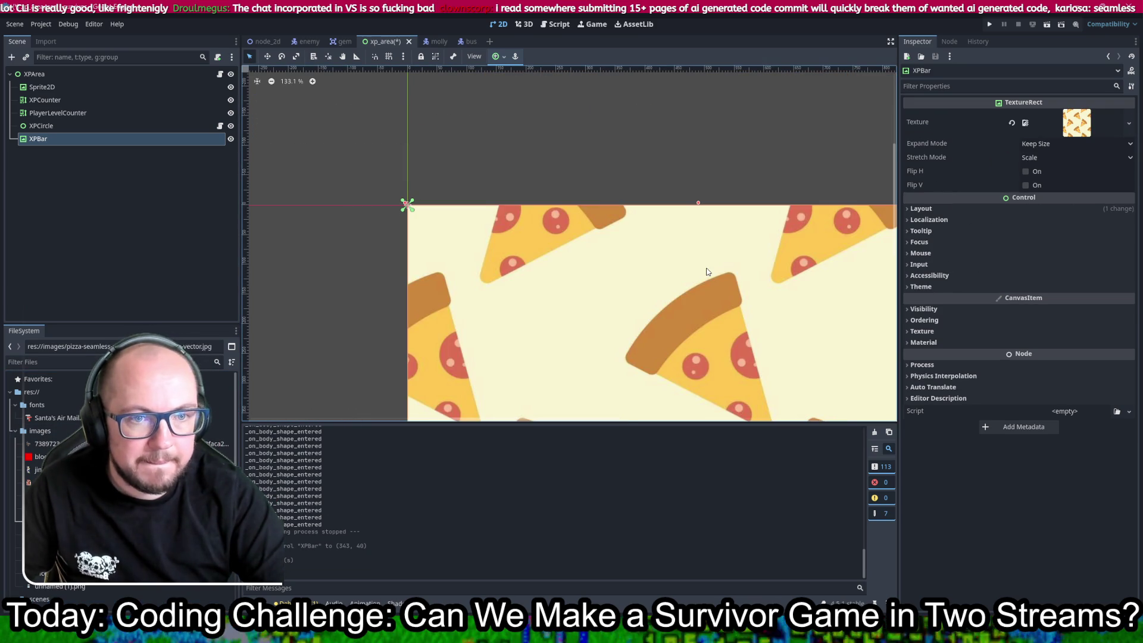
scroll(707, 271, "down", 6)
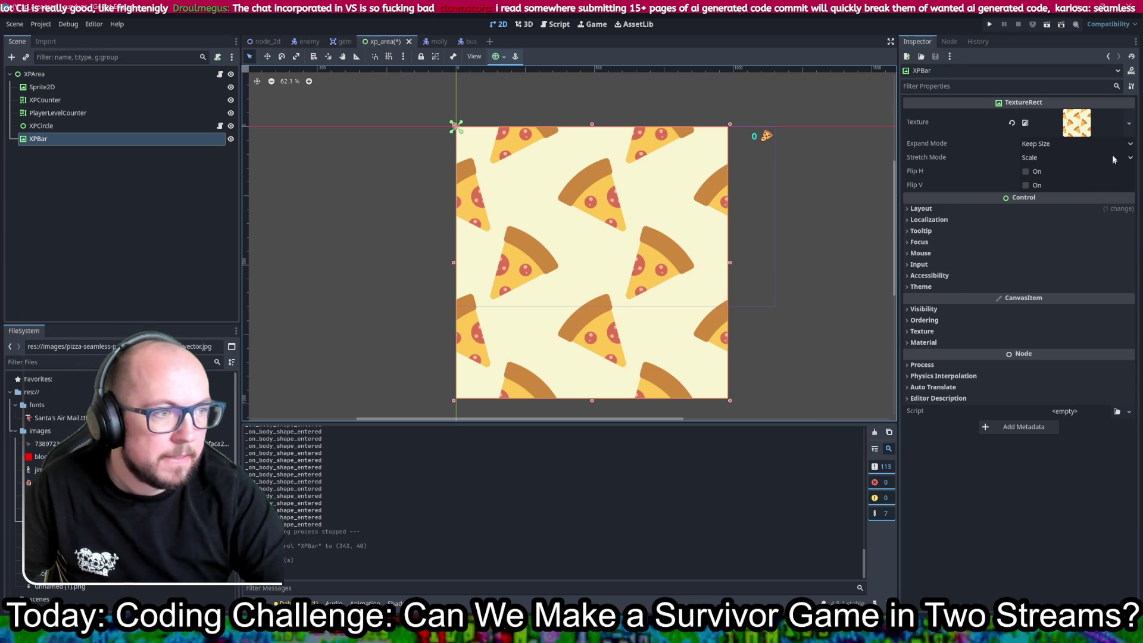
left_click(1130, 145)
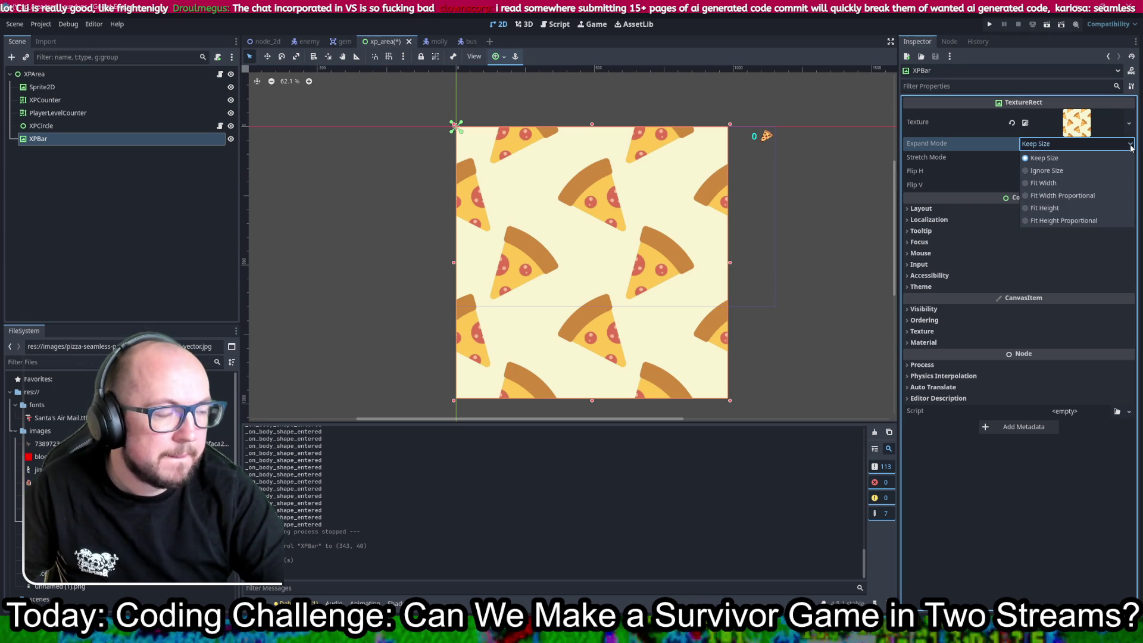
left_click(1083, 207)
scroll(495, 143, "up", 2)
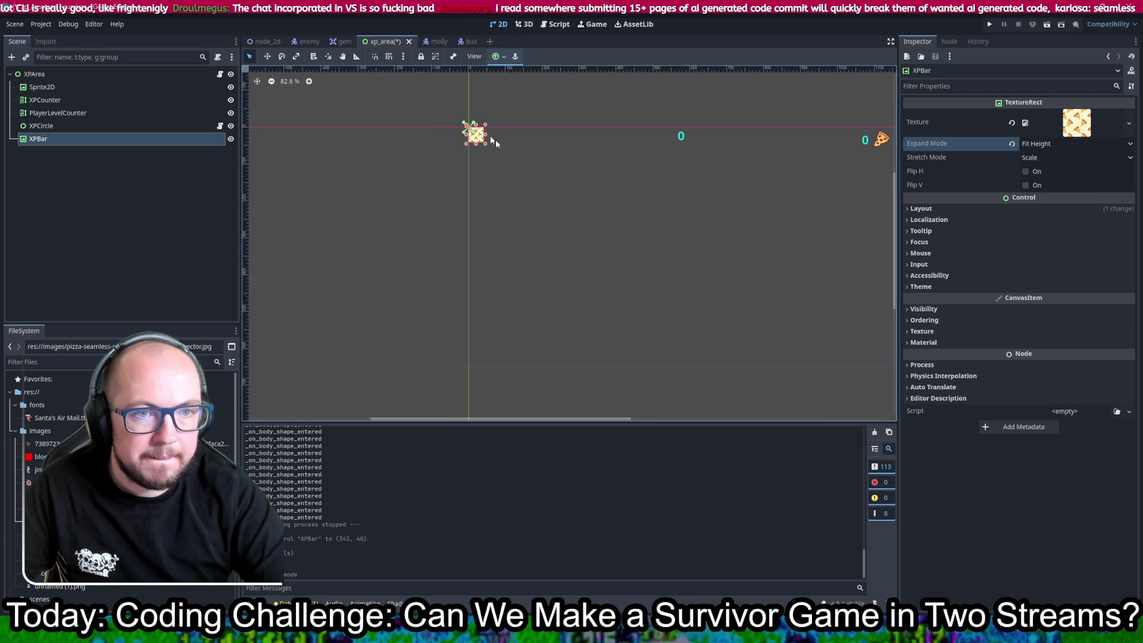
scroll(503, 138, "up", 3)
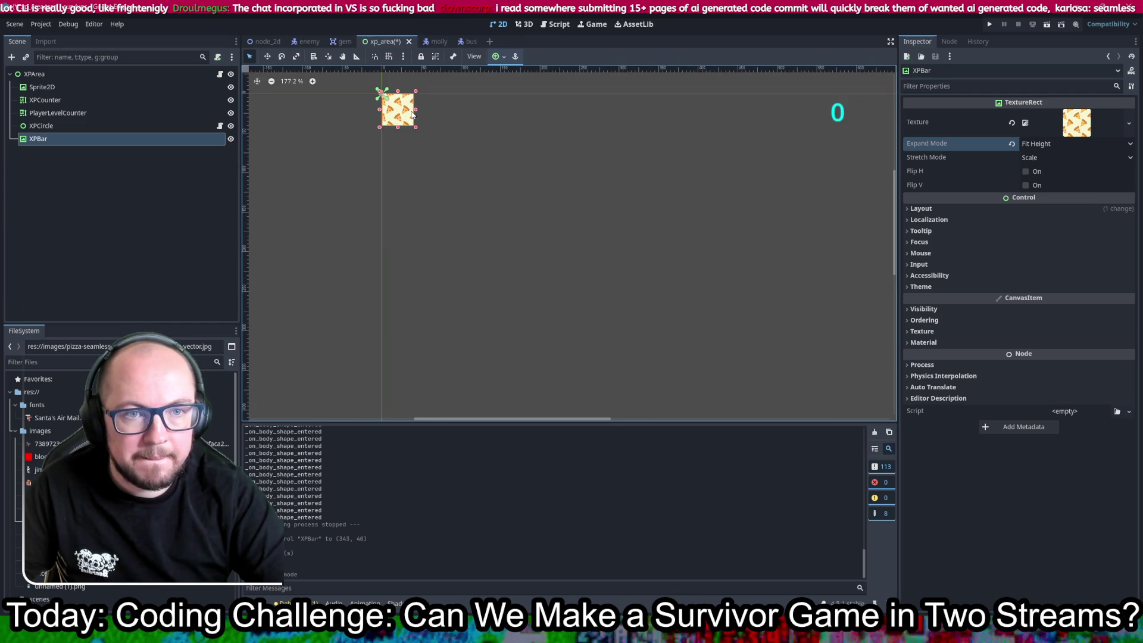
left_click_drag(415, 112, 510, 220)
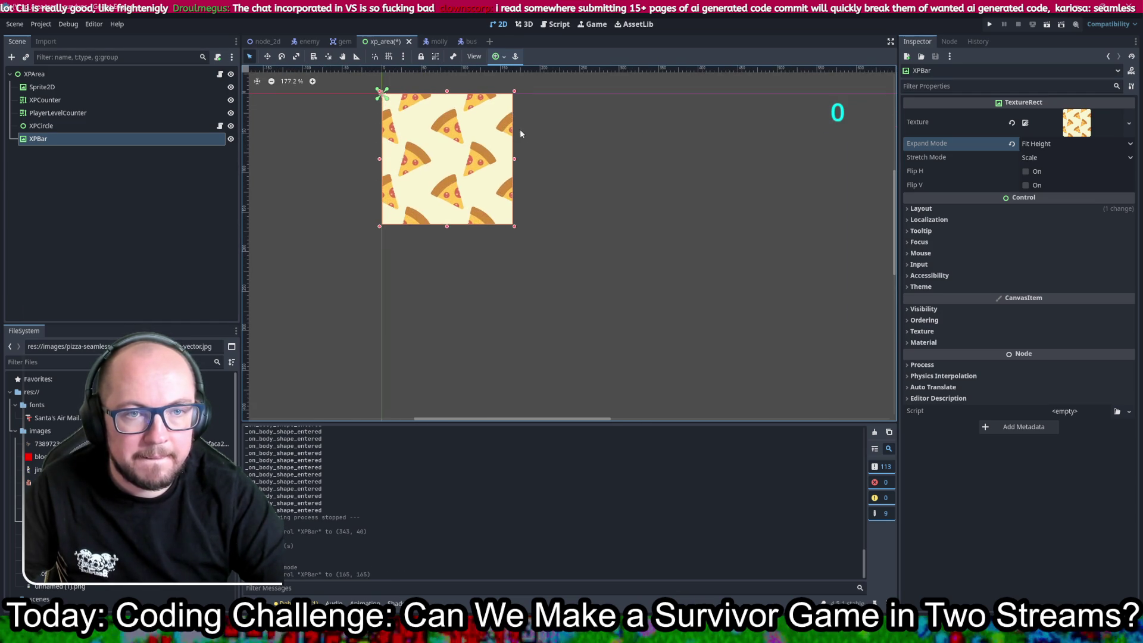
key("ctrl+z")
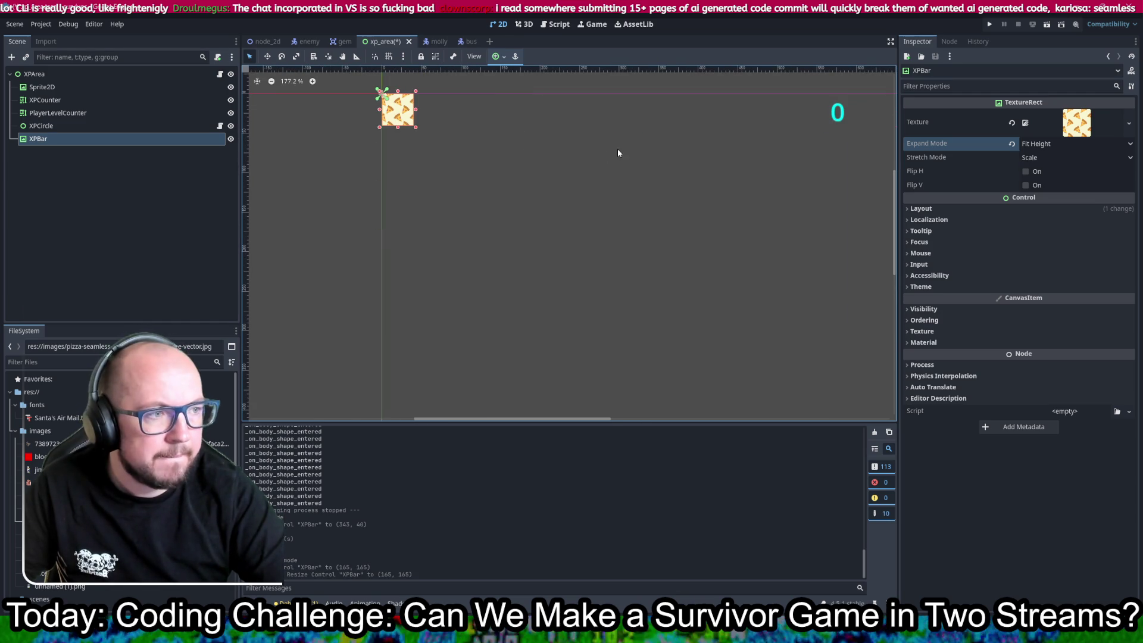
left_click(1052, 156)
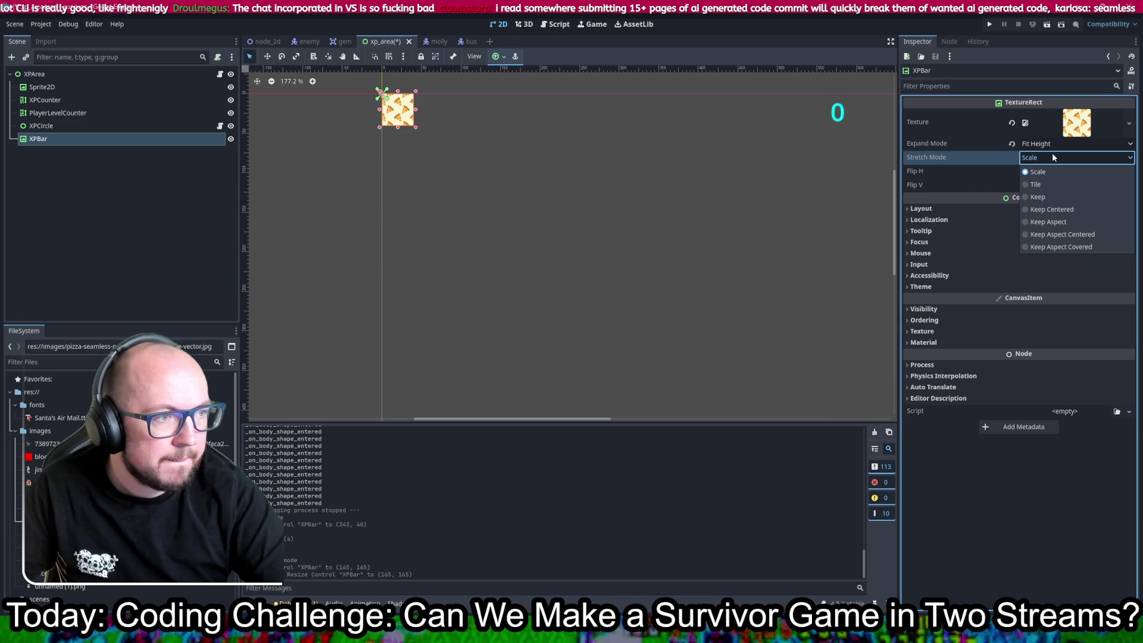
left_click(1065, 184)
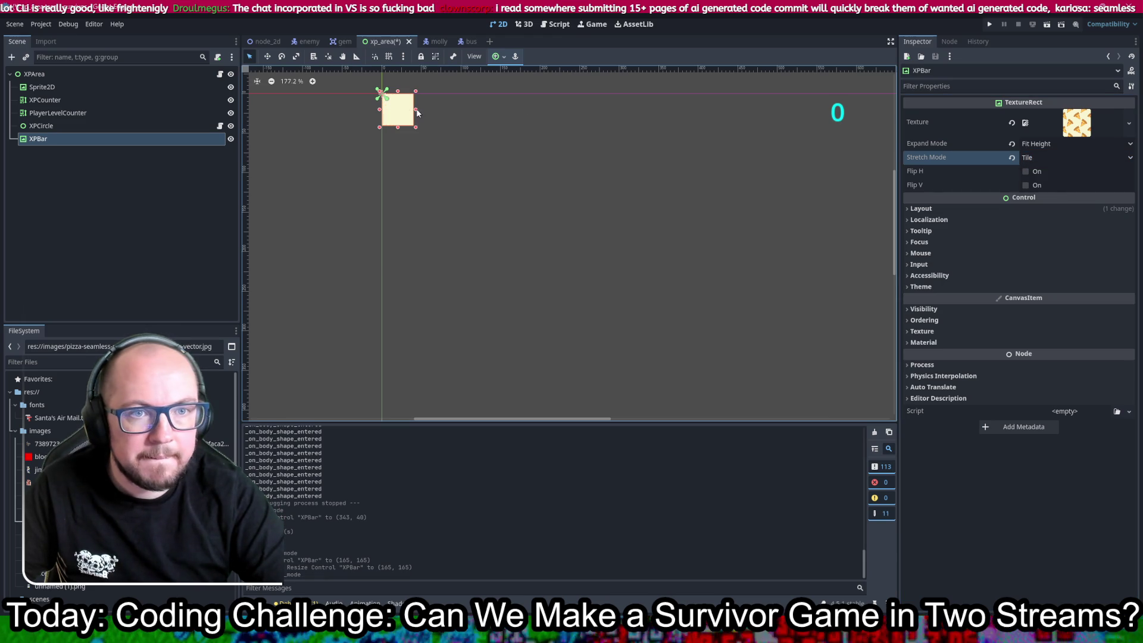
mouse_move(415, 114)
left_mouse_down()
mouse_move(439, 128)
mouse_move(727, 156)
mouse_move(657, 163)
mouse_move(570, 150)
mouse_move(673, 178)
mouse_move(582, 171)
mouse_move(417, 128)
left_mouse_up()
- Try Ignore Size and Fit Height Proportional expand modes on XPBar, undoing the resize
left_click(1083, 144)
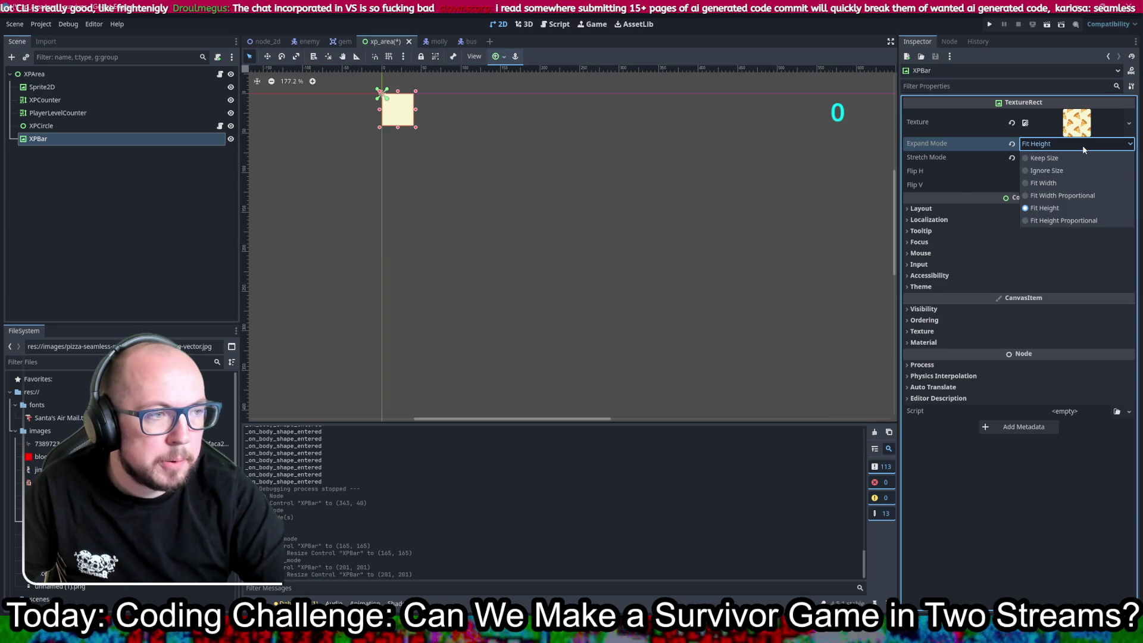
left_click(1074, 170)
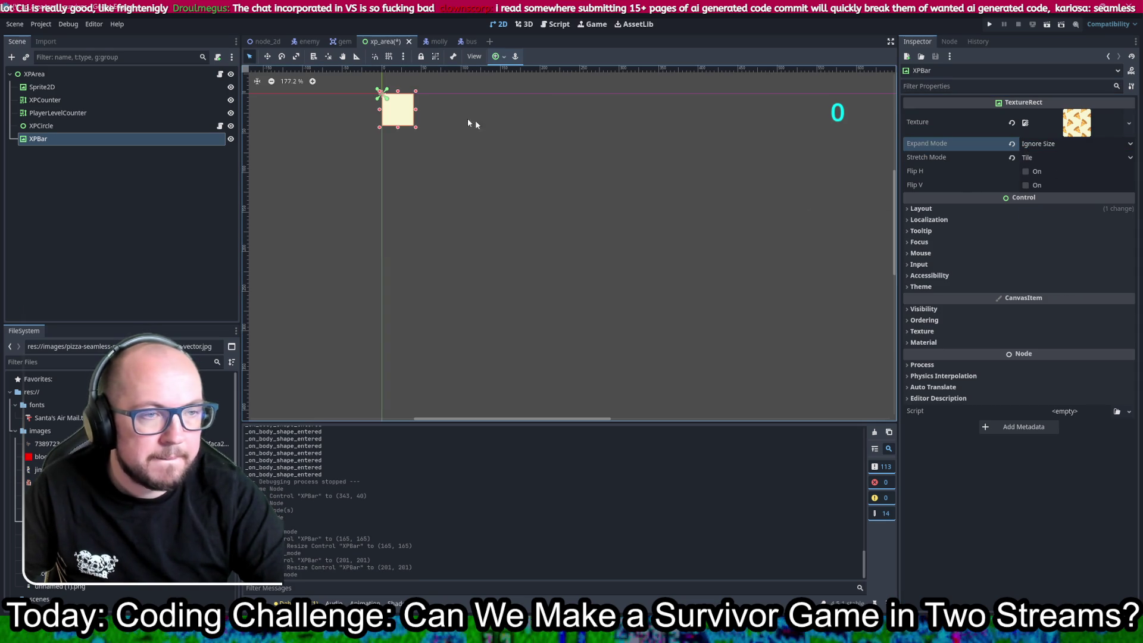
mouse_move(418, 113)
left_mouse_down()
mouse_move(875, 126)
mouse_move(663, 113)
mouse_move(842, 113)
mouse_move(416, 110)
left_mouse_up()
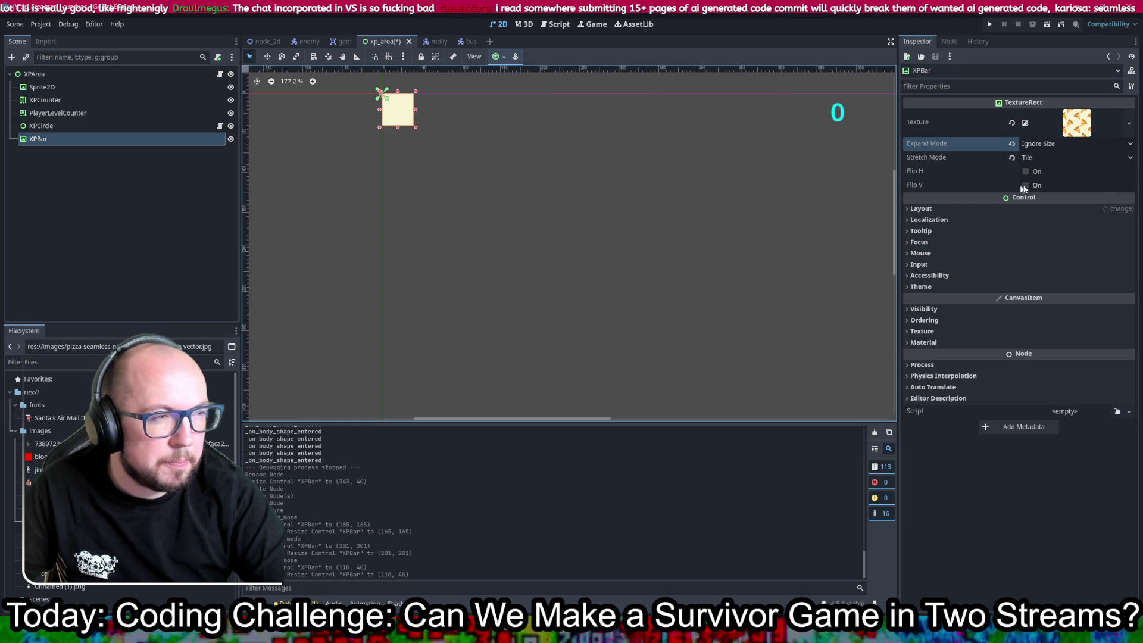
left_click(1050, 145)
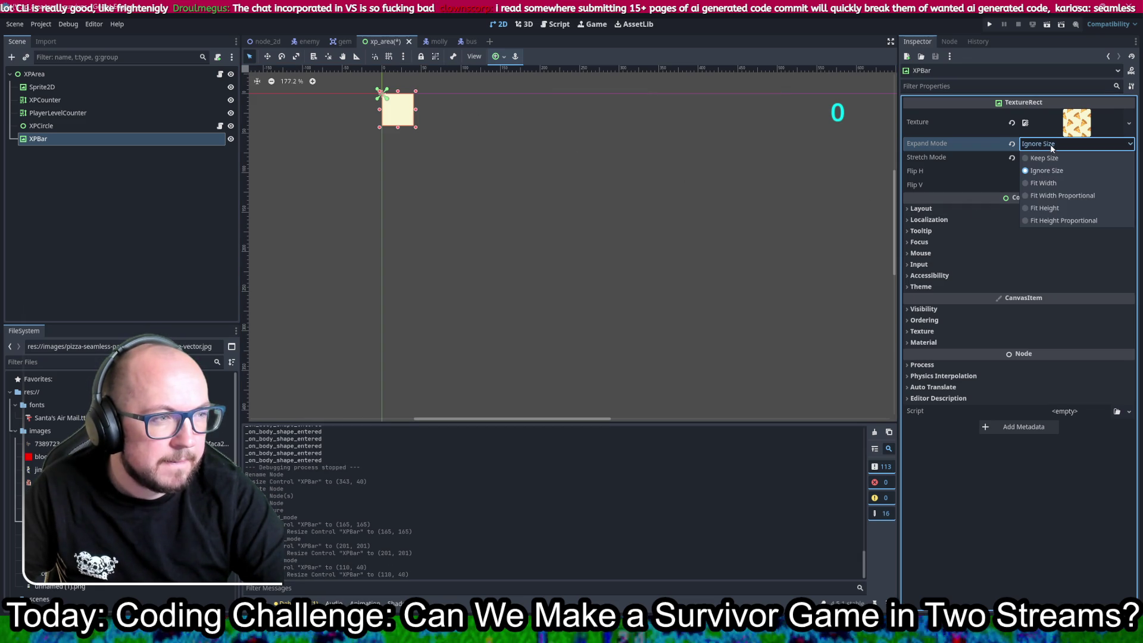
left_click(1048, 220)
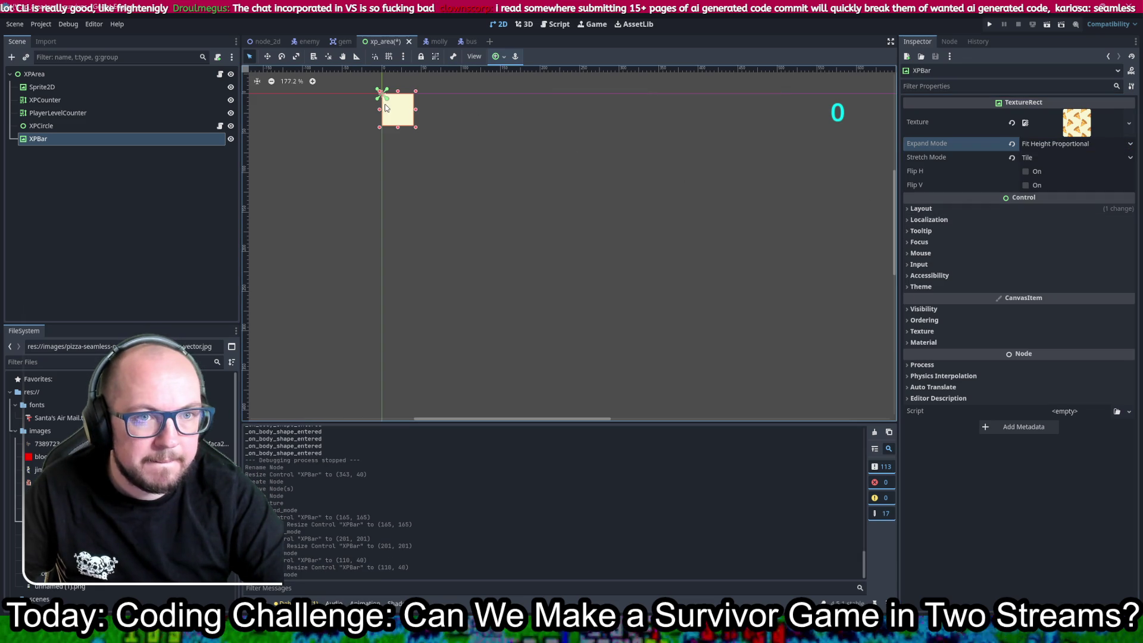
left_click_drag(417, 113, 669, 232)
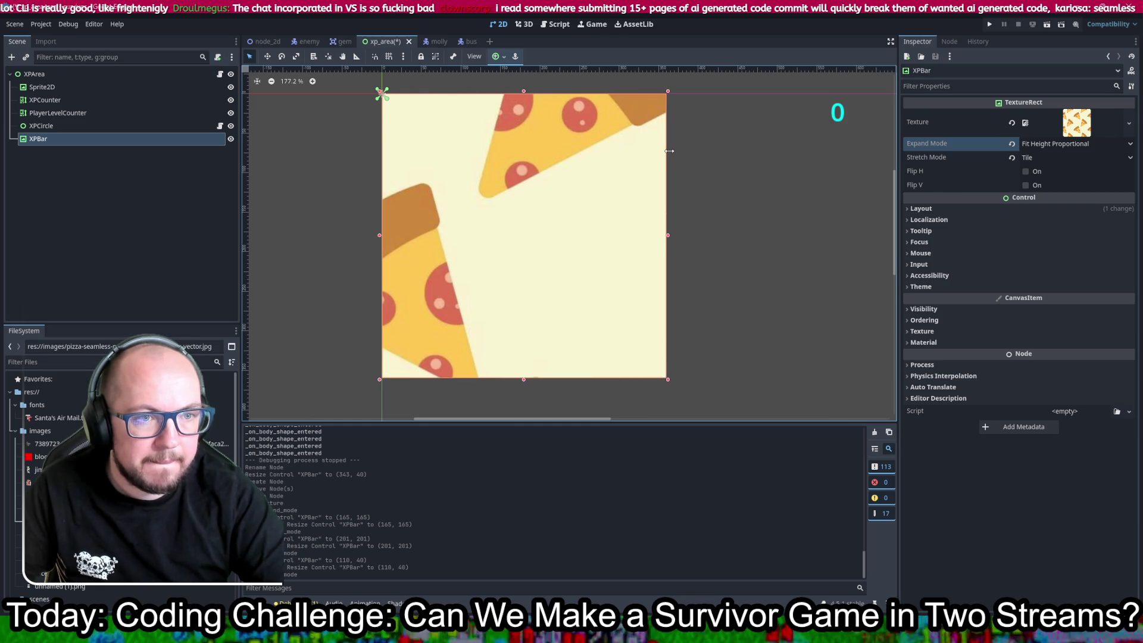
key("ctrl+z")
- Recheck XPBar's expand and stretch modes, keeping Tile, and undo another resize
left_click(1113, 149)
left_click(1065, 145)
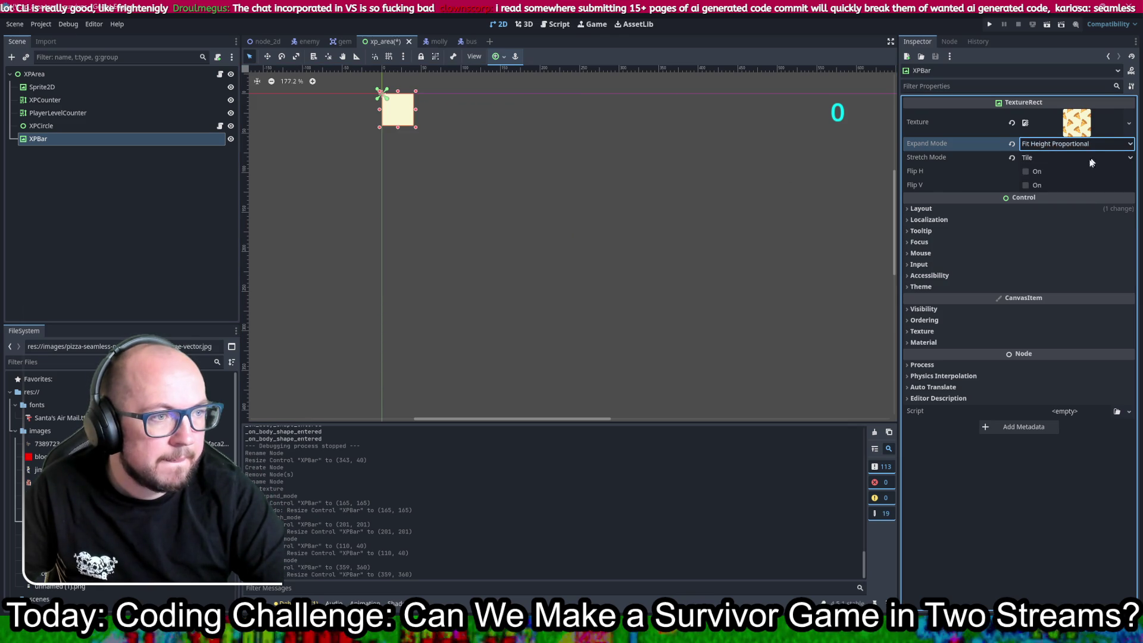
left_click(1052, 157)
left_click(1036, 184)
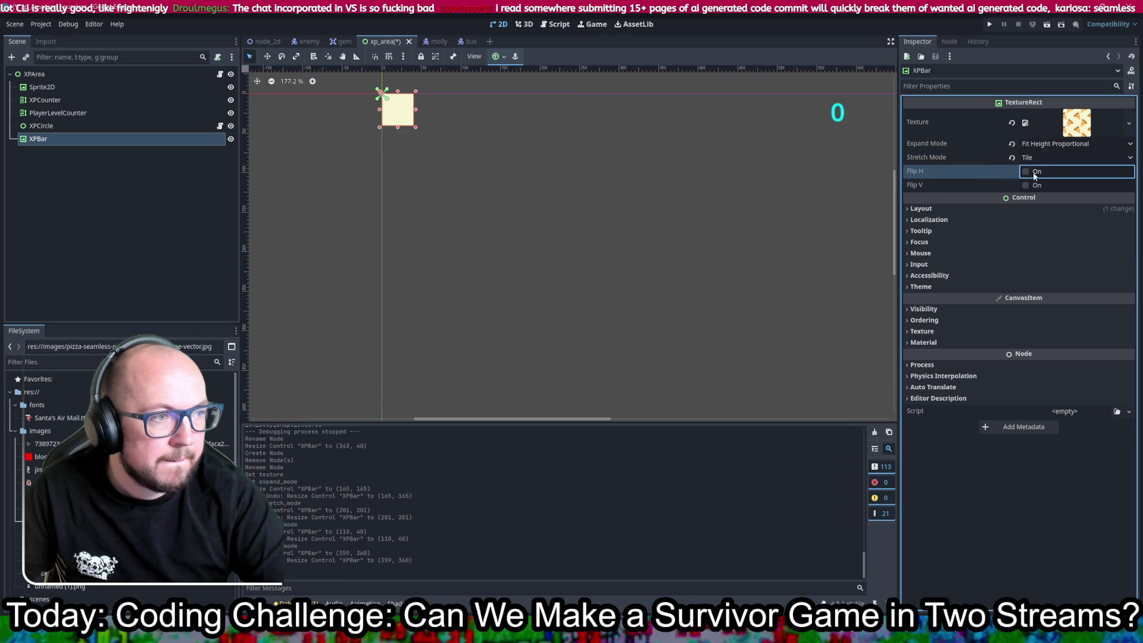
left_click(1053, 164)
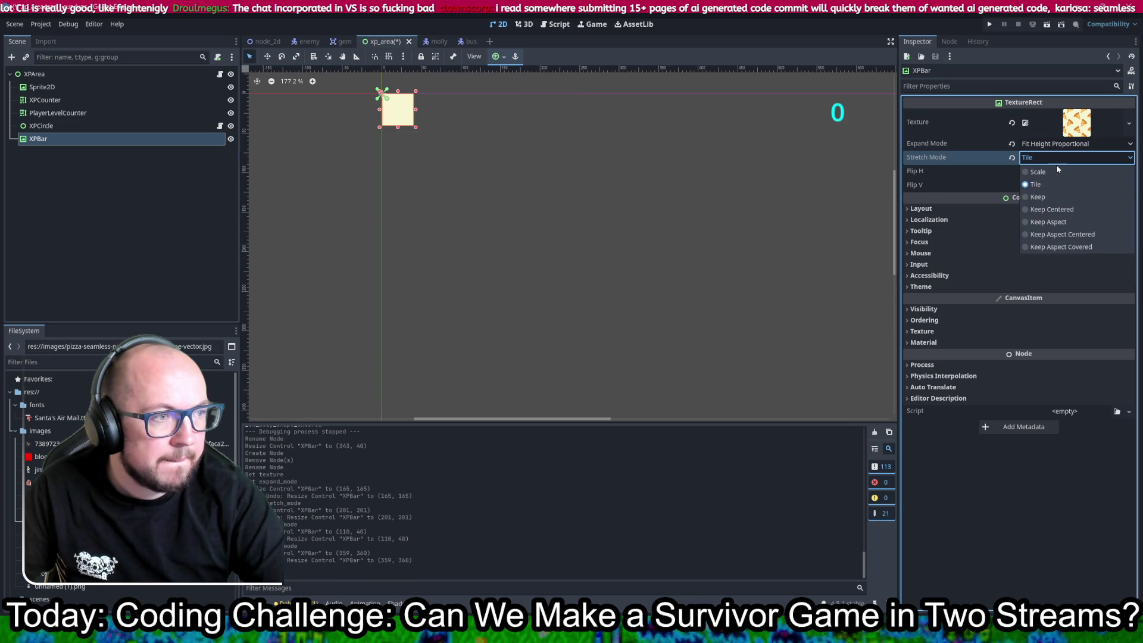
left_click(1052, 151)
left_click(1055, 144)
left_click(1055, 144)
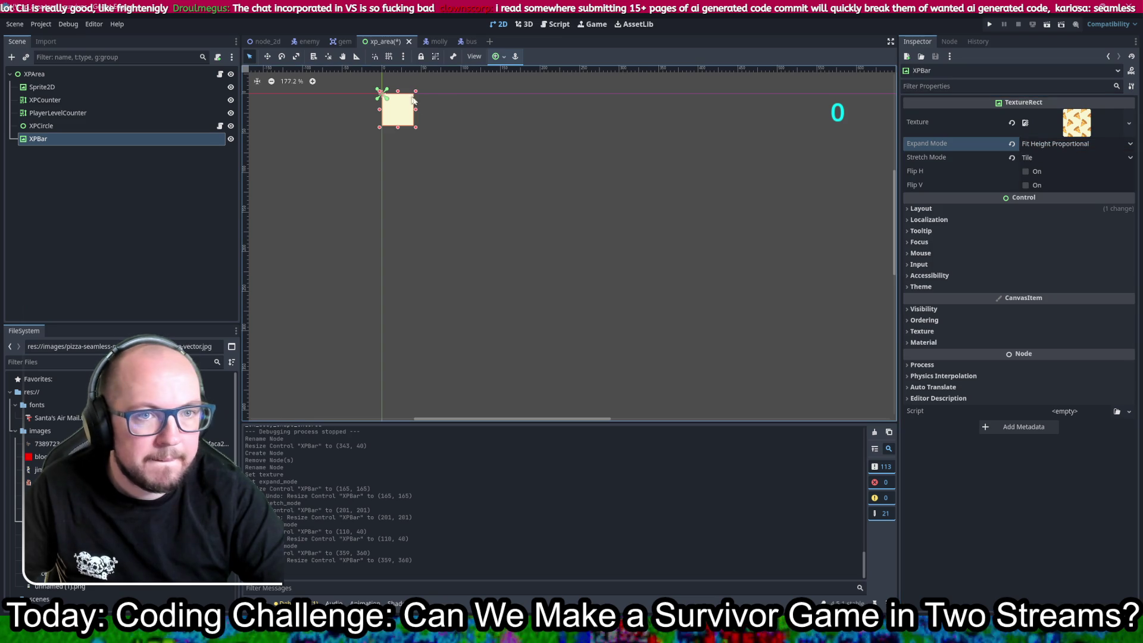
mouse_move(417, 111)
left_mouse_down()
mouse_move(548, 268)
mouse_move(548, 252)
left_mouse_up()
key("ctrl+z")
- Set XPBar to Ignore Size, widen it to about 623 px, and move it near Sprite2D
left_click(1080, 145)
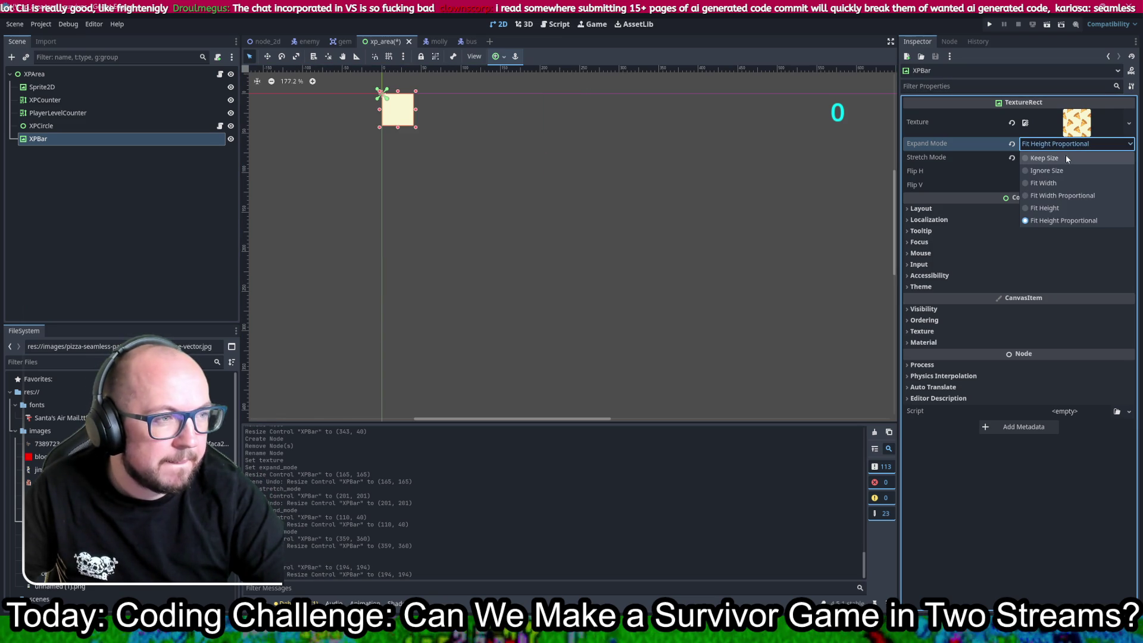
left_click(1052, 170)
left_click_drag(415, 109, 876, 115)
scroll(798, 178, "down", 2)
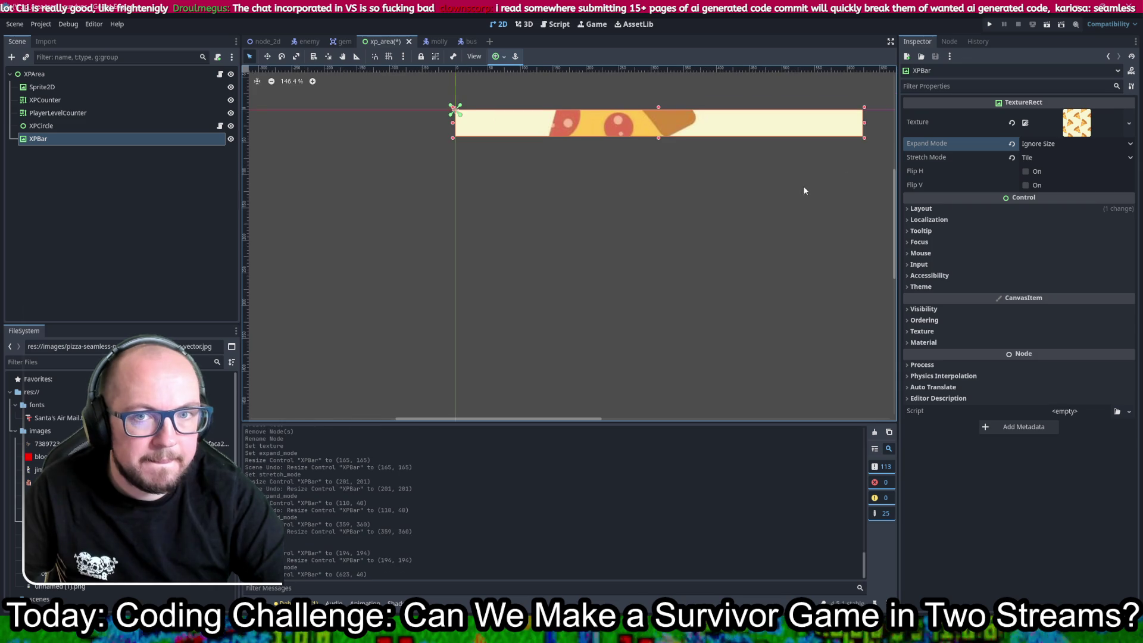
left_click_drag(804, 191, 535, 223)
mouse_move(41, 138)
left_mouse_down()
mouse_move(60, 137)
mouse_move(64, 84)
left_mouse_up()
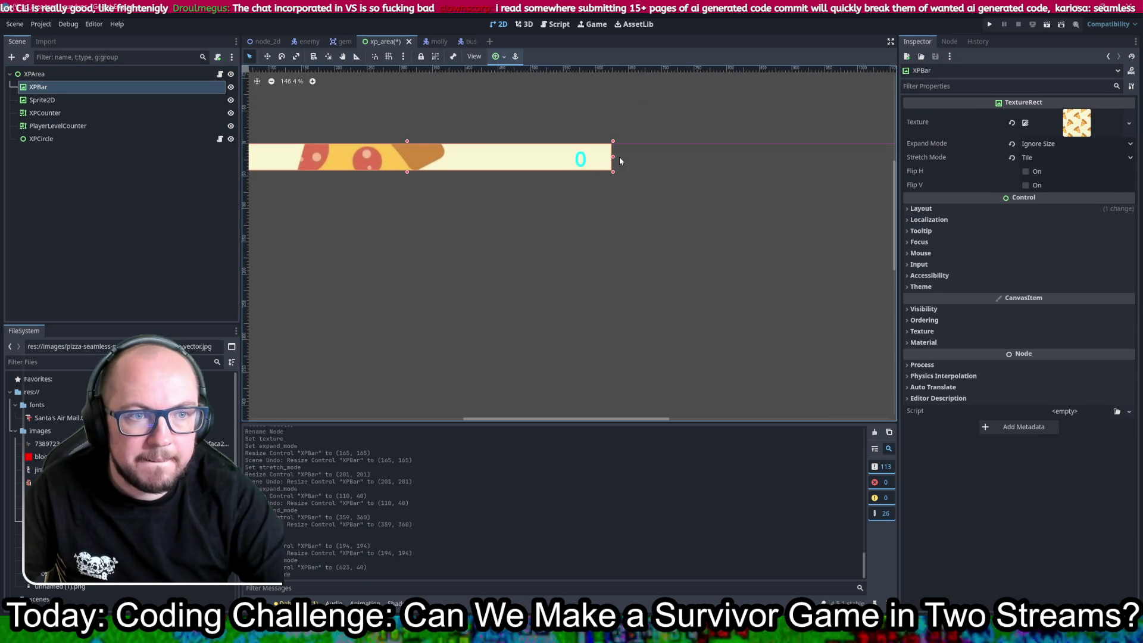
left_click_drag(613, 159, 834, 160)
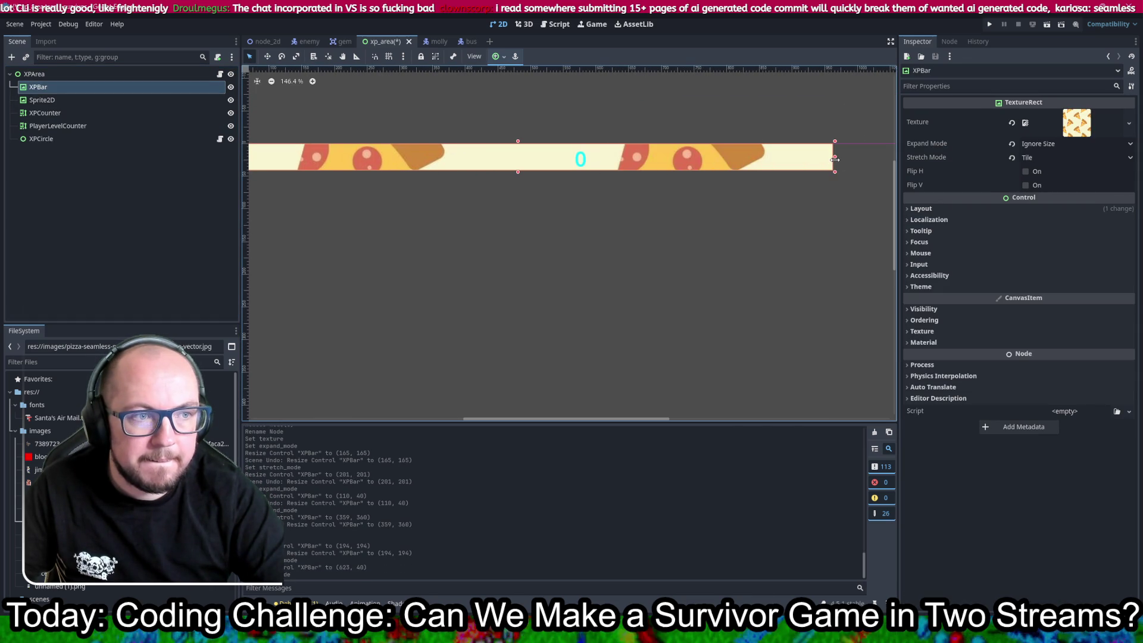
key("ctrl+z")
key("ctrl+z")
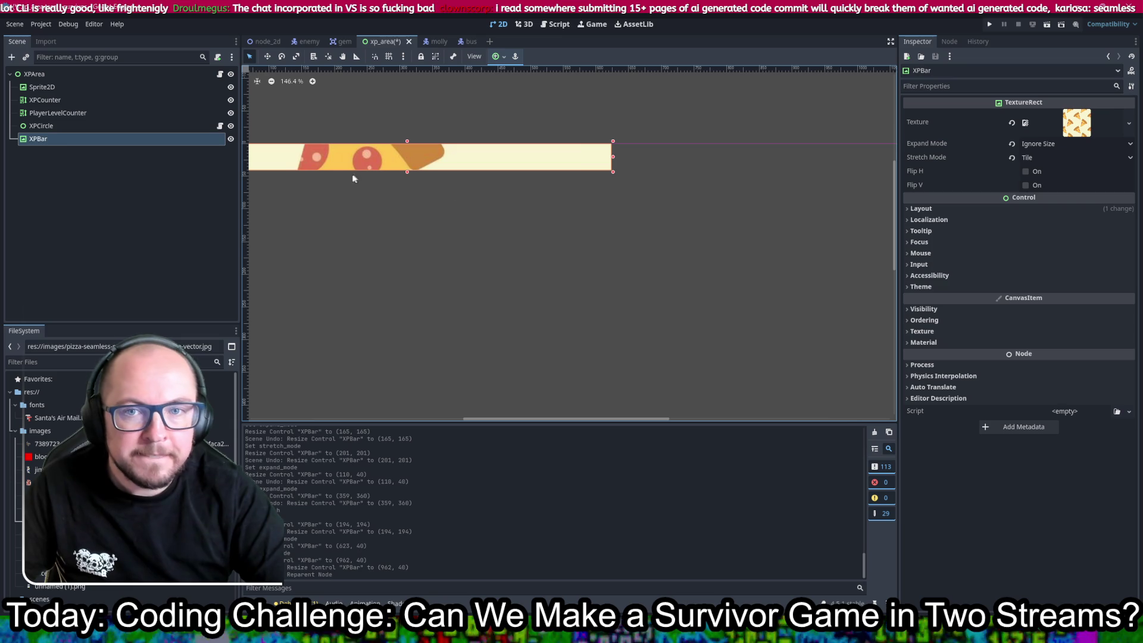
key("ctrl+shift+z")
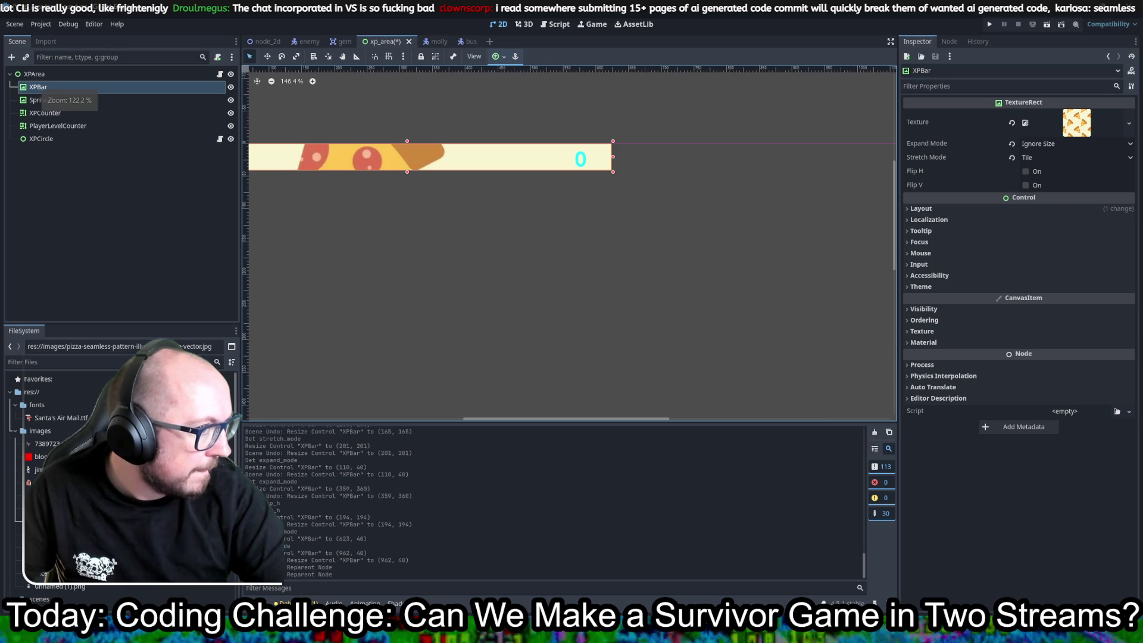
key("alt+Tab")
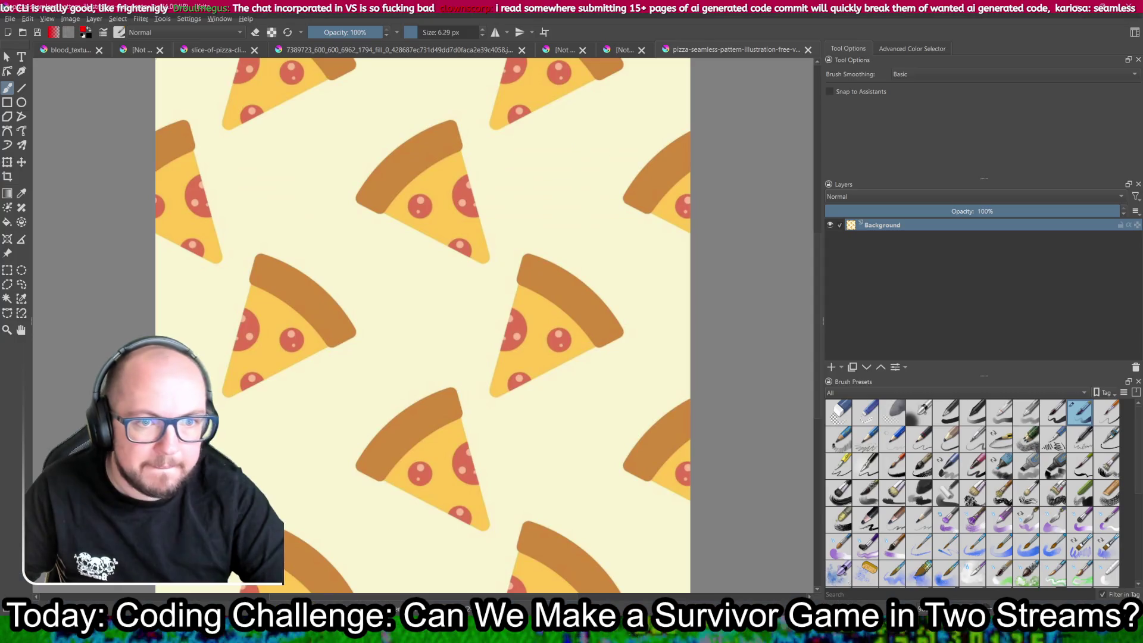
- Scale the pizza pattern image down to 40×40 pixels
left_click(65, 19)
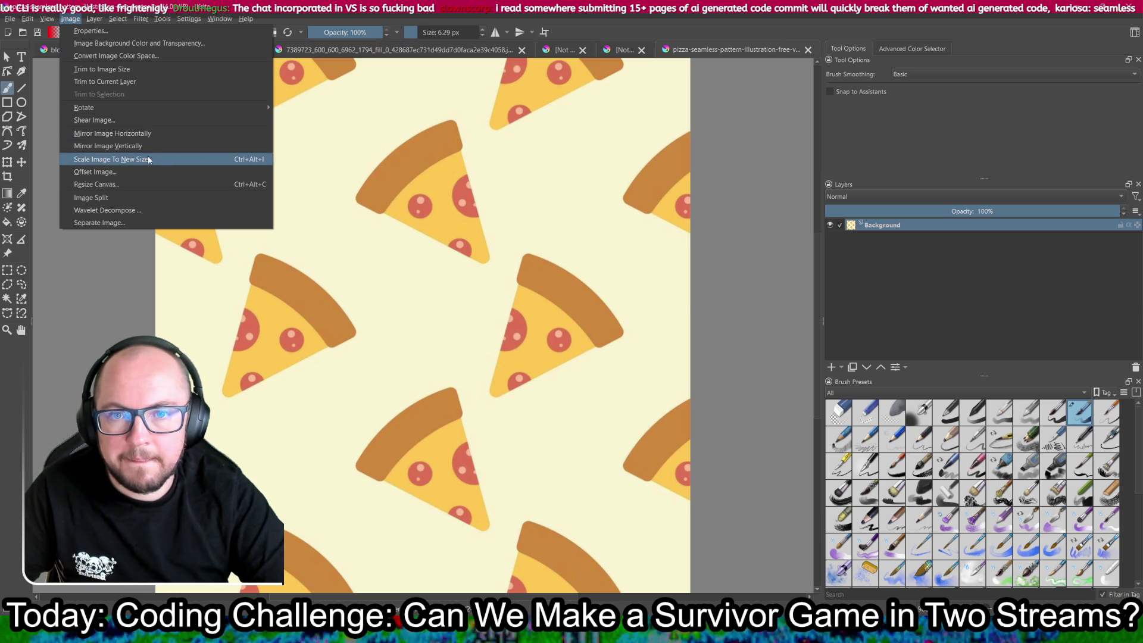
left_click(111, 159)
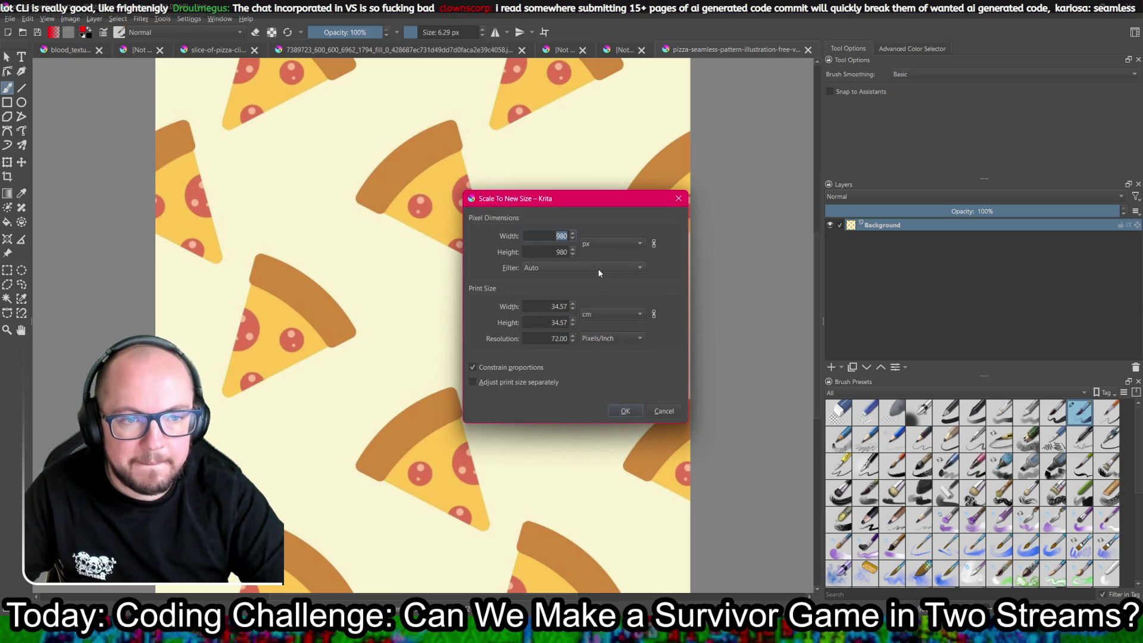
type("40")
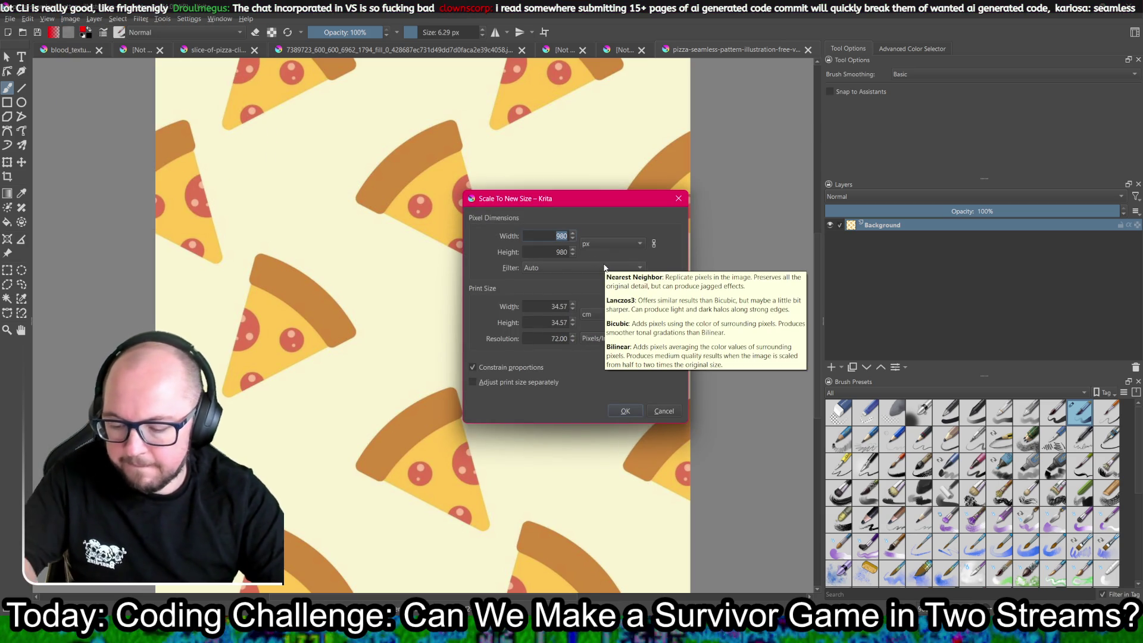
left_click(628, 411)
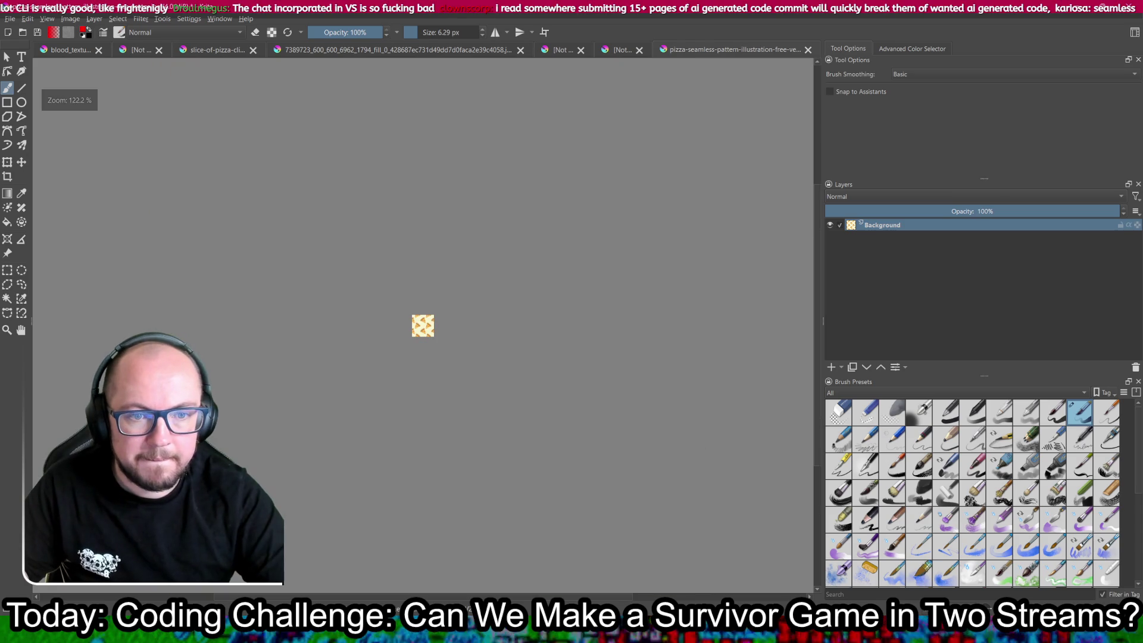
- Export the tile as pizza-seamless-pattern-illustration-free-vector.png and return to Godot's XPBar view
left_click(10, 18)
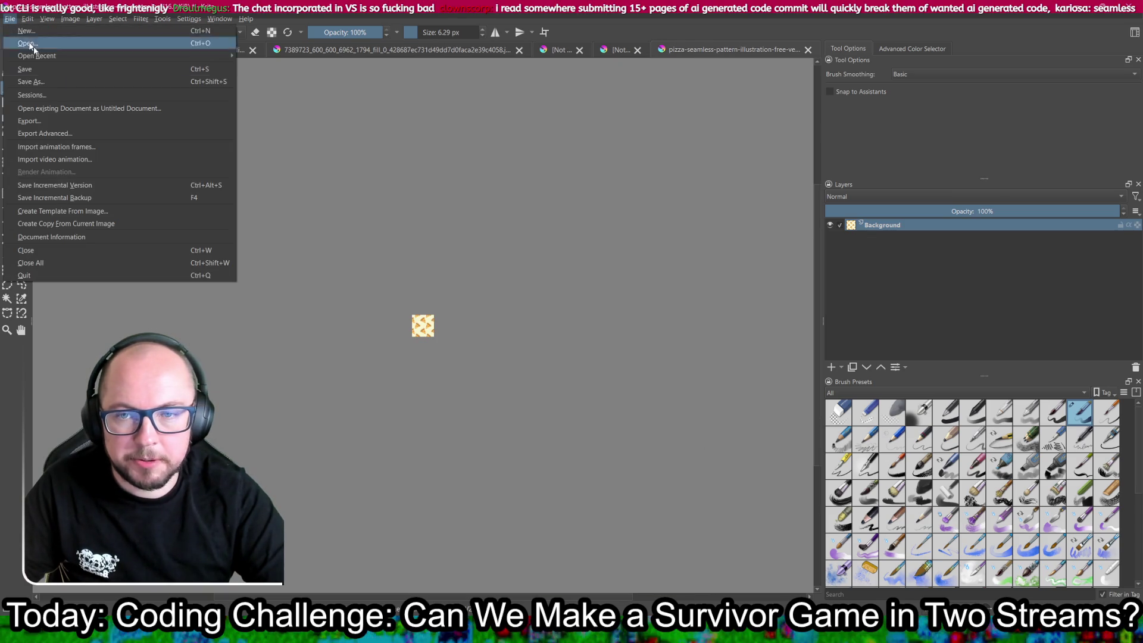
left_click(159, 121)
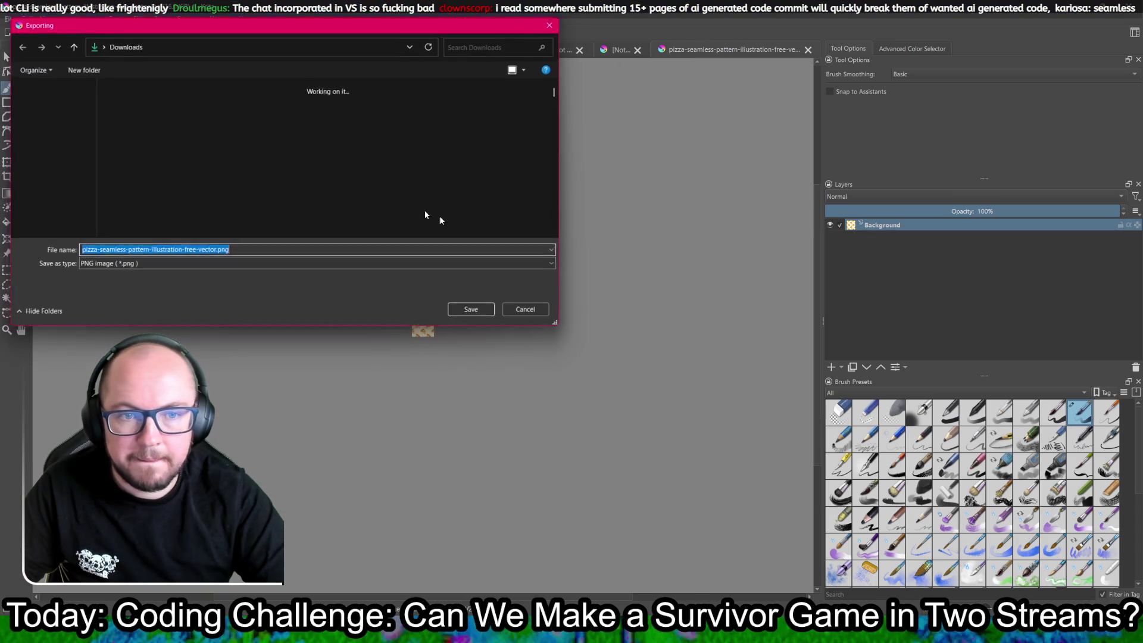
left_click(480, 317)
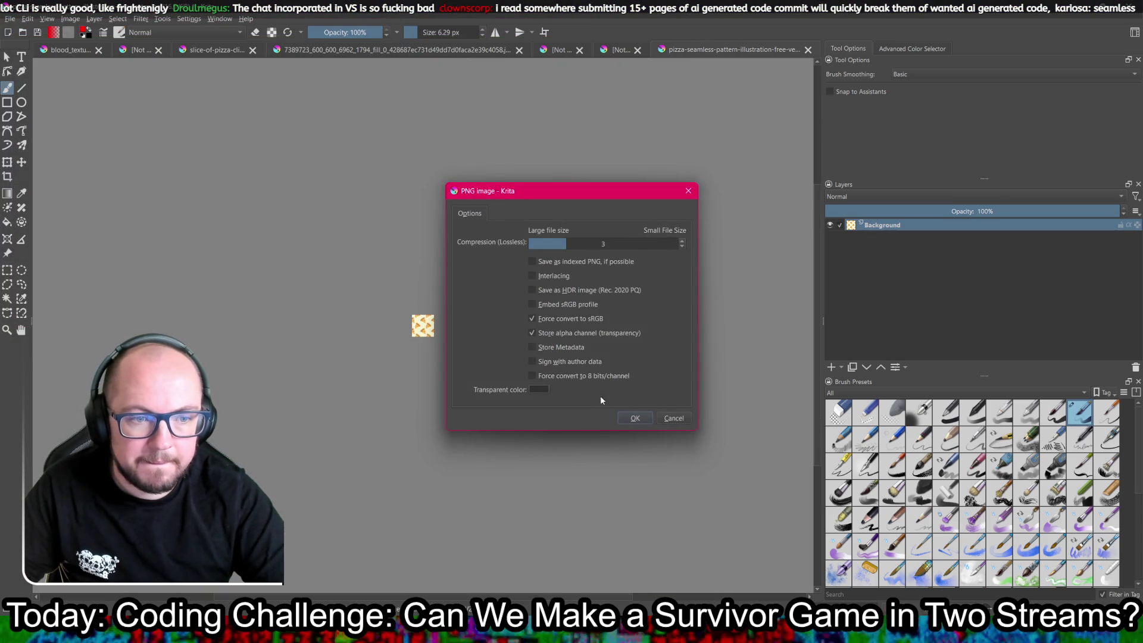
left_click(632, 418)
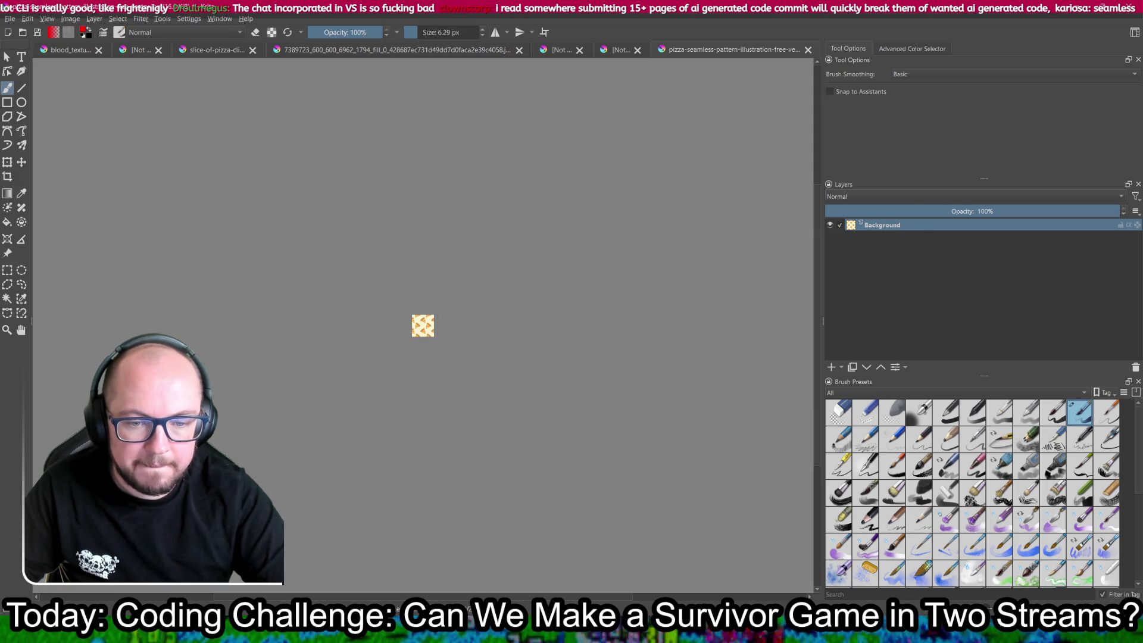
key("alt+Tab")
left_click_drag(465, 281, 535, 255)
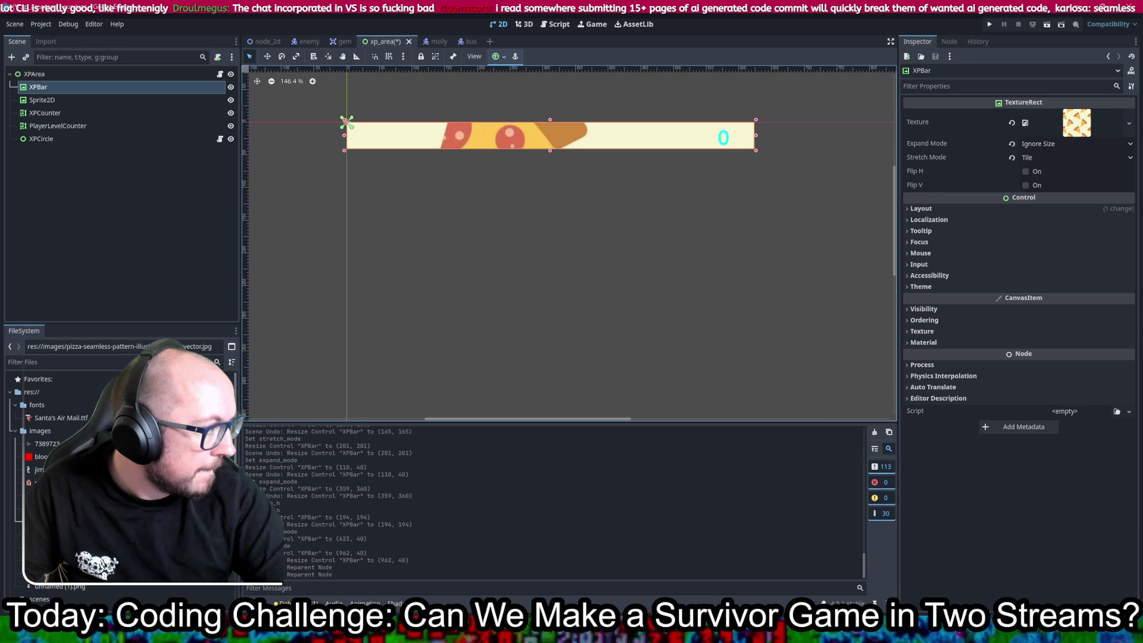
- Save the xp_area scene and assign the new pizza PNG as XPBar's texture
left_click(48, 432)
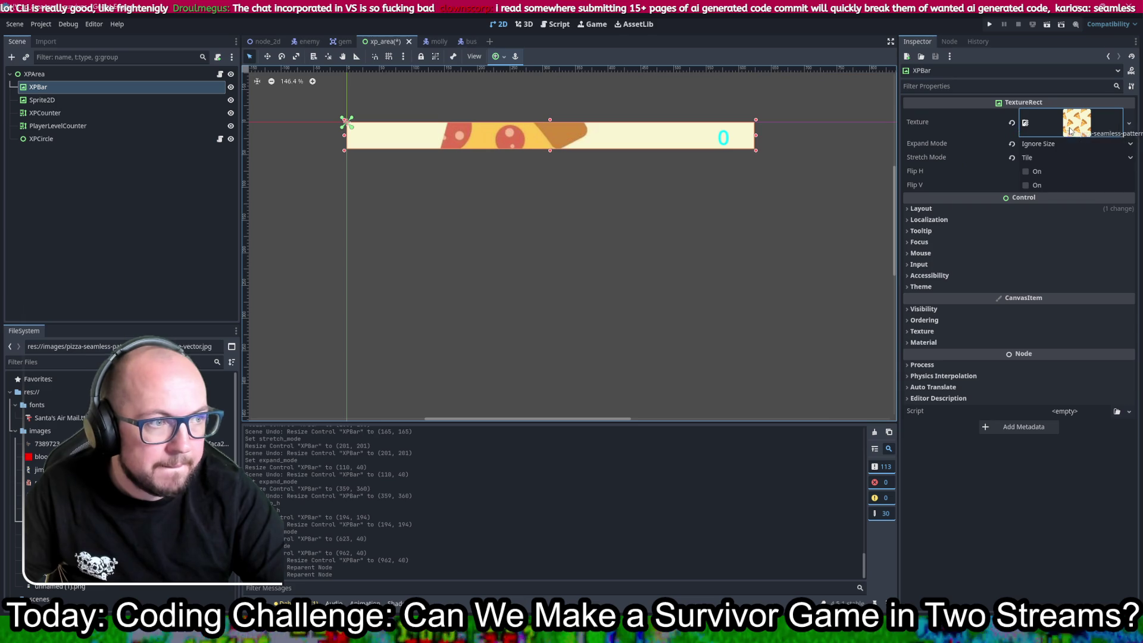
key("ctrl+s")
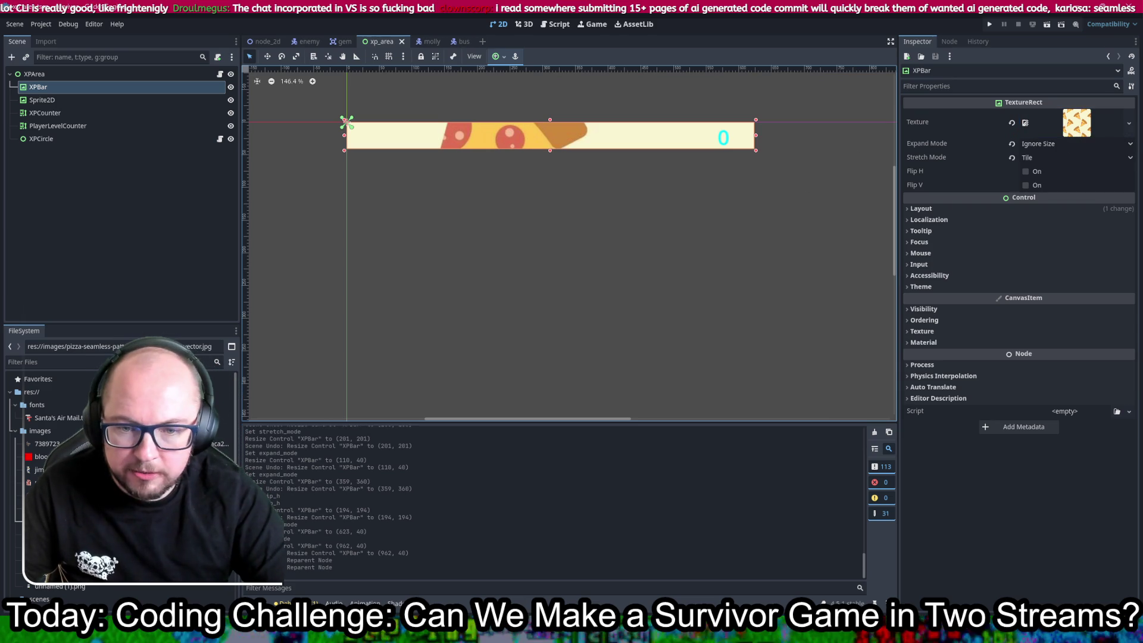
left_click(48, 495)
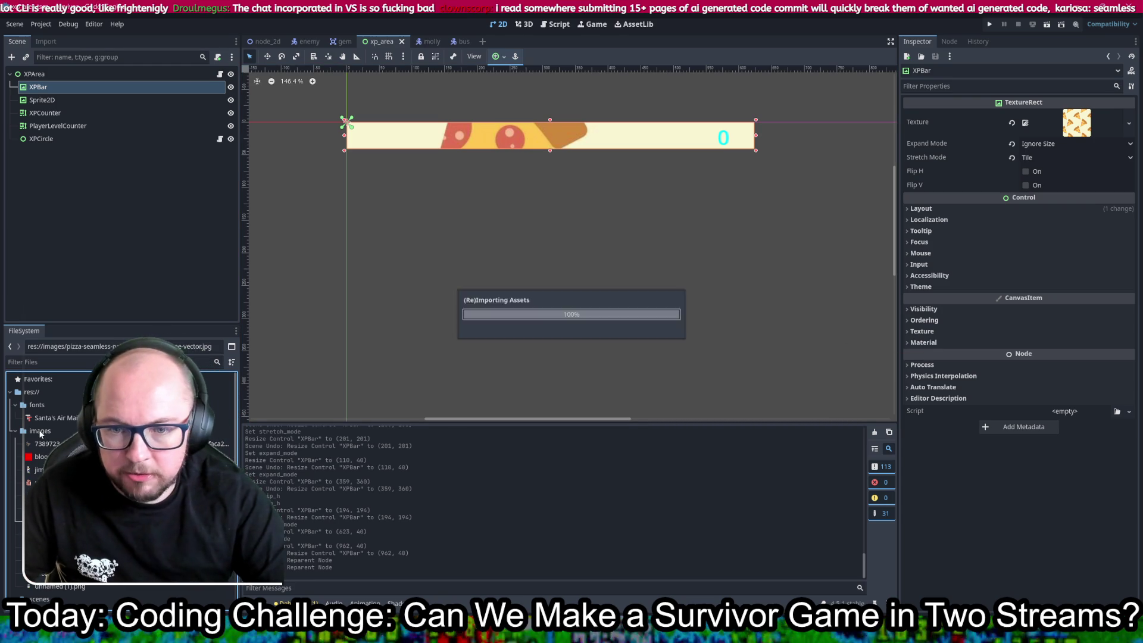
mouse_move(66, 573)
left_mouse_down()
mouse_move(536, 238)
mouse_move(1074, 127)
left_mouse_up()
scroll(594, 193, "down", 3)
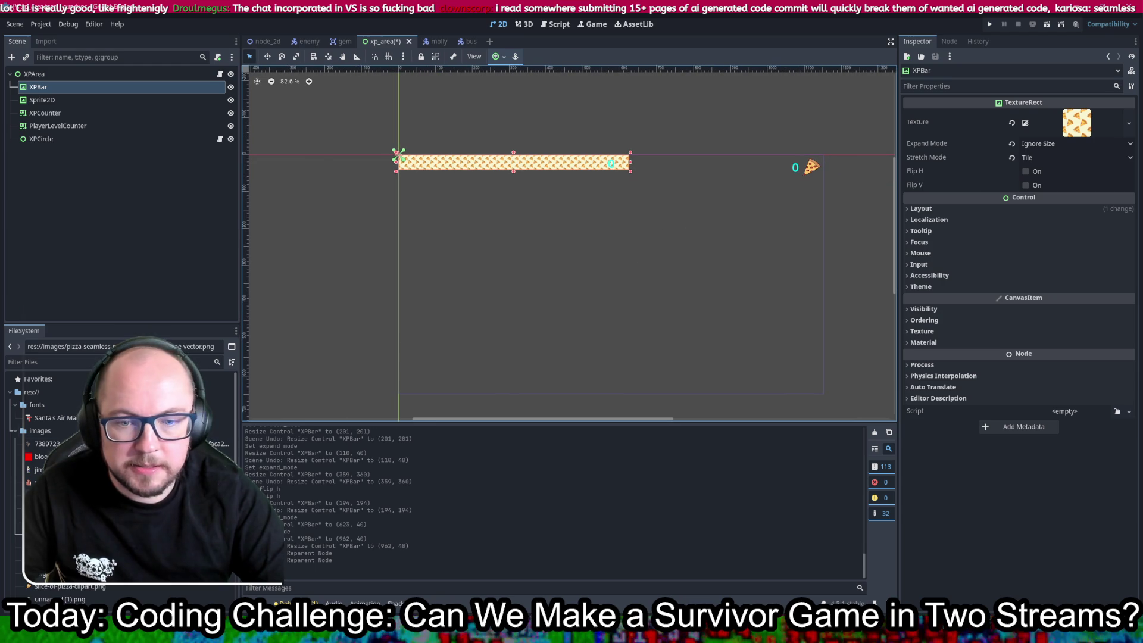
key("alt+Tab")
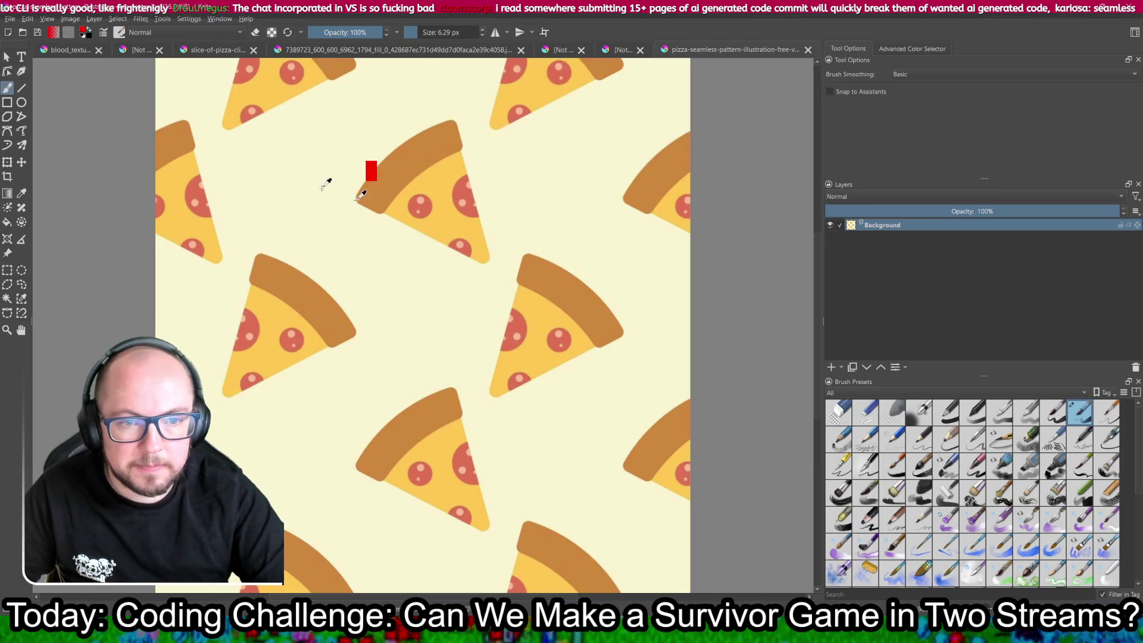
- Scale the pizza pattern image in Krita to 200×200 px
left_click(69, 19)
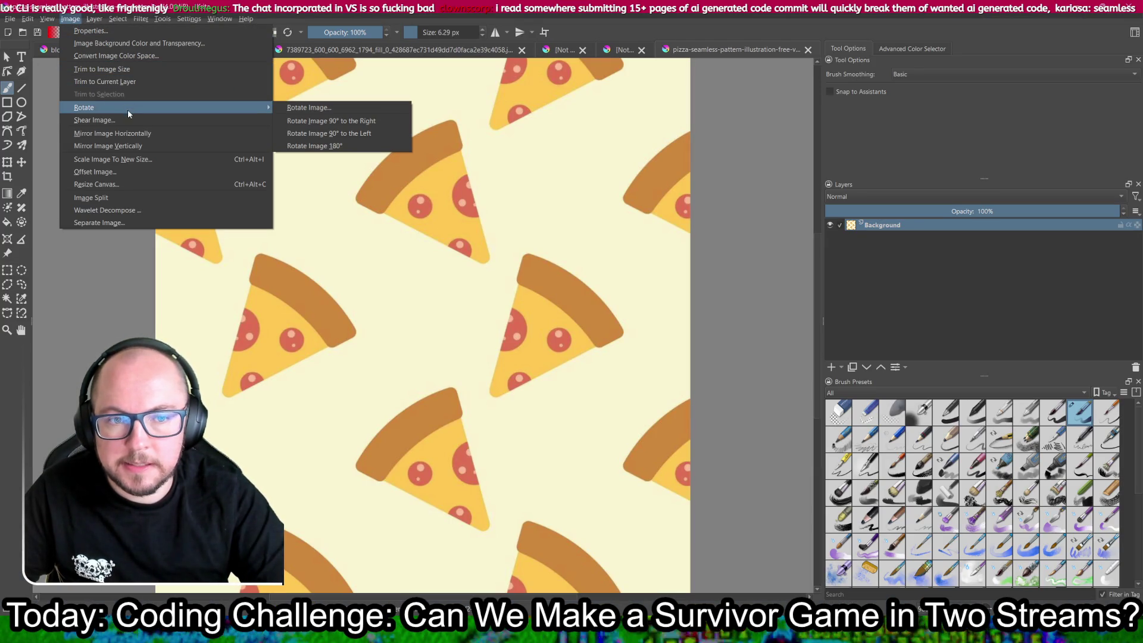
left_click(748, 278)
scroll(748, 278, "down", 4)
scroll(748, 278, "up", 2)
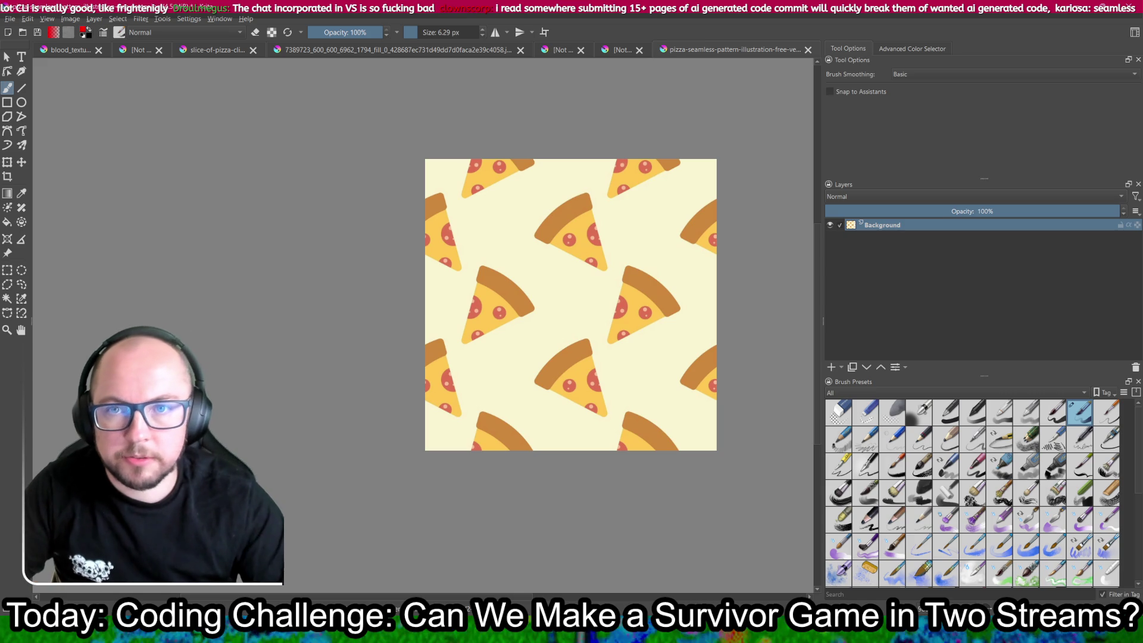
left_click(70, 18)
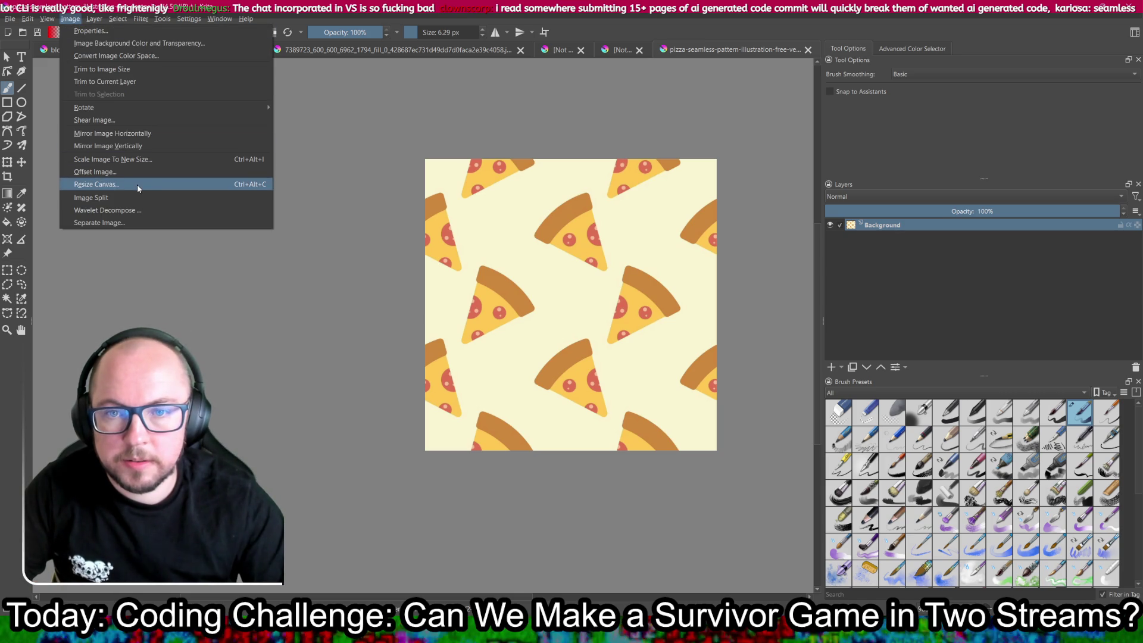
left_click(137, 159)
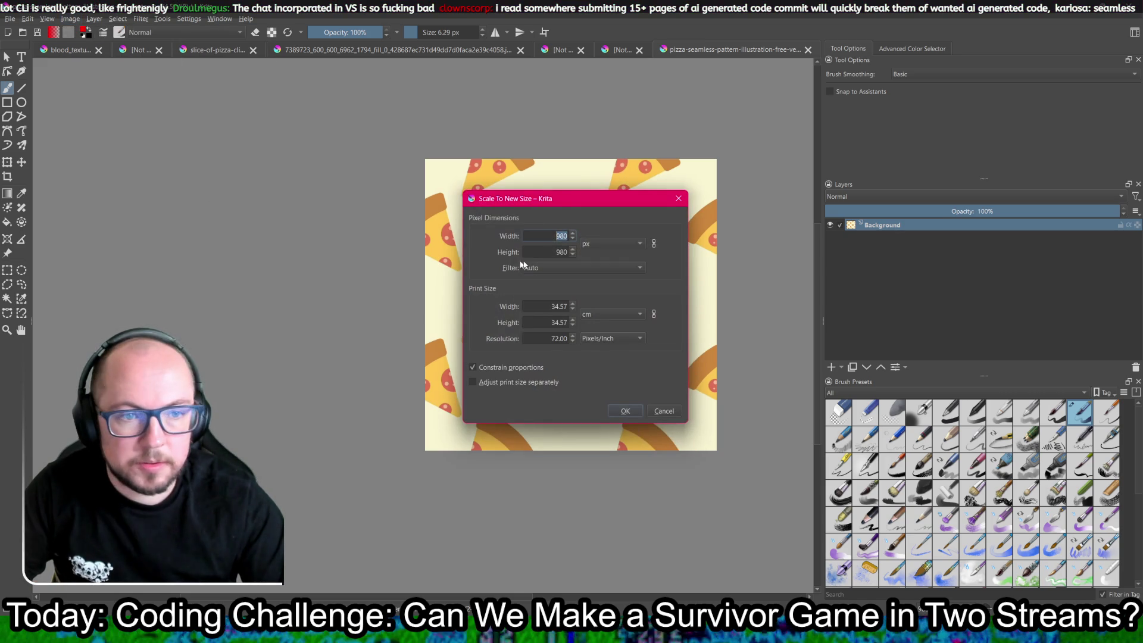
type("00")
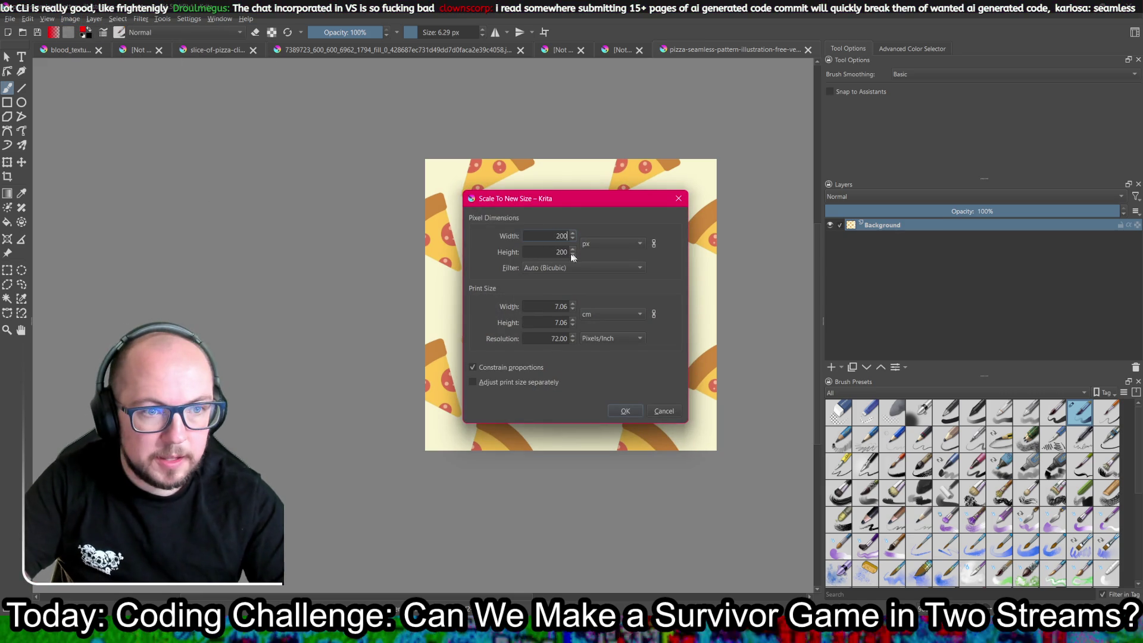
left_click(629, 410)
- Export the 200×200 pizza image as PNG, replacing the earlier 40×40 file
key("ctrl+s")
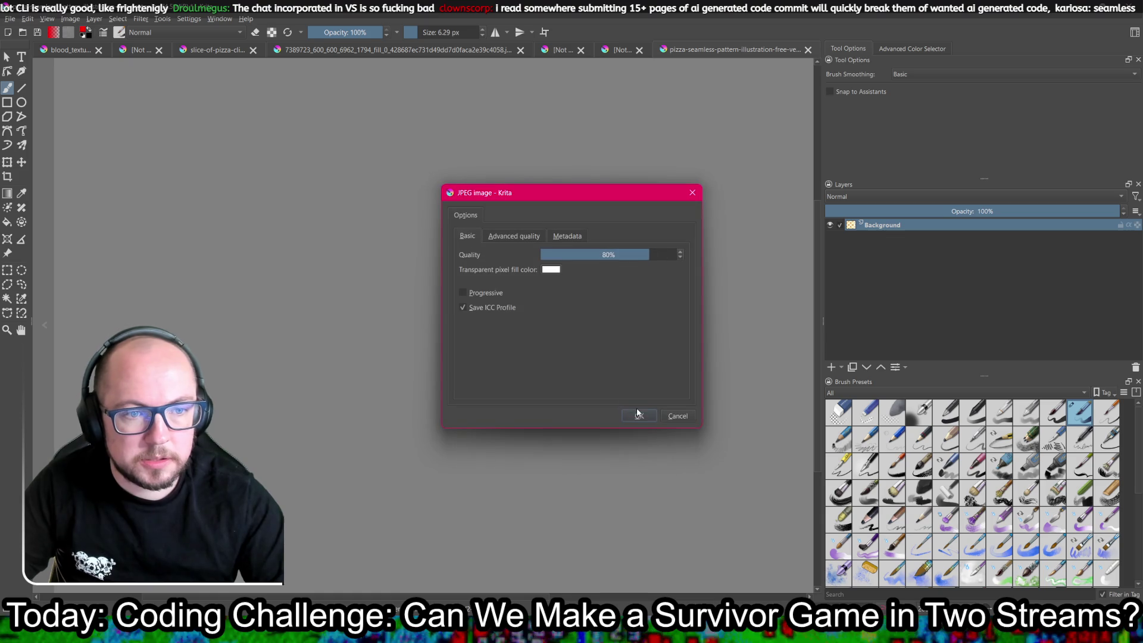
left_click(679, 416)
left_click(610, 335)
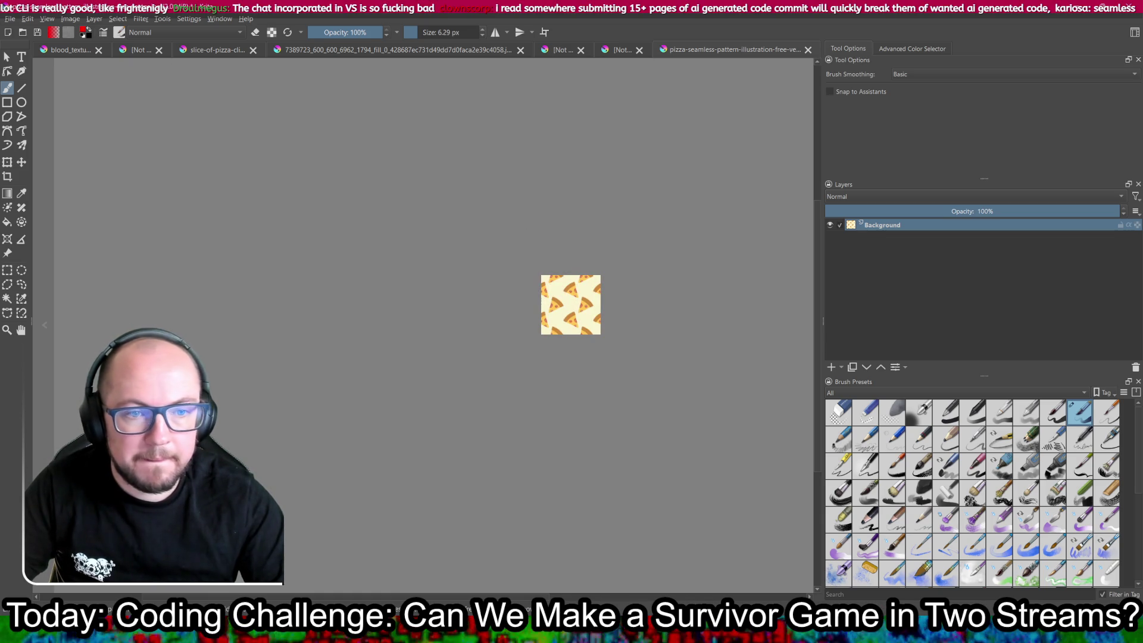
left_click(10, 18)
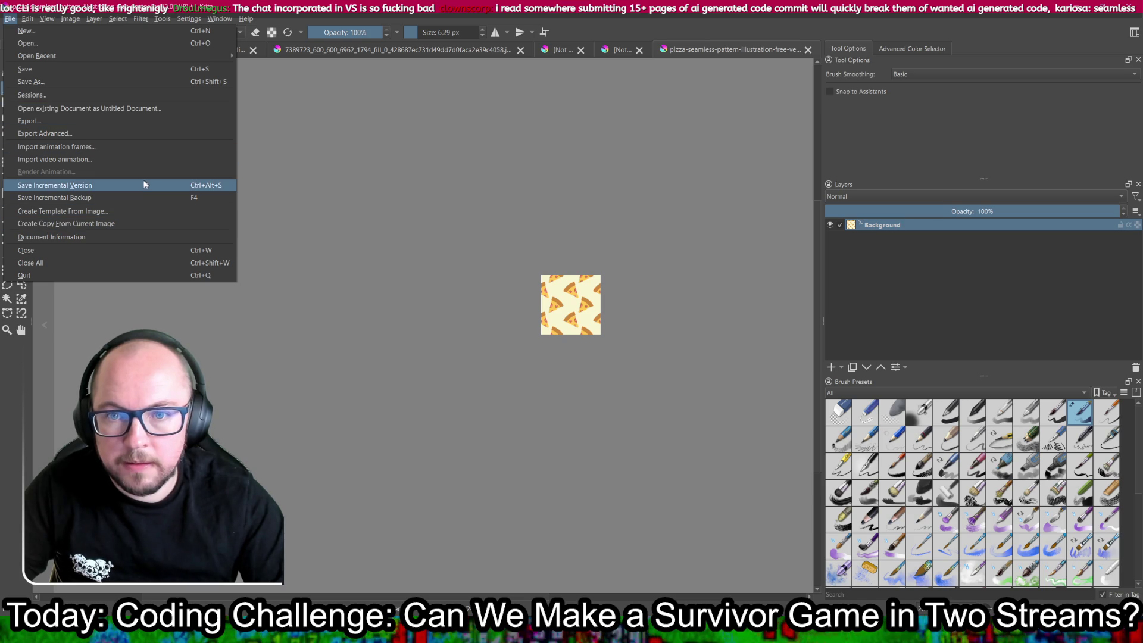
left_click(130, 120)
left_click(480, 316)
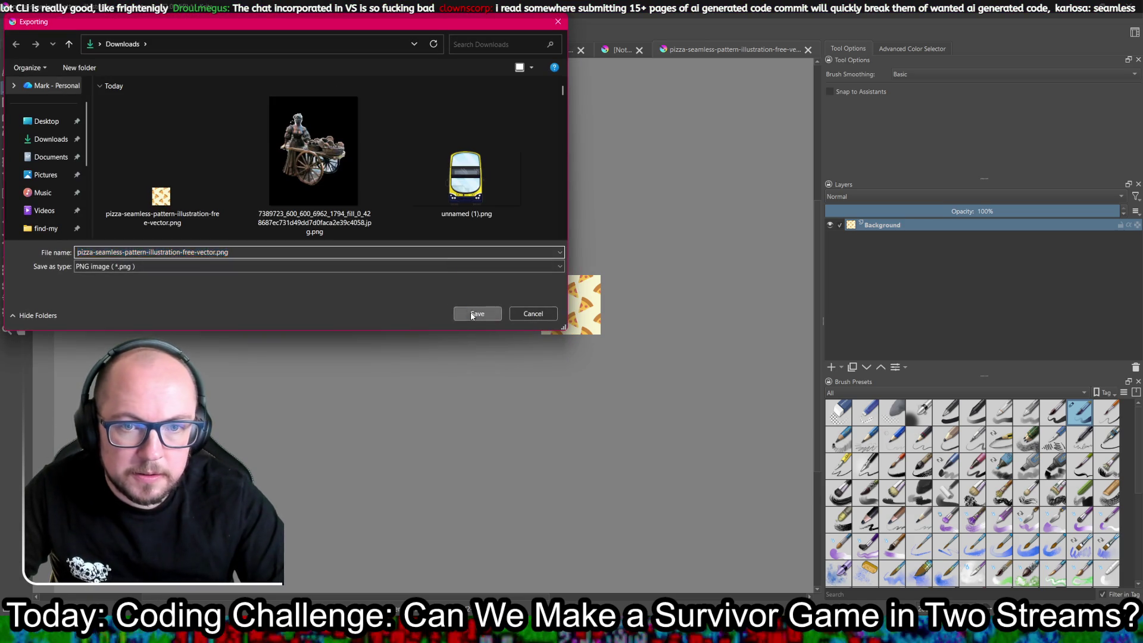
left_click(617, 315)
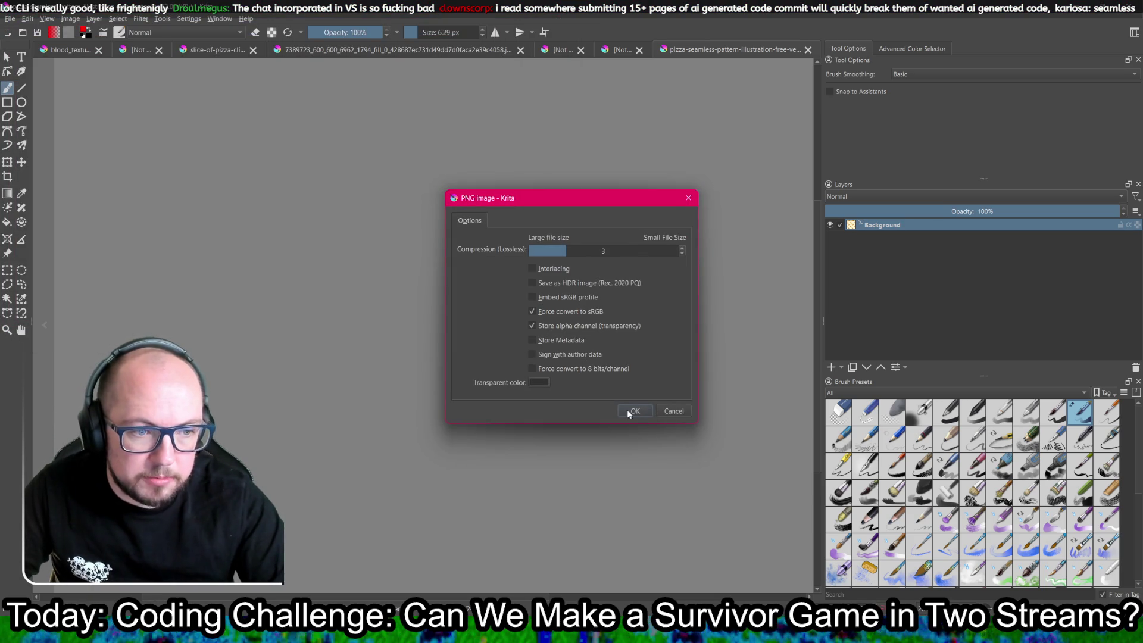
left_click(630, 414)
key("alt+Tab")
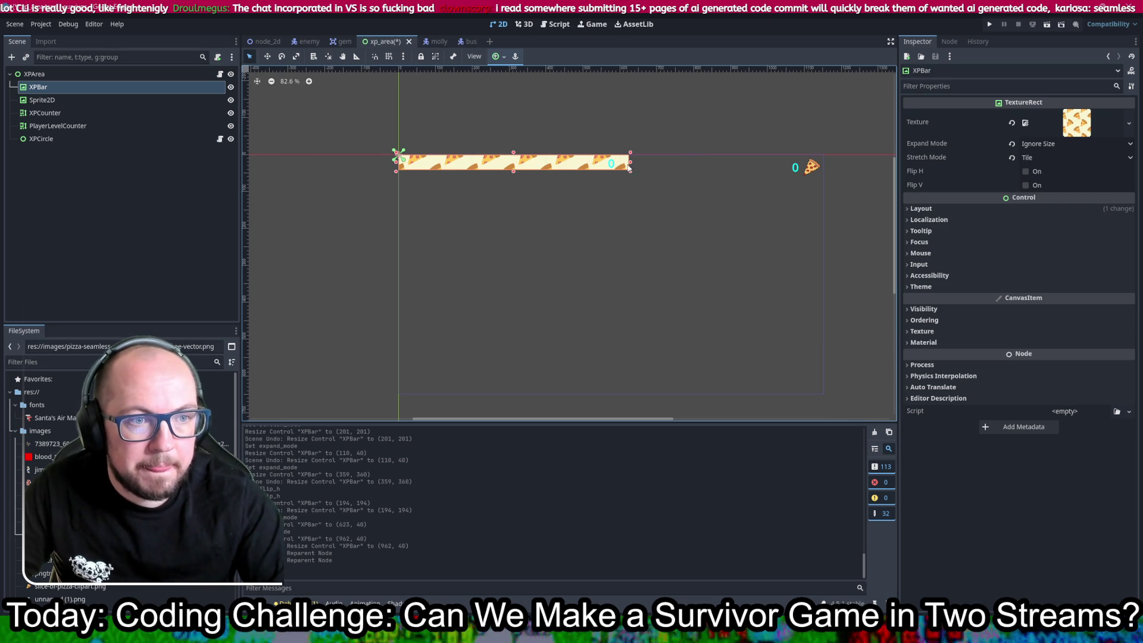
- Stretch the XPBar wider and taller so more pizza tiles show along it
mouse_move(630, 168)
left_mouse_down()
mouse_move(823, 157)
mouse_move(579, 161)
left_mouse_up()
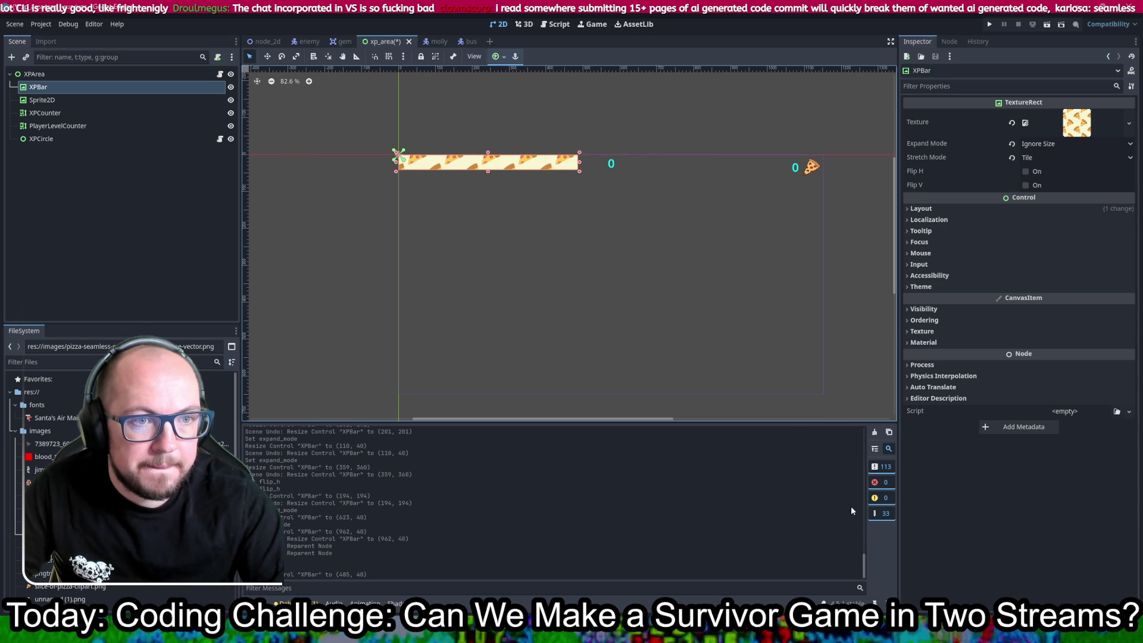
mouse_move(580, 173)
left_mouse_down()
mouse_move(720, 276)
mouse_move(707, 191)
left_mouse_up()
key("alt+Tab")
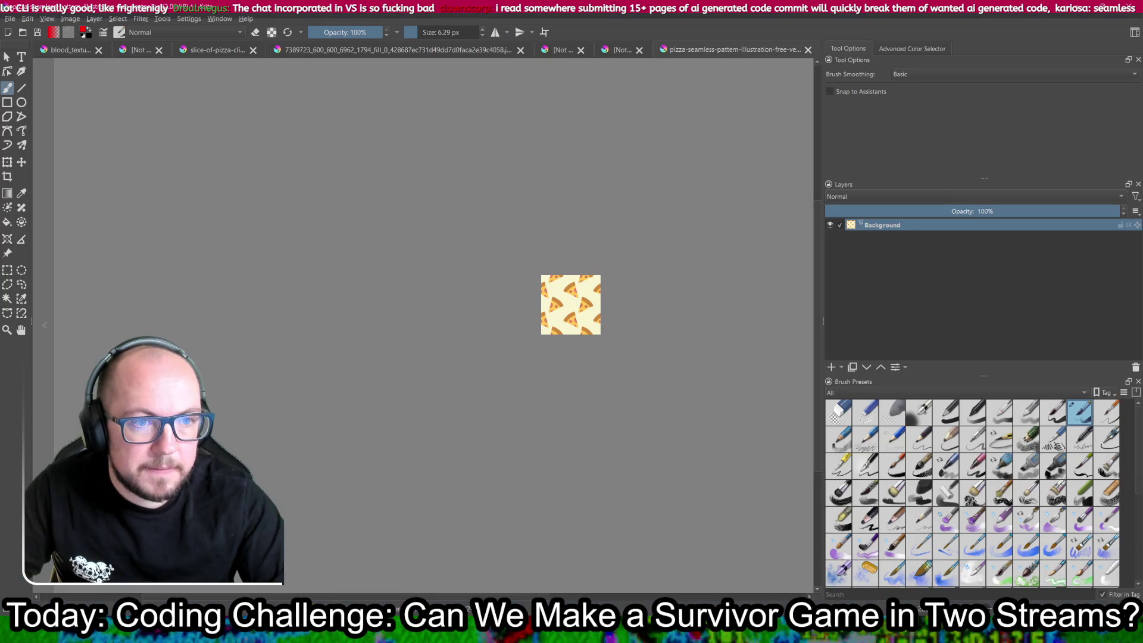
- Scale the pizza pattern image to 490×490 px
key("alt+Tab")
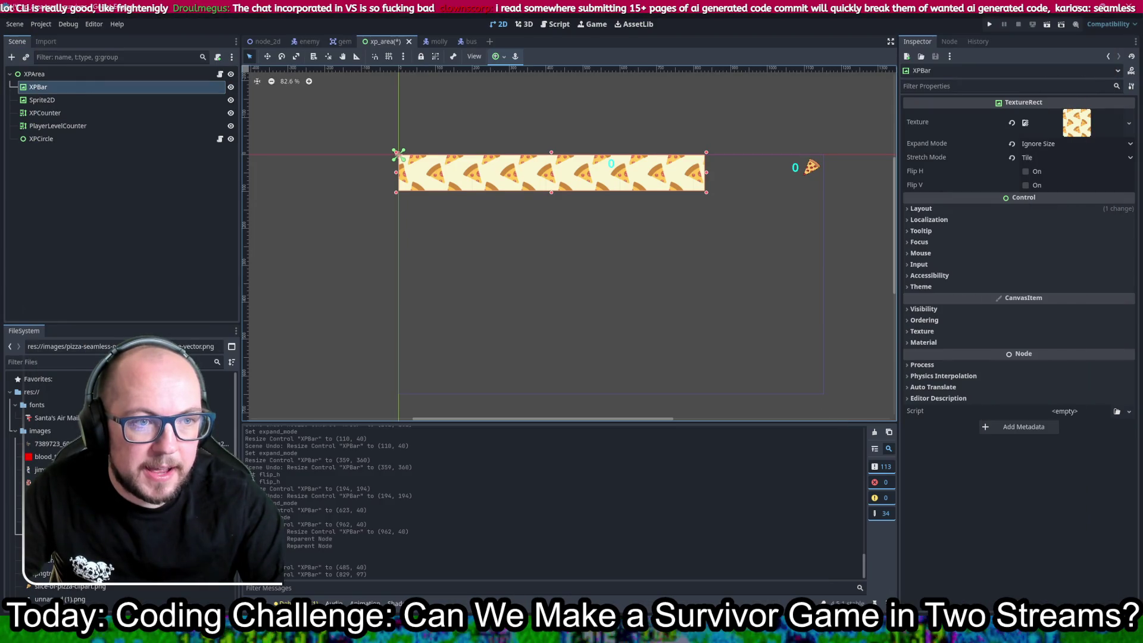
key("alt+Tab")
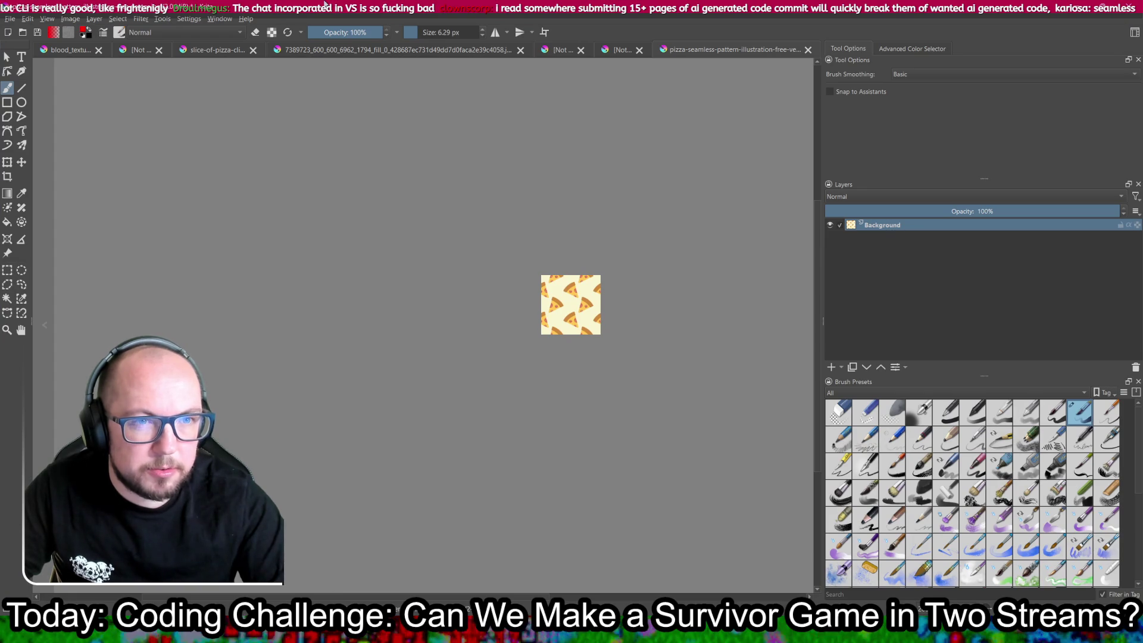
key("ctrl+z")
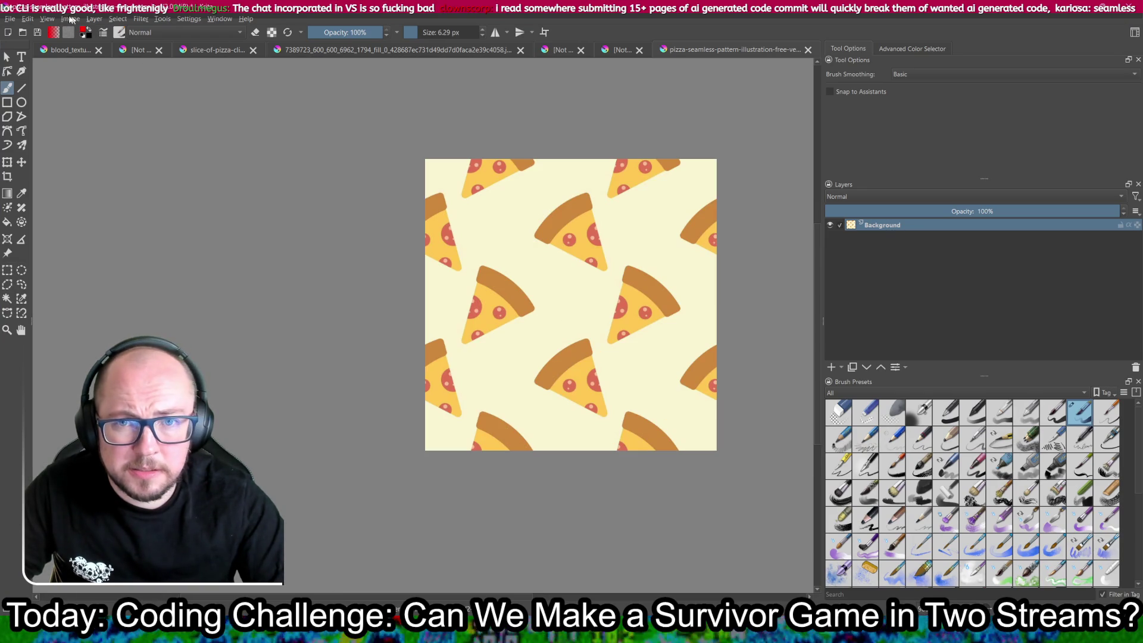
left_click(70, 19)
left_click(119, 159)
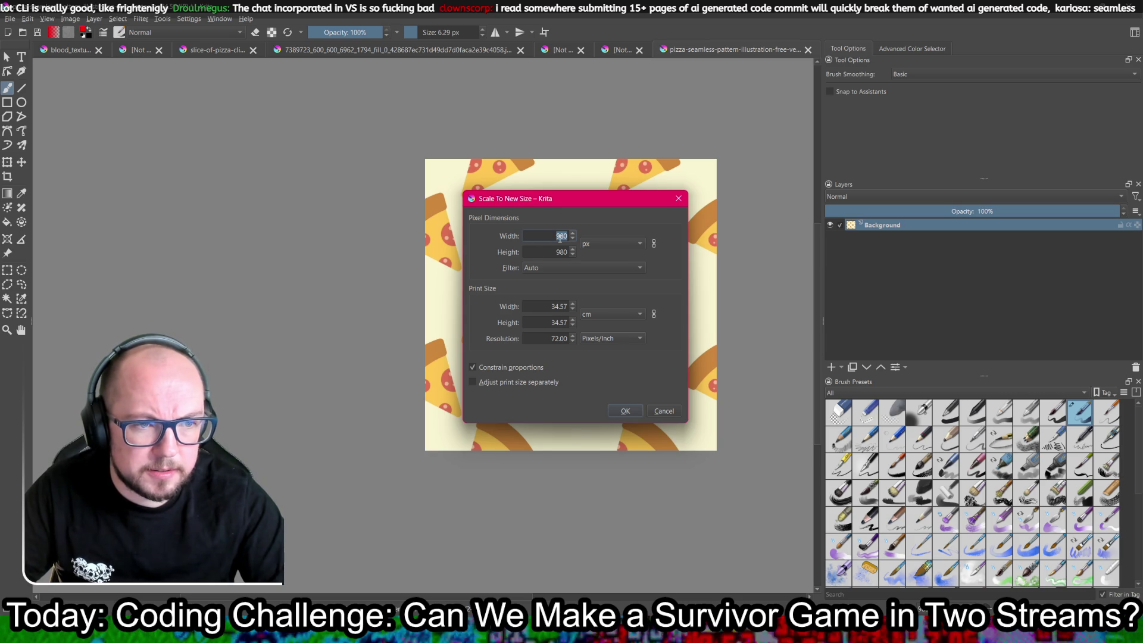
type("49-0")
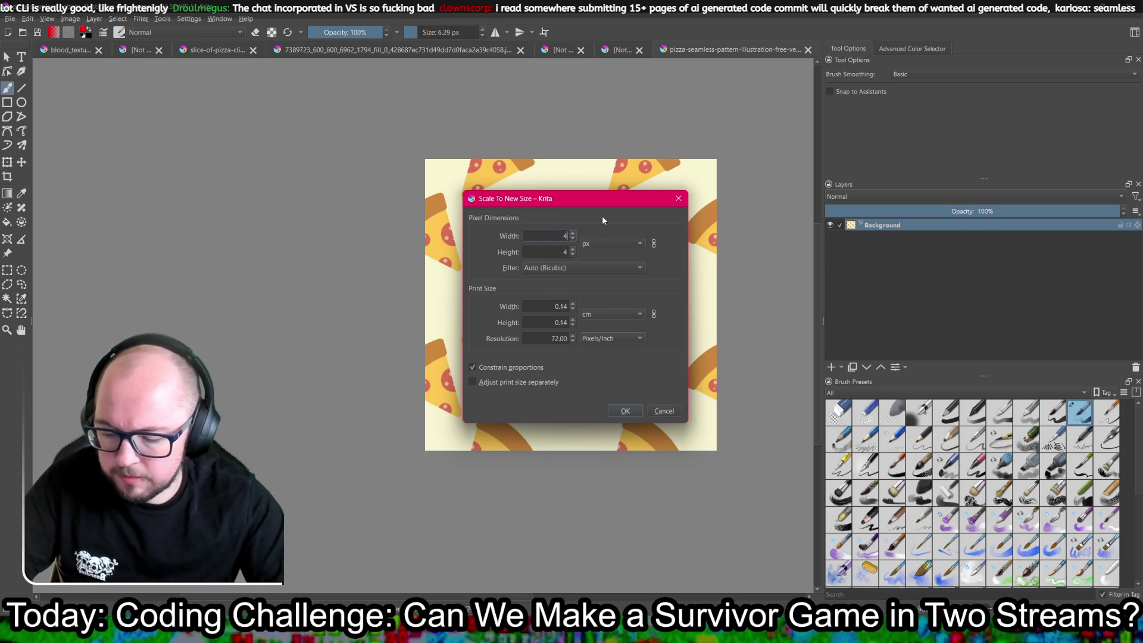
key("BackSpace")
key("BackSpace")
type("0")
left_click(626, 410)
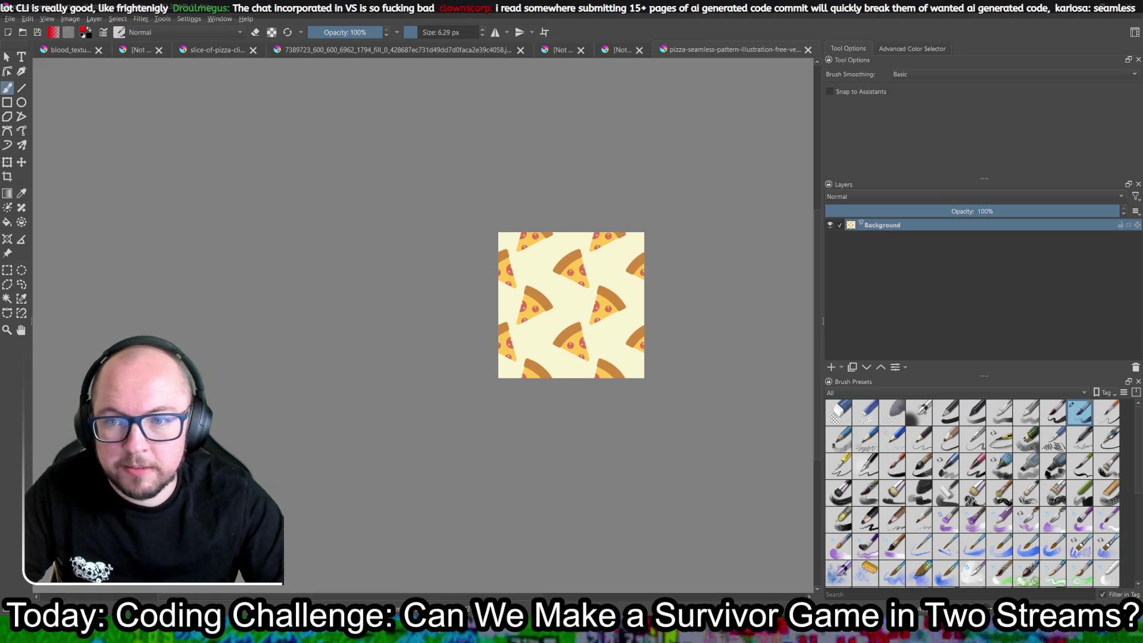
- Export the resized image over pizza-seamless-pattern-illustration-free-vector.png, confirming the replacement
left_click(10, 18)
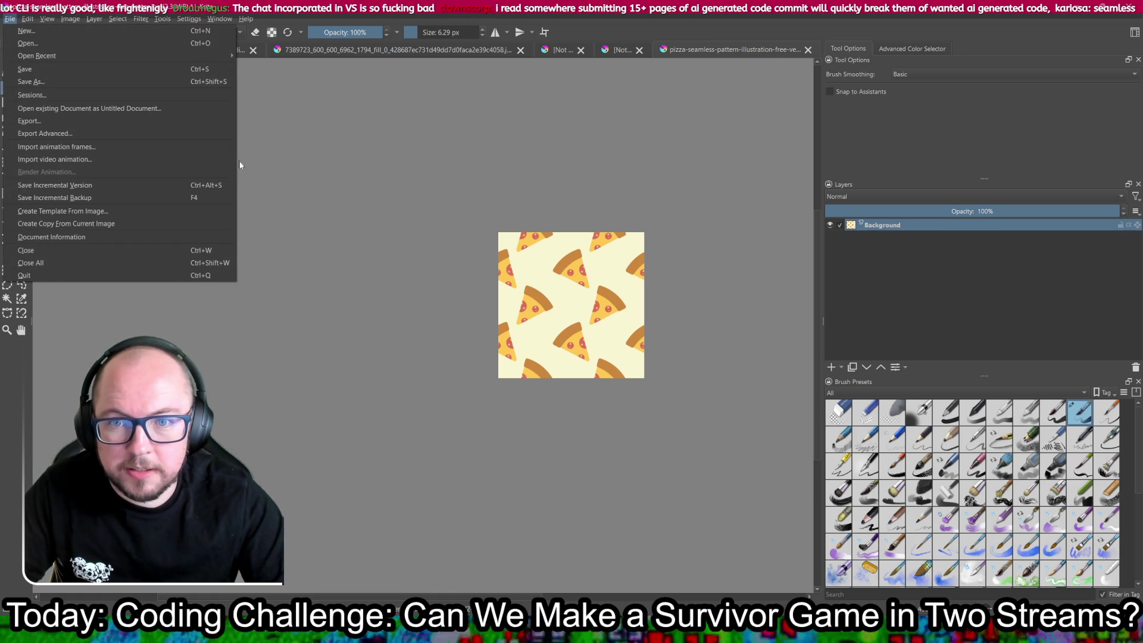
left_click(154, 119)
left_click(477, 315)
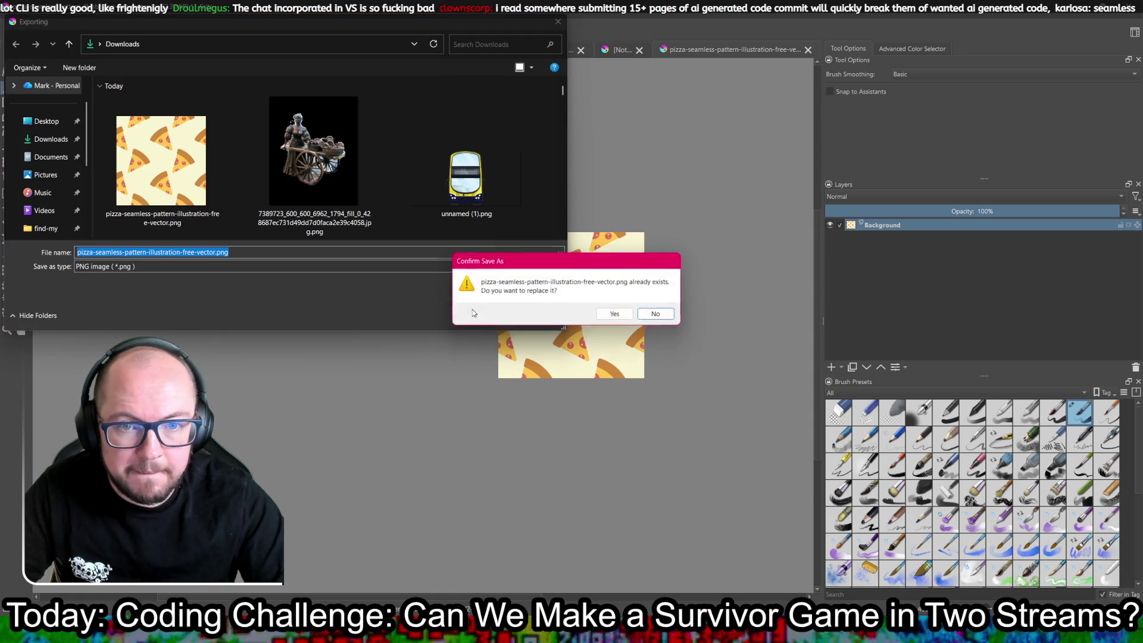
left_click(615, 316)
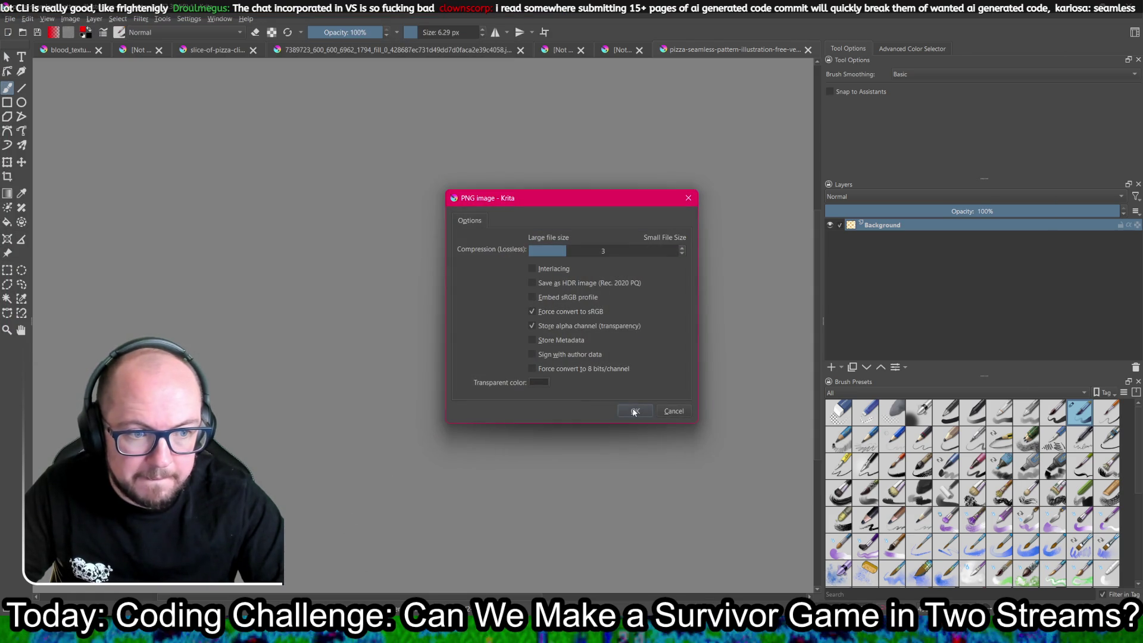
left_click(635, 411)
key("alt+Tab")
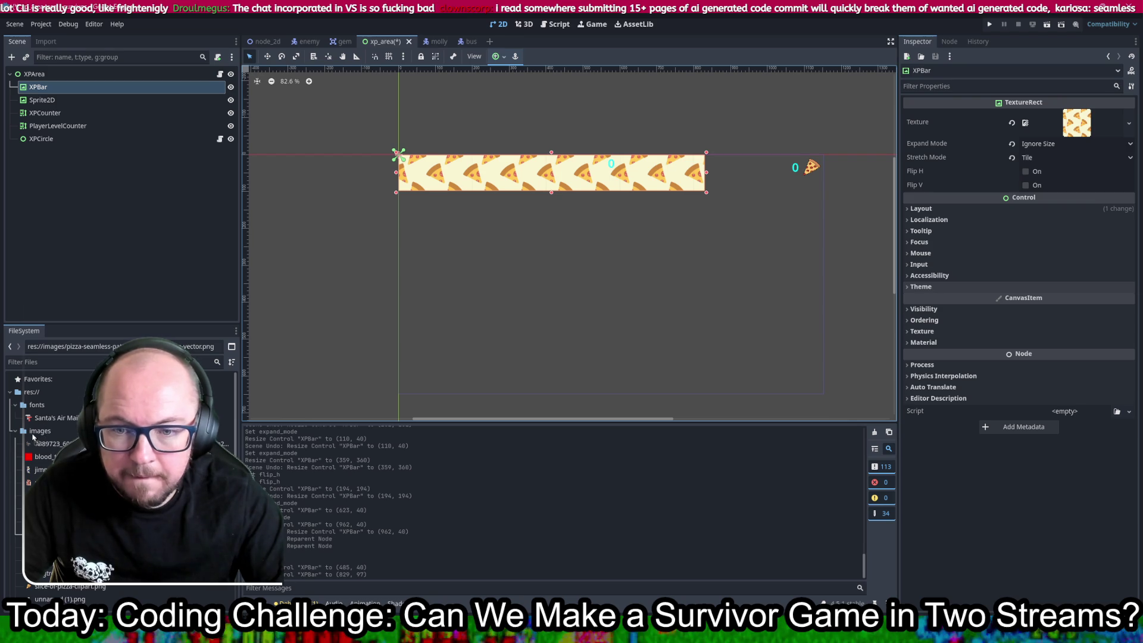
- Drag the XPBar's bottom edge up so the bar becomes 829 × 52 px
scroll(550, 124, "up", 3)
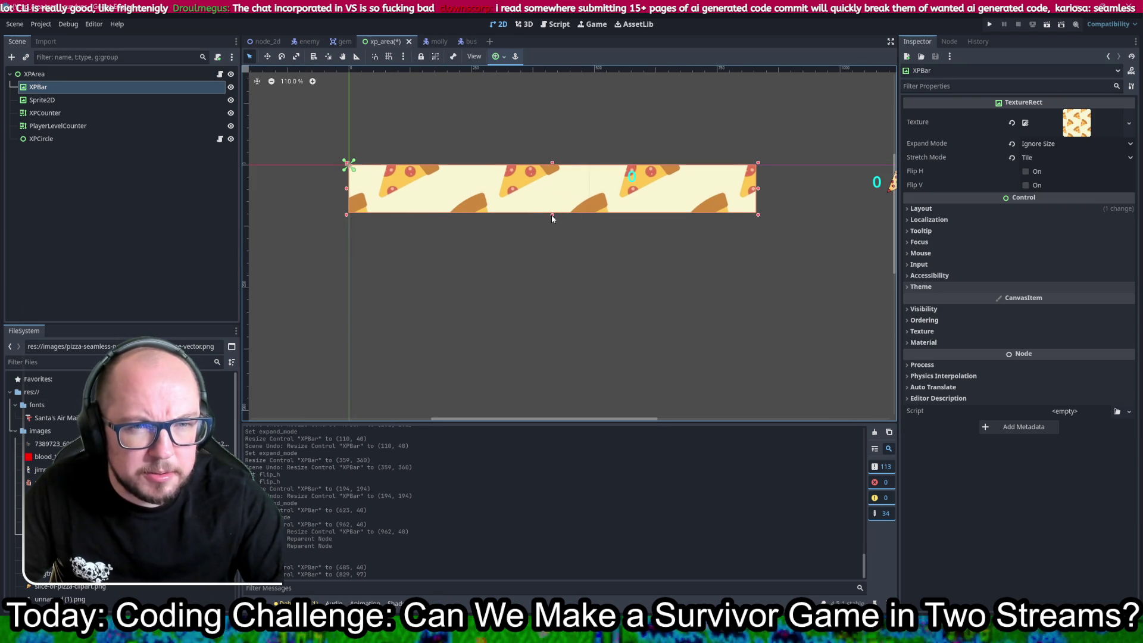
left_click_drag(552, 215, 545, 193)
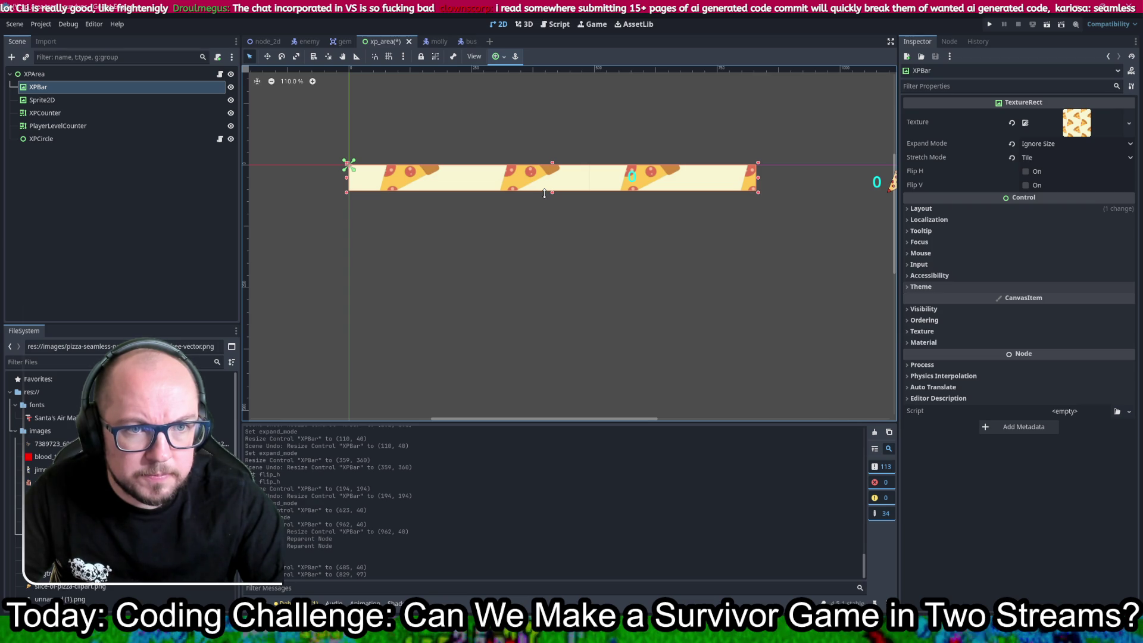
left_click_drag(544, 193, 544, 193)
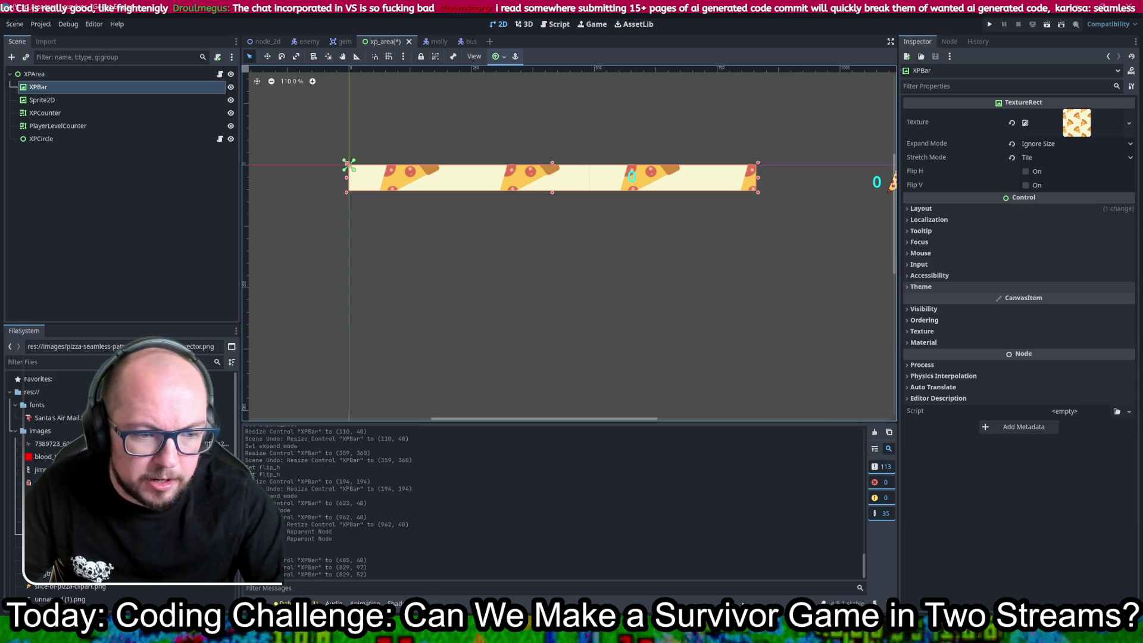
key("alt+Tab")
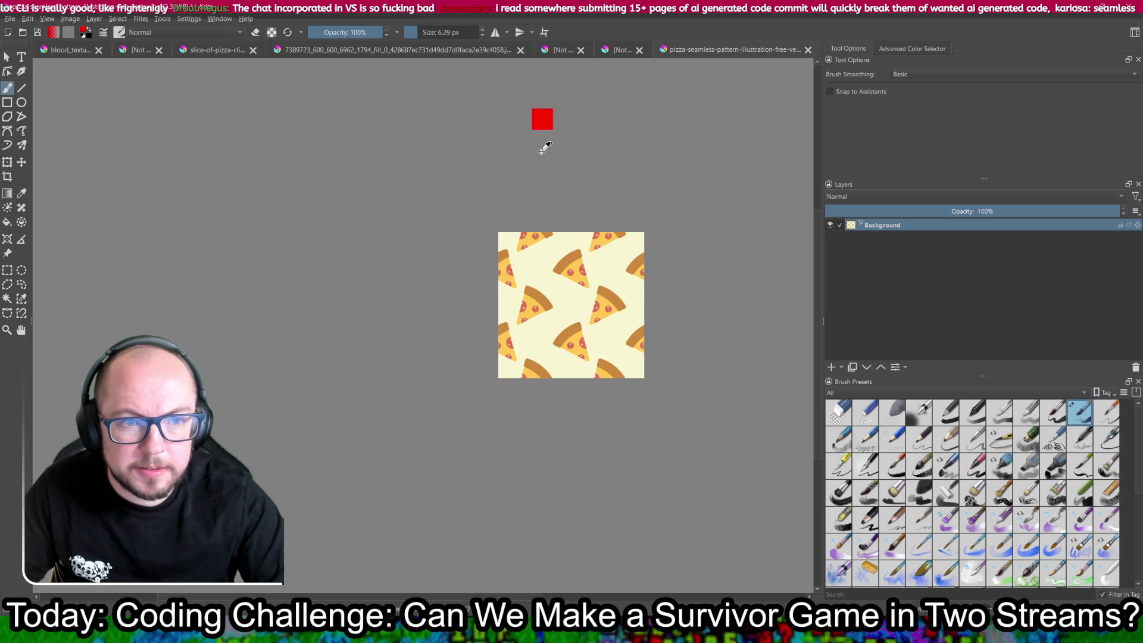
- Scale the pizza pattern image down to 100×100 px
key("1")
left_click(77, 20)
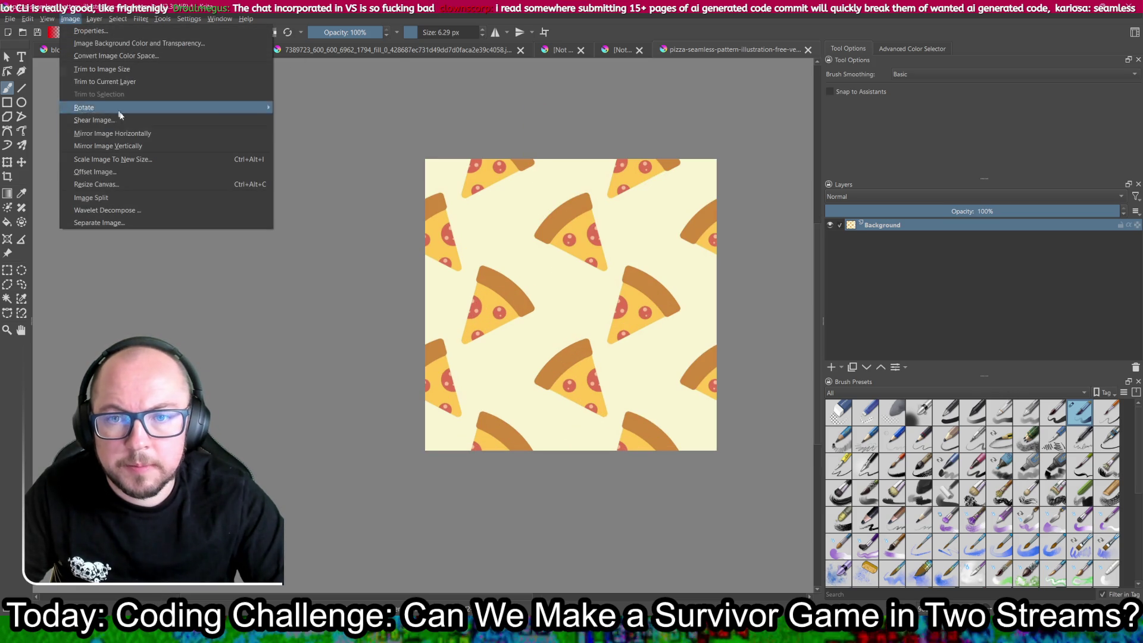
left_click(117, 160)
type("100")
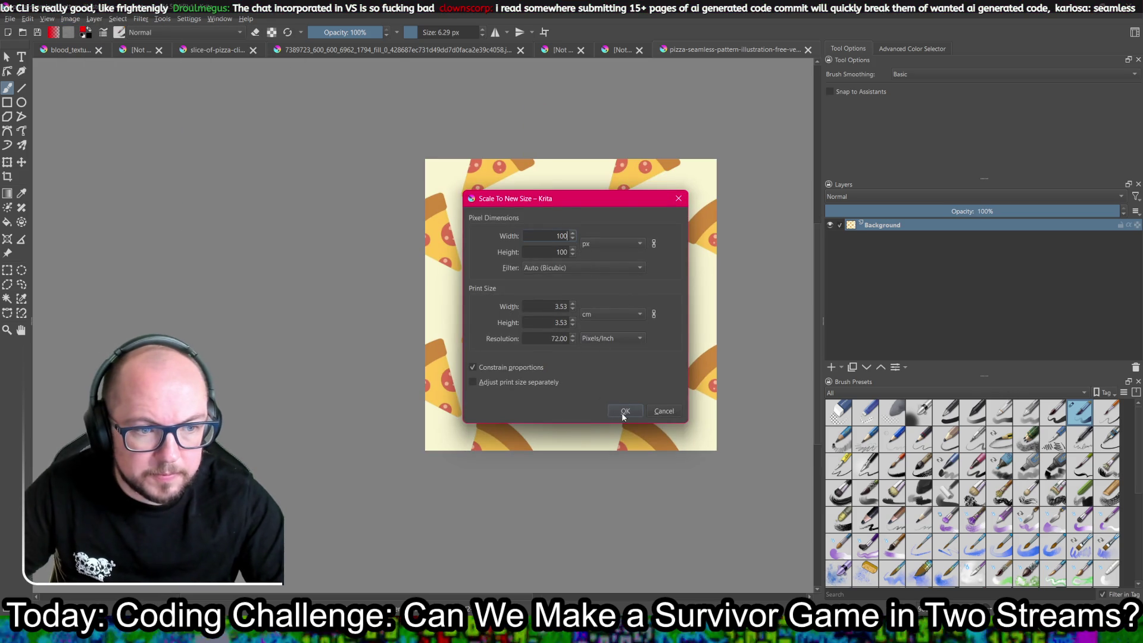
left_click(626, 411)
- Export the 100×100 image over the existing pizza PNG, replacing it
left_click(9, 20)
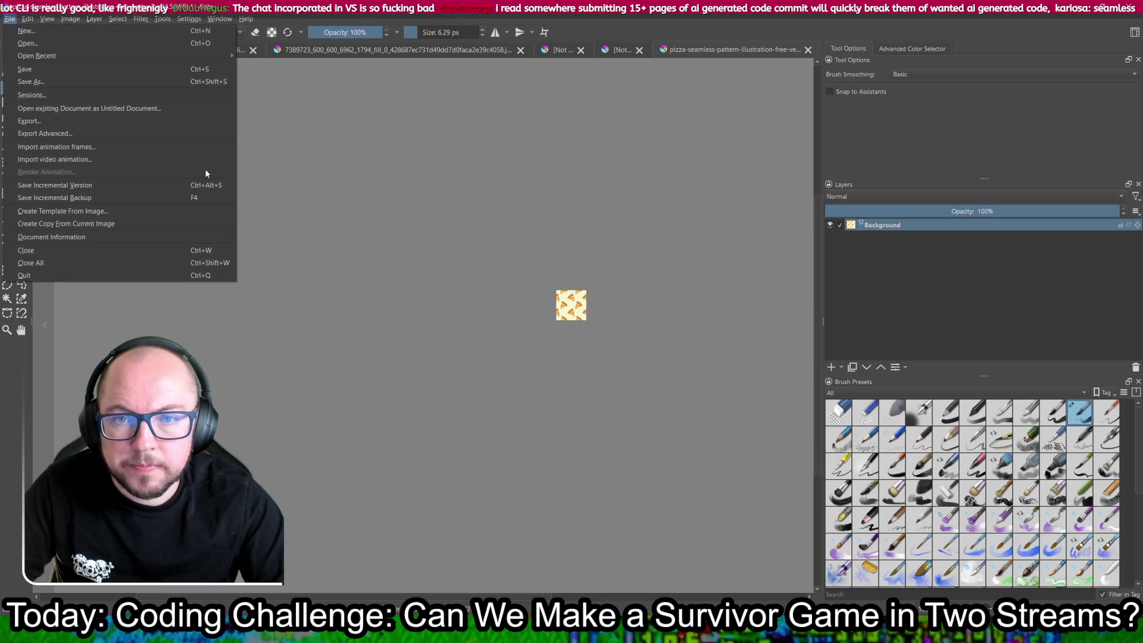
left_click(130, 121)
left_click(480, 313)
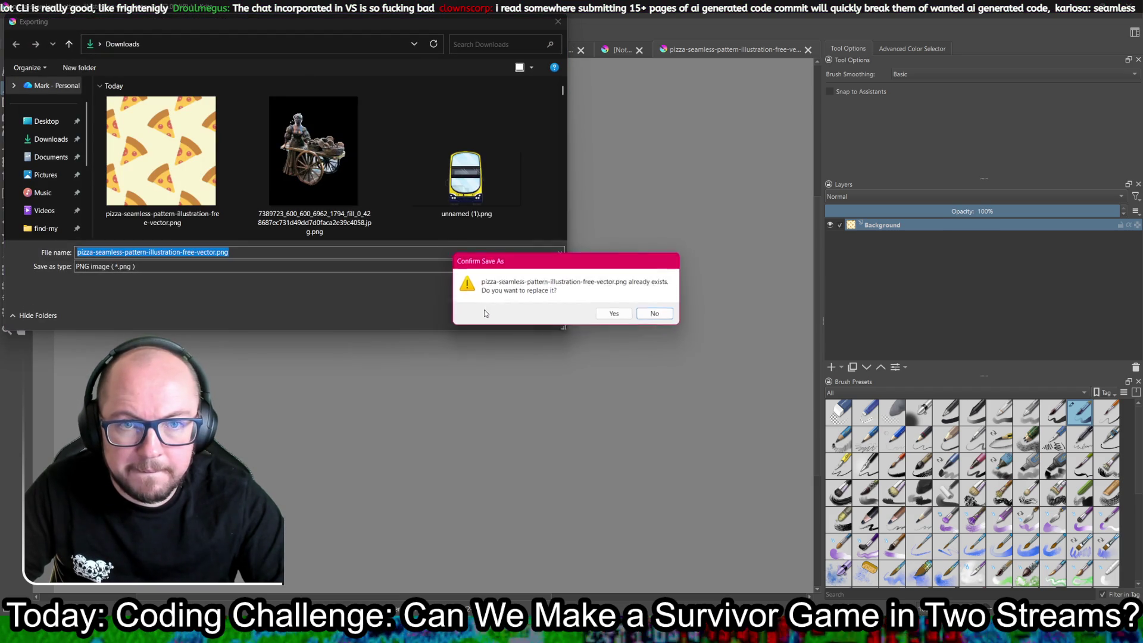
left_click(620, 313)
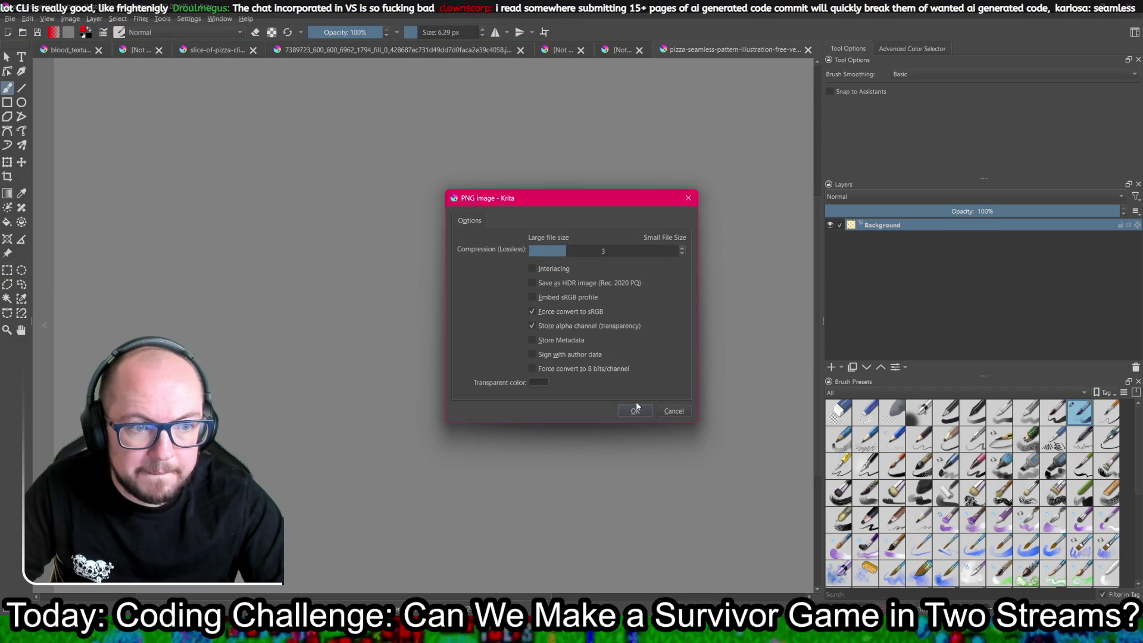
left_click(635, 410)
key("alt+Tab")
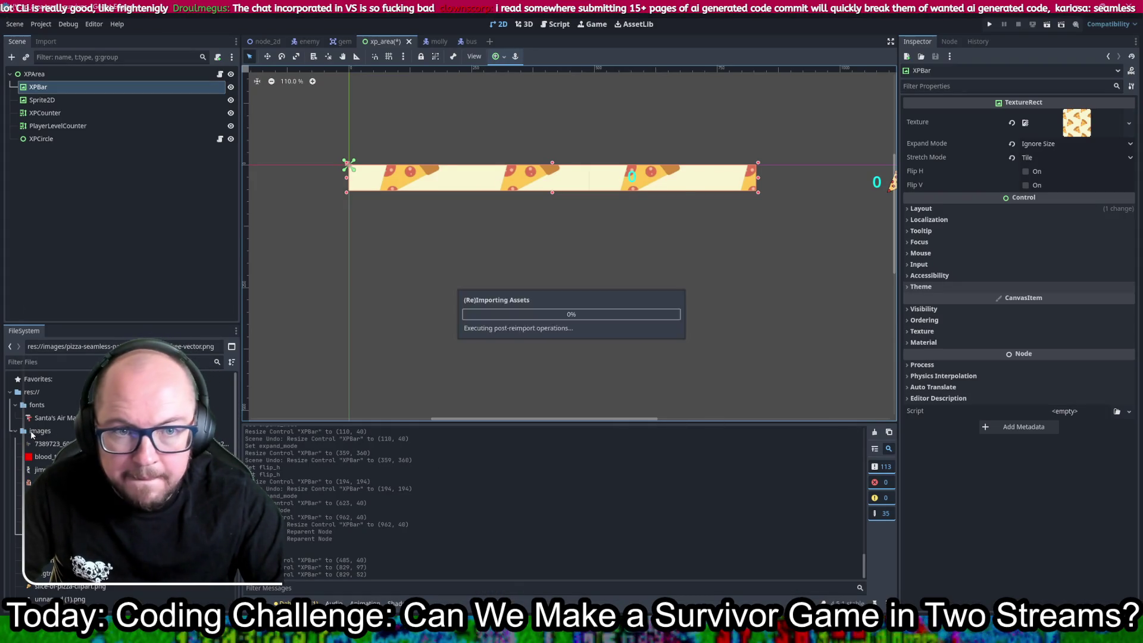
- Set the XPBar's Transform Size y to 40 px, then run the game with F5
left_click_drag(779, 233, 706, 251)
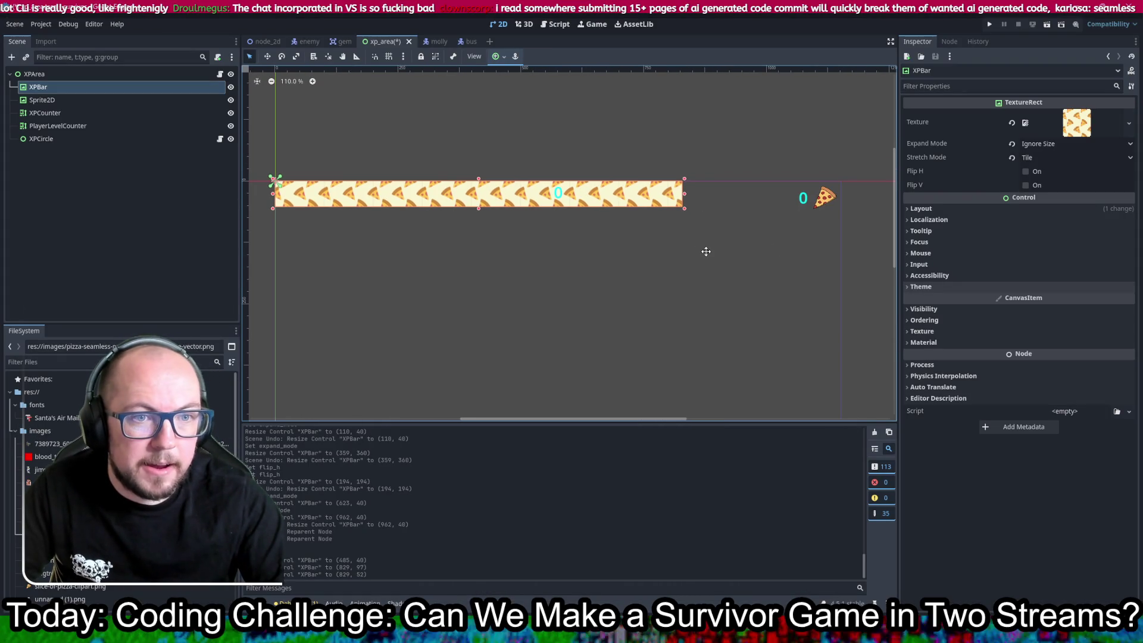
left_click(956, 208)
left_click(949, 314)
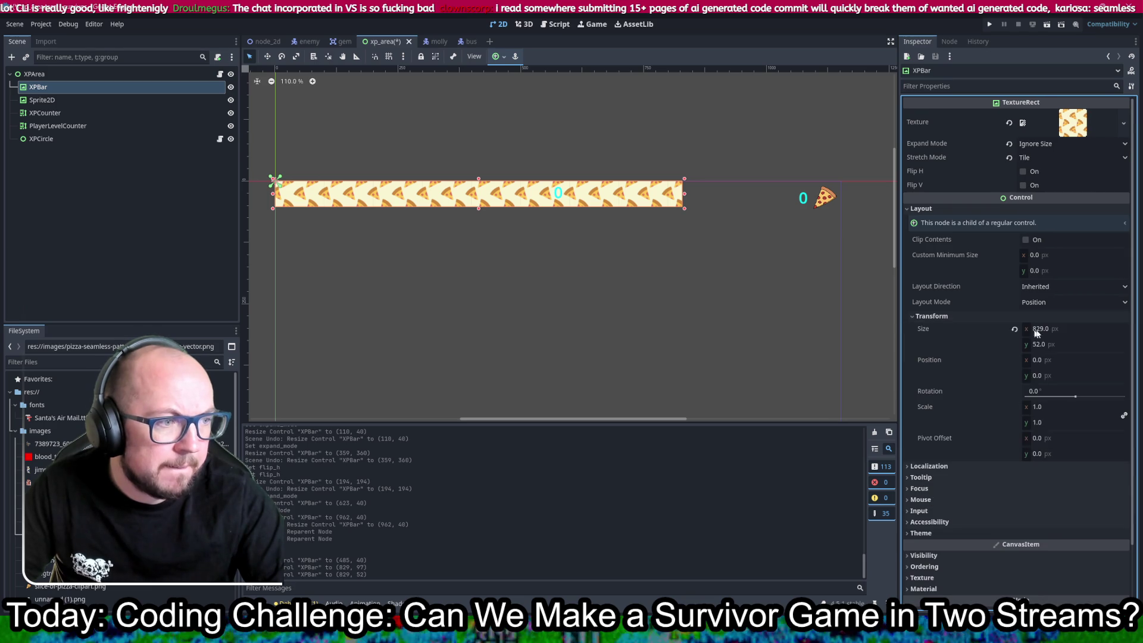
left_click(1063, 344)
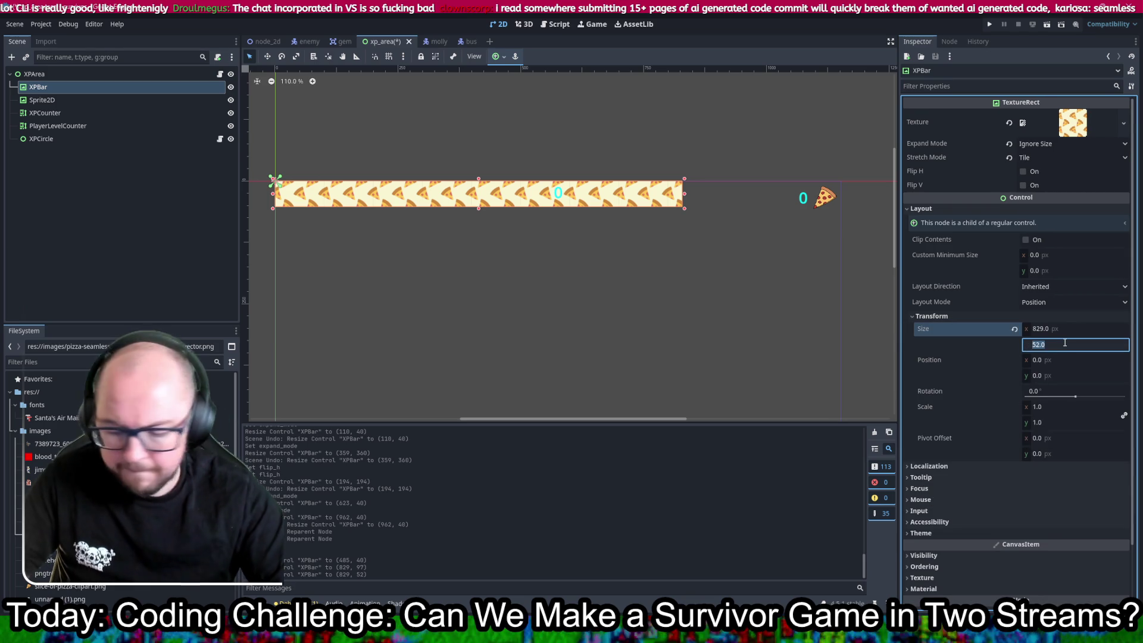
type("40")
key("Return")
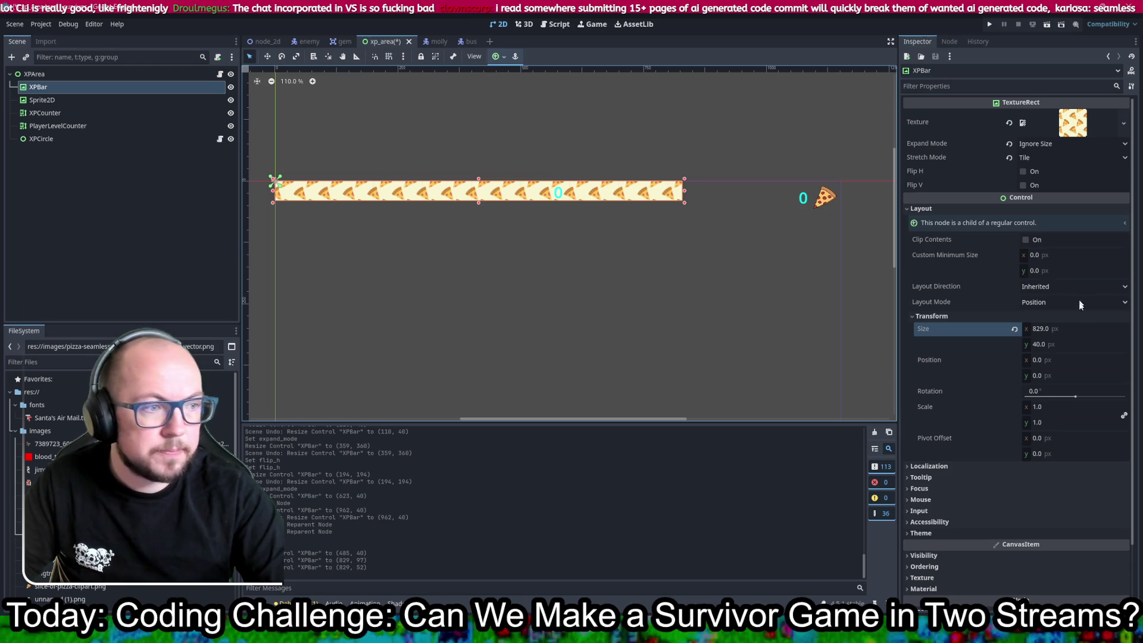
key("F5")
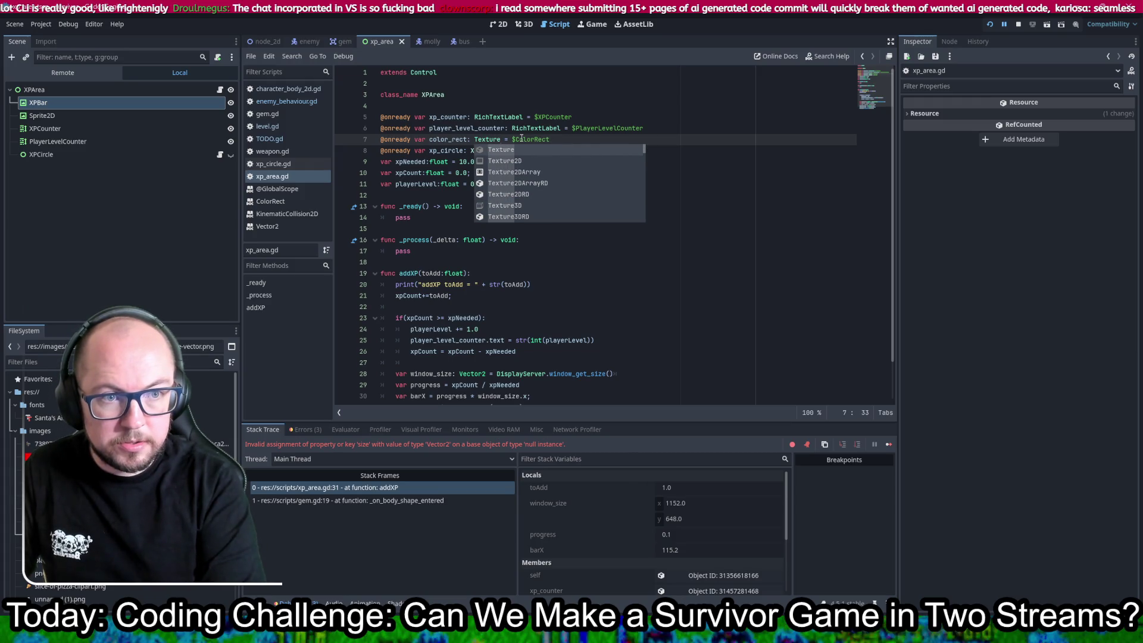
- Declare color_rect in xp_area.gd as a TextureRect bound to $XPBar, save, and rerun
type("Rect = $")
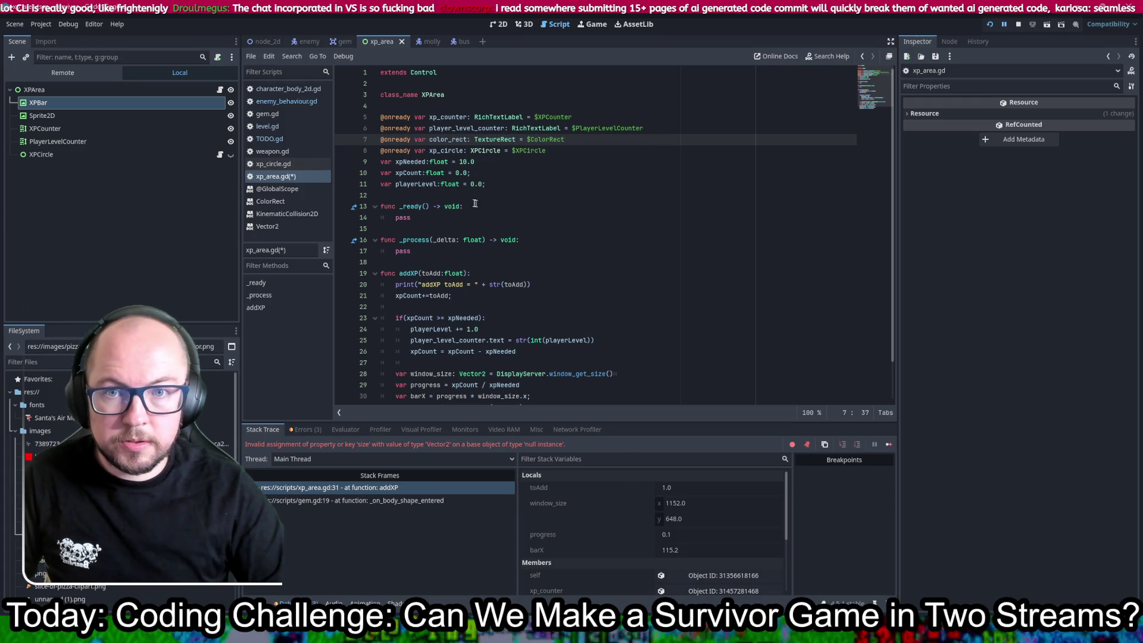
type("XP")
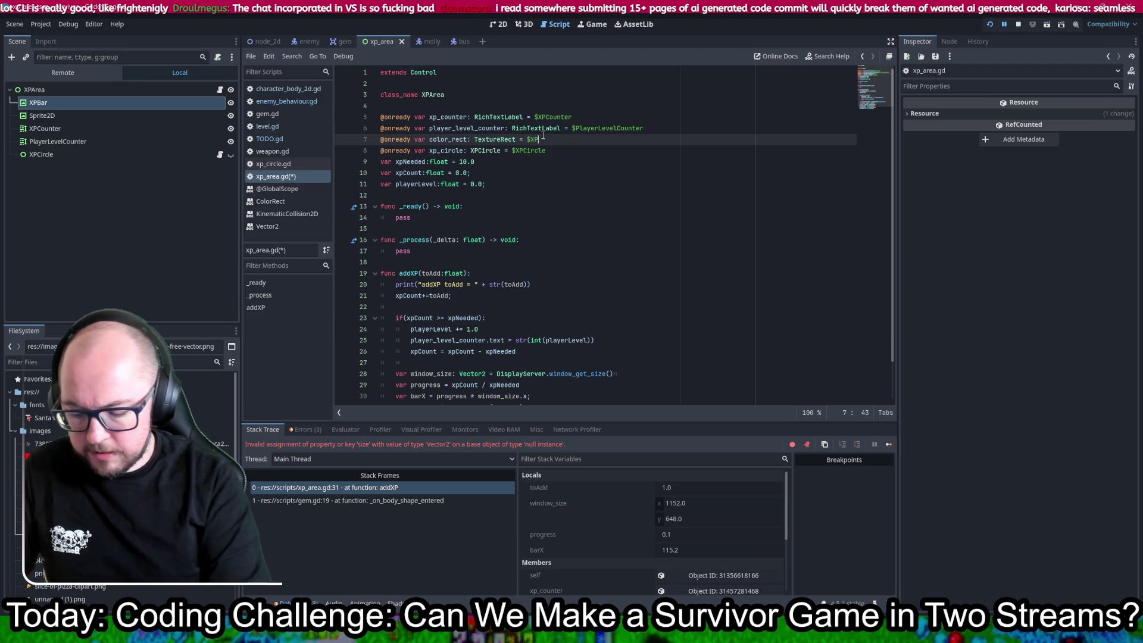
key("Return")
key("ctrl+s")
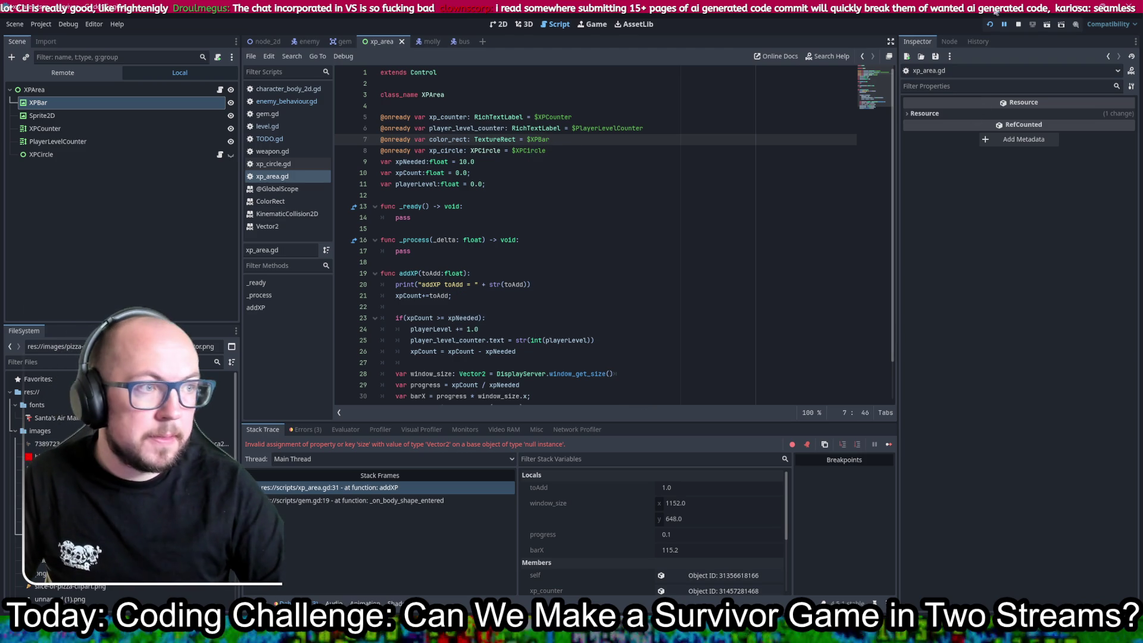
left_click(989, 24)
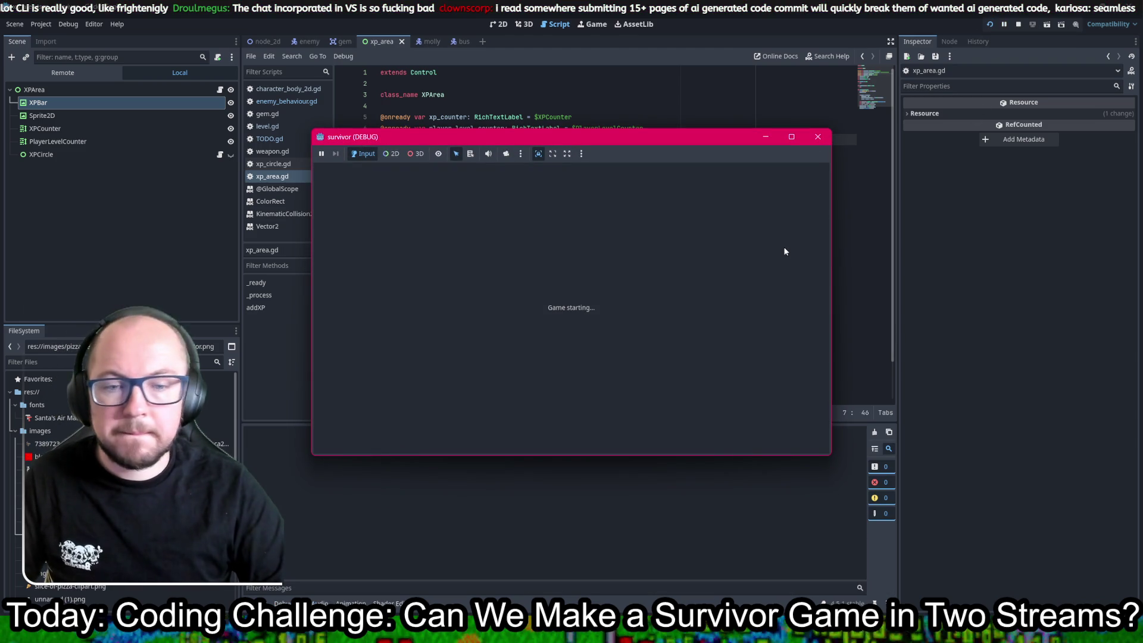
- Move the player with WASD to defeat enemies and collect XP, then stop the game
key("w")
key("a")
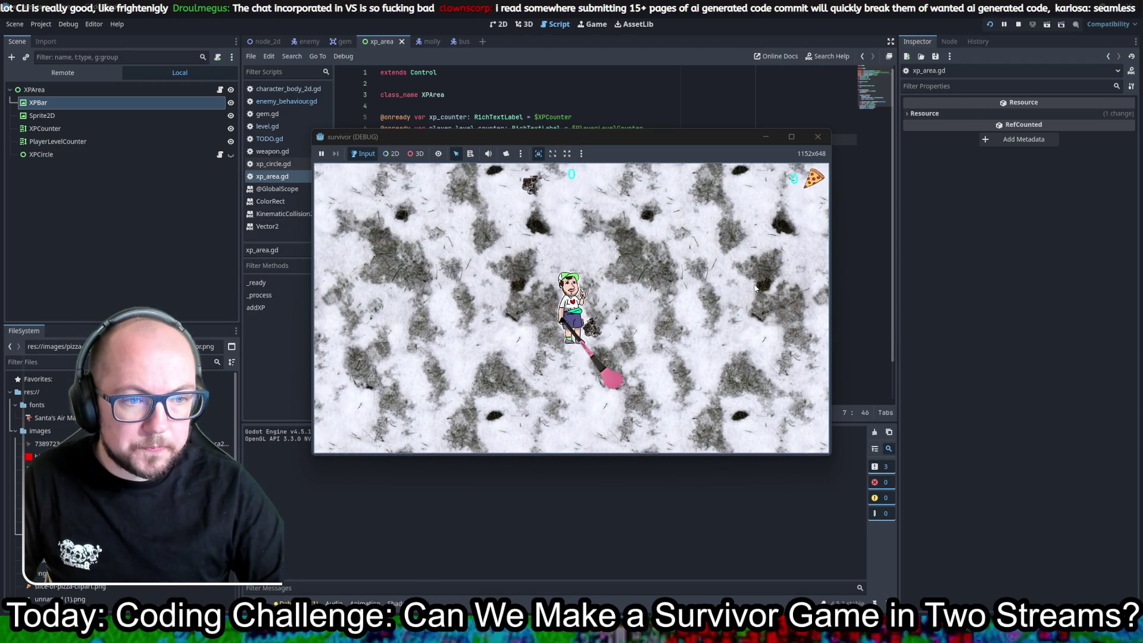
key("w")
key("a")
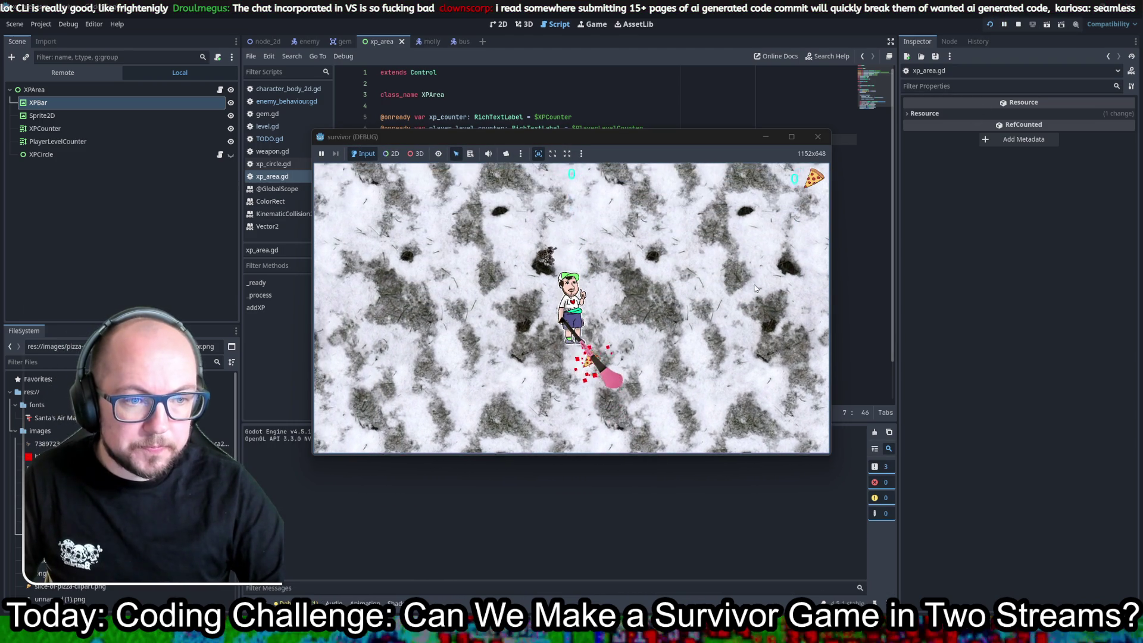
key("w")
key("d")
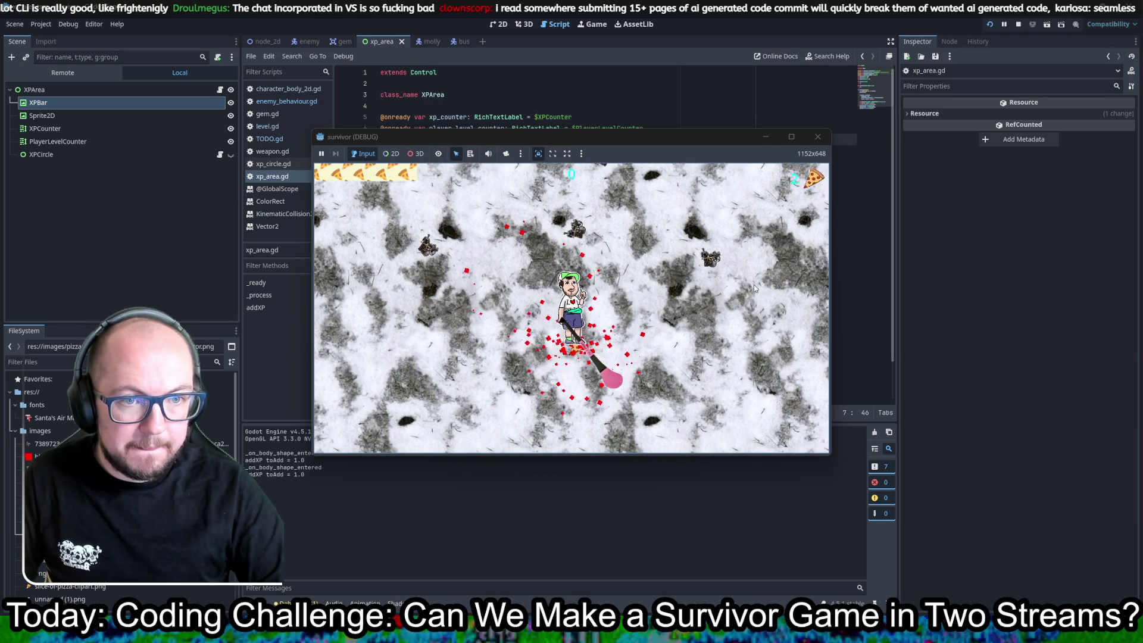
key("d")
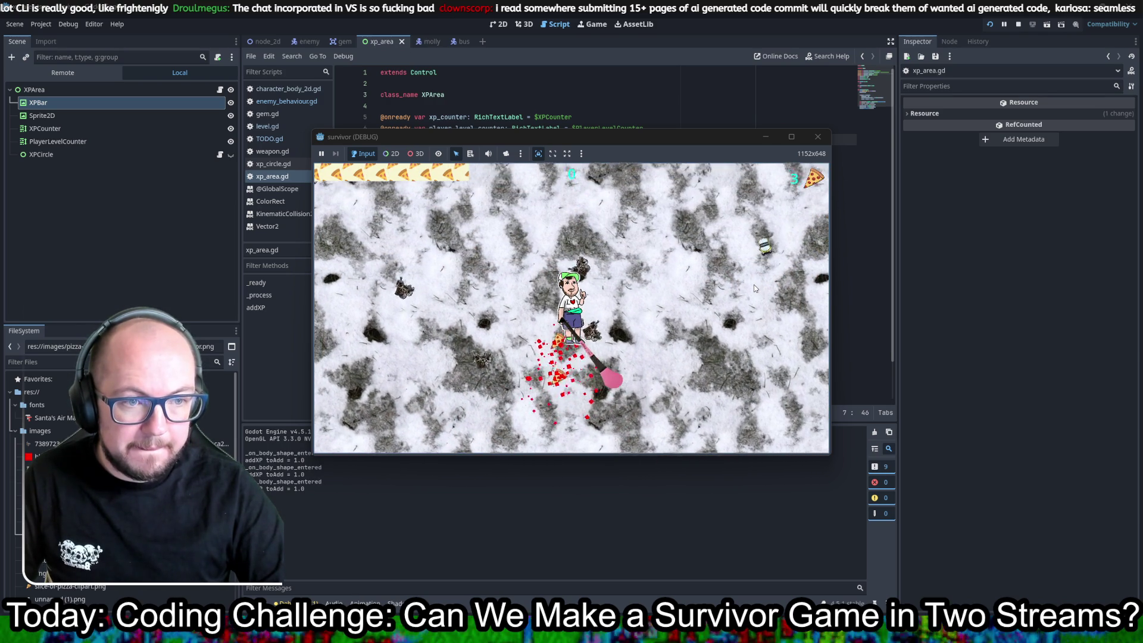
key("w")
key("a")
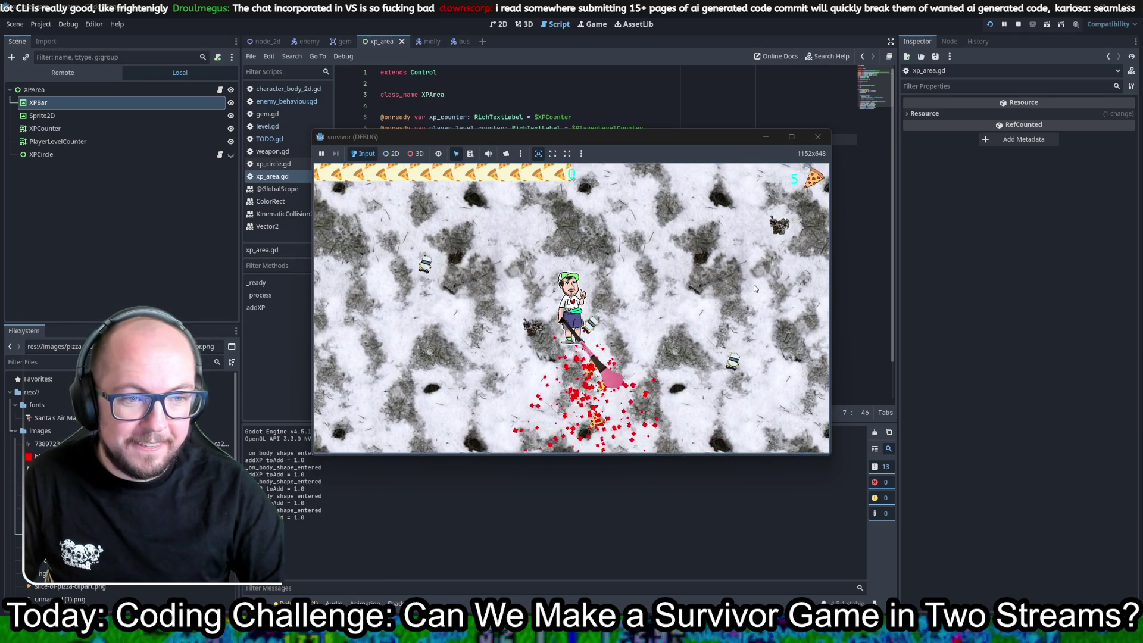
key("w")
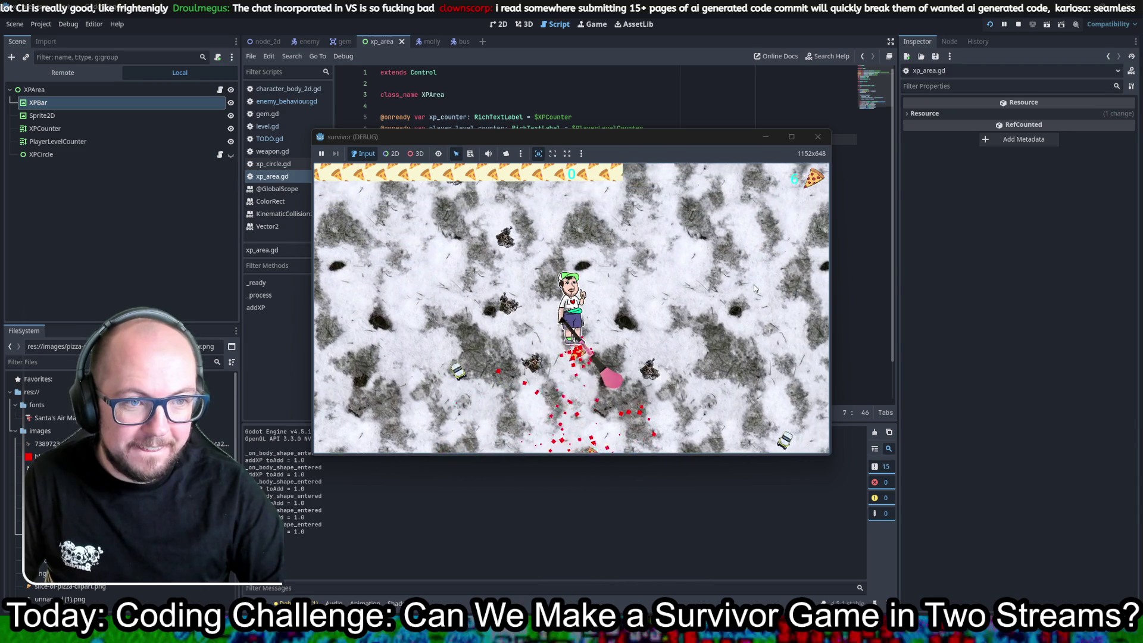
key("w")
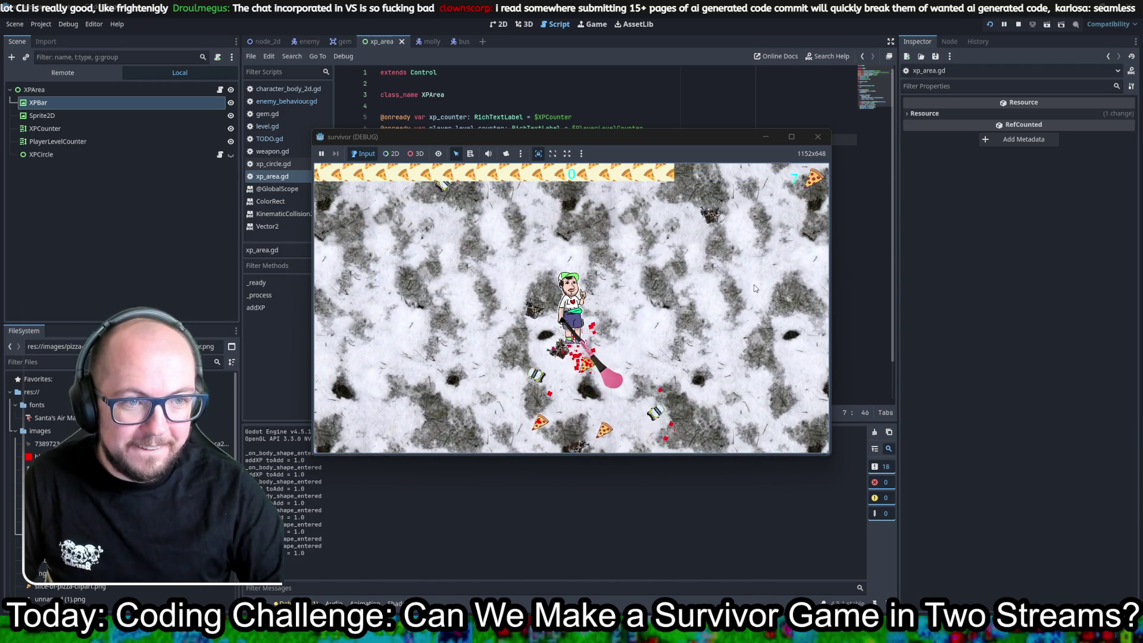
key("w")
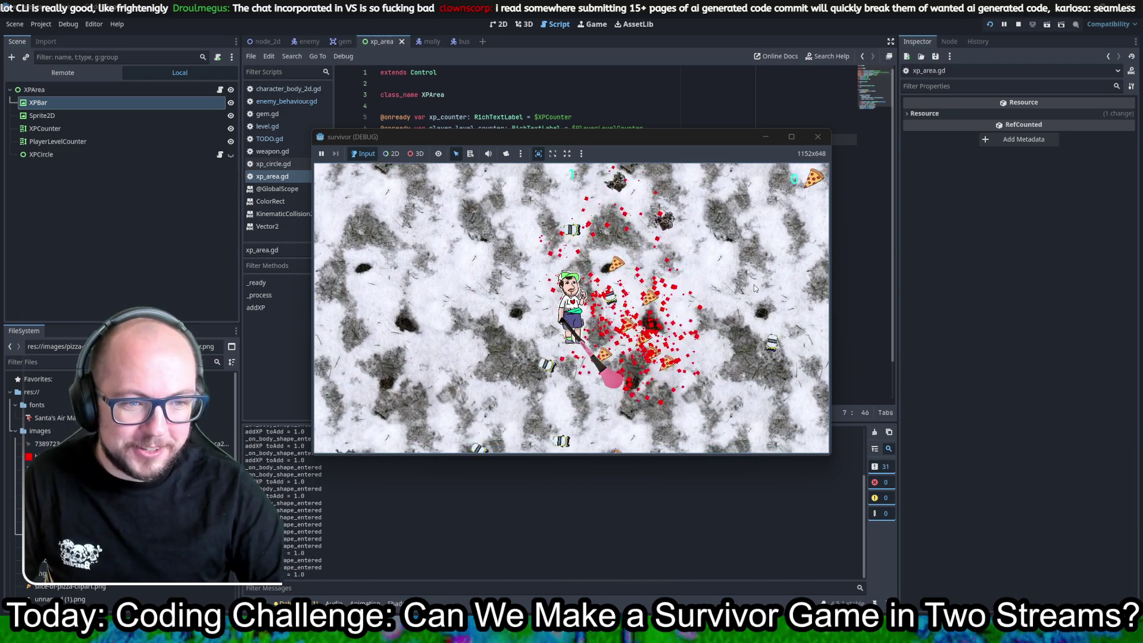
key("a")
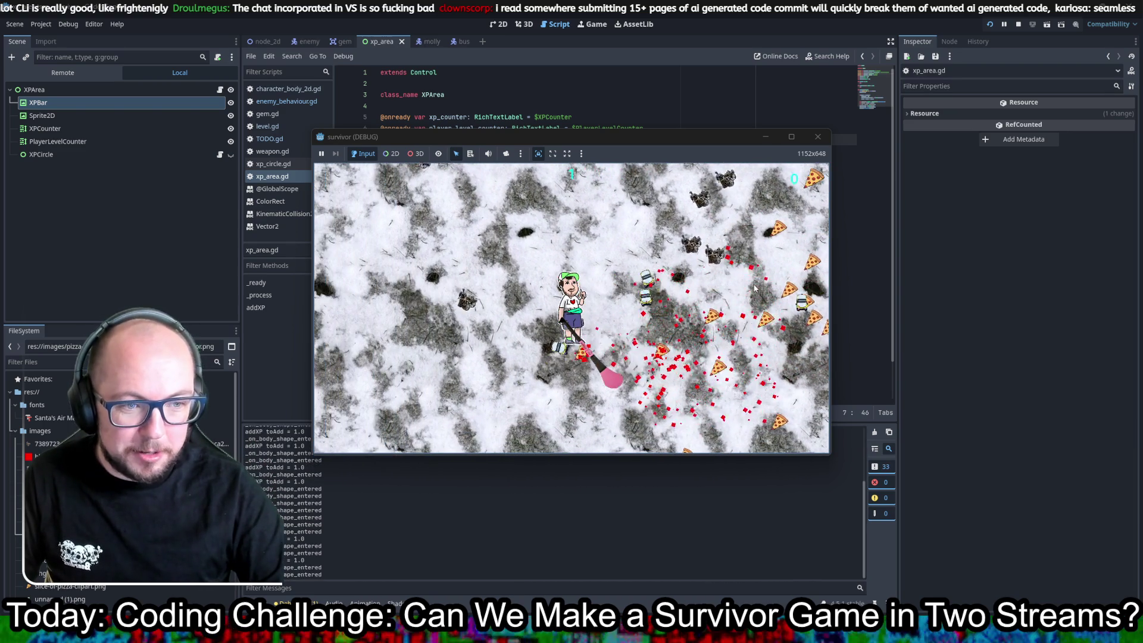
key("a")
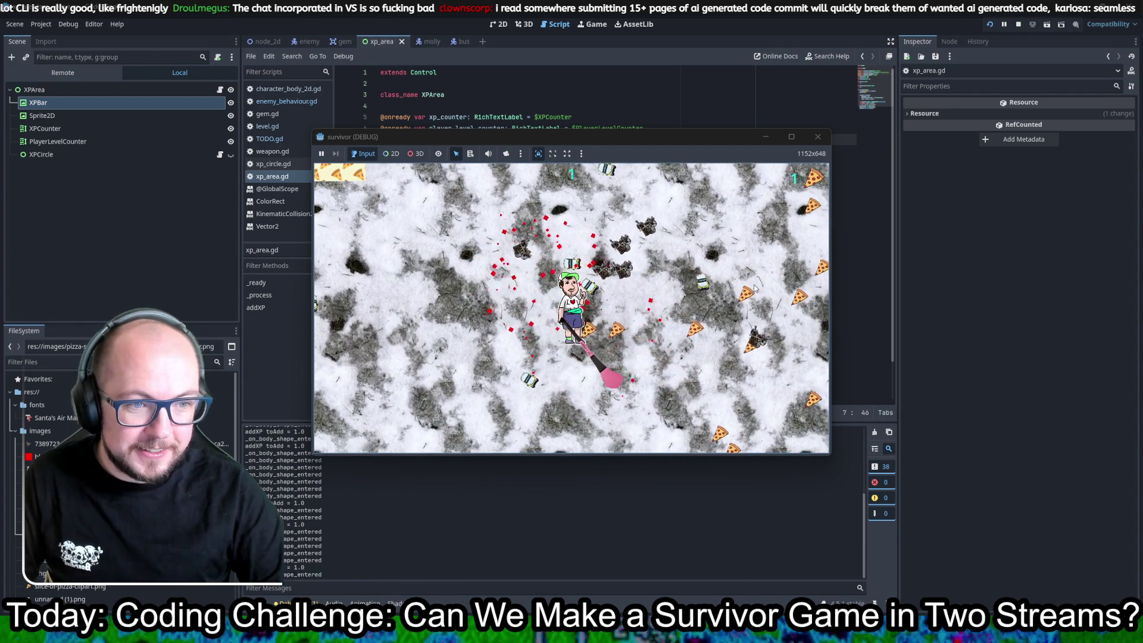
key("d")
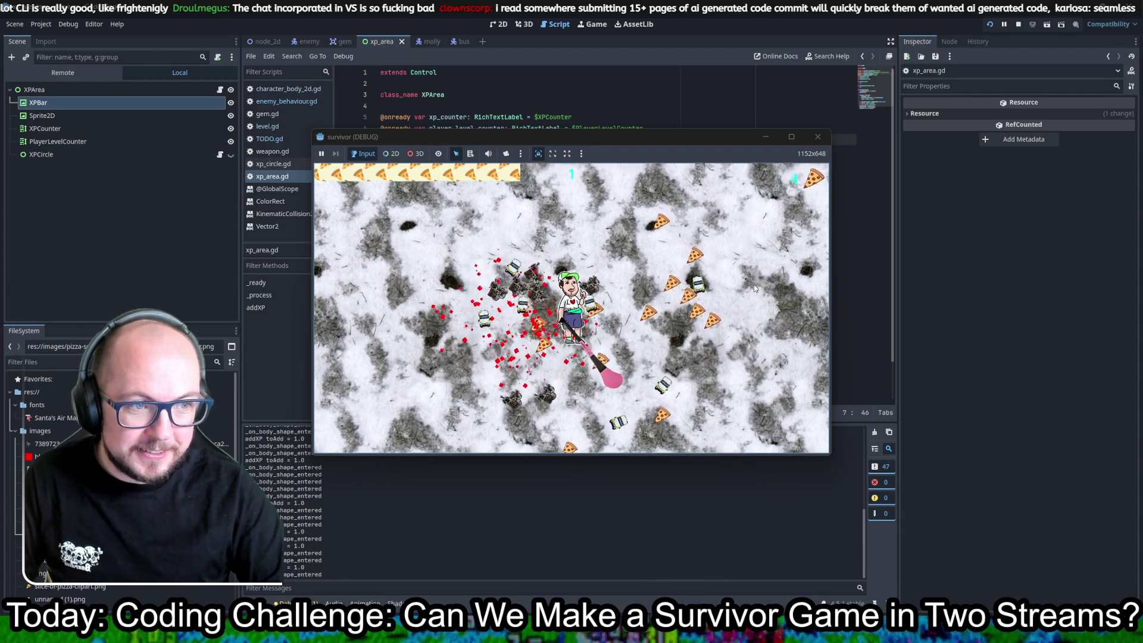
key("w")
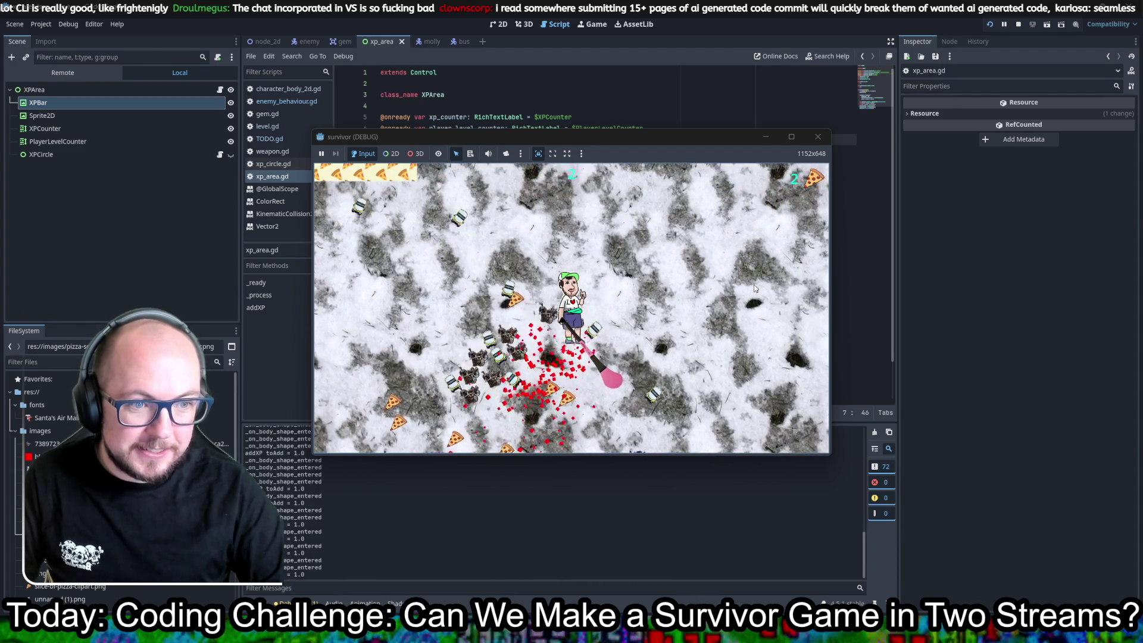
key("w")
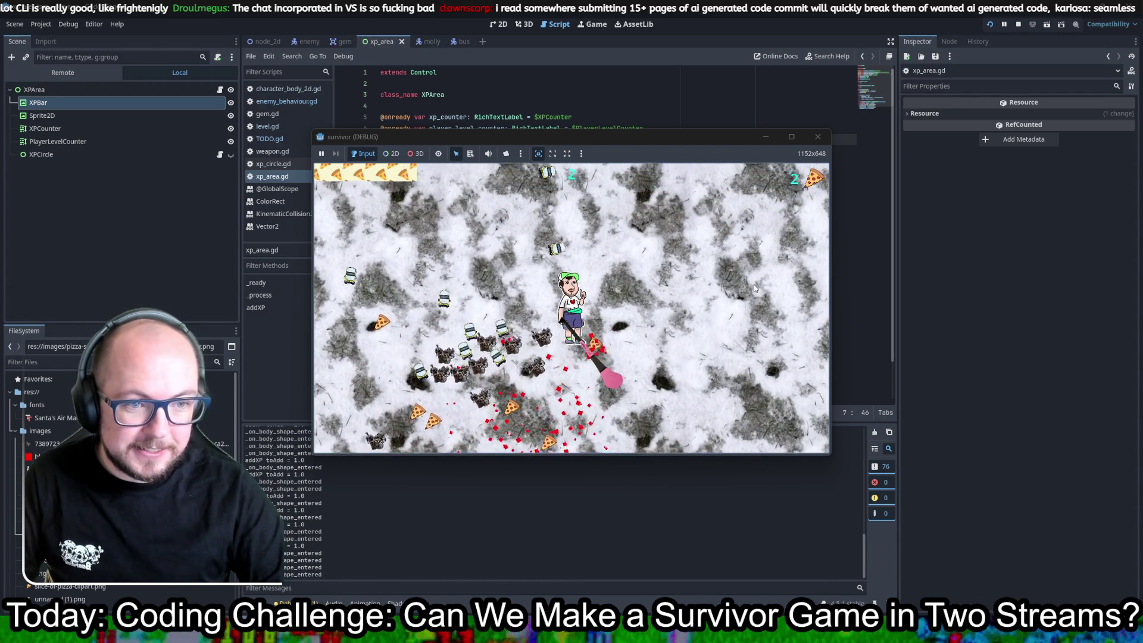
key("w")
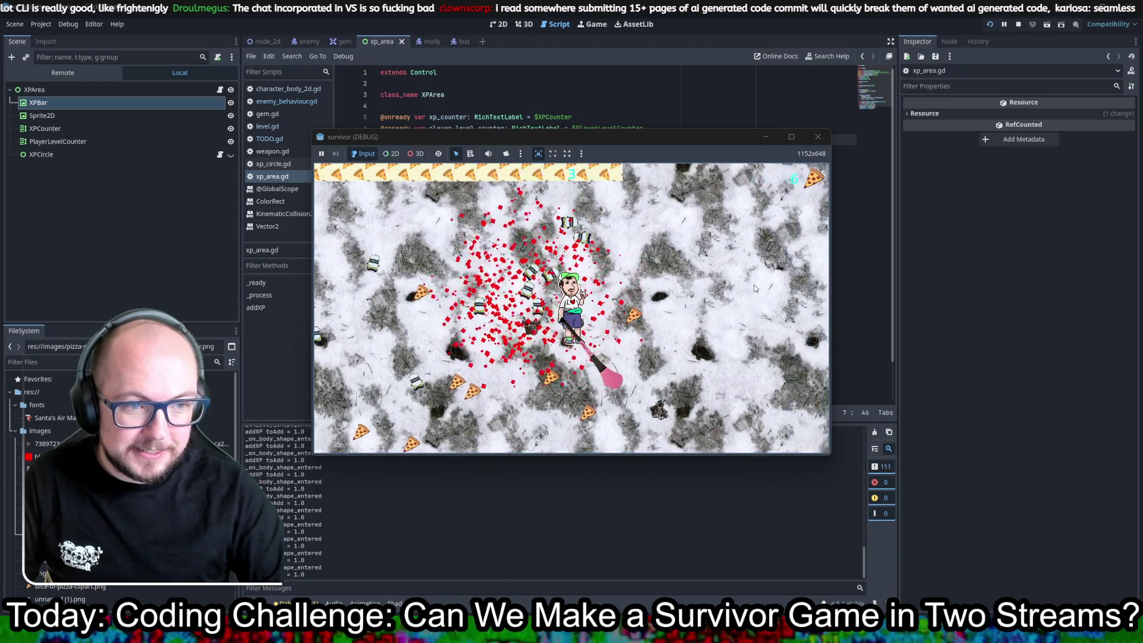
left_click(818, 136)
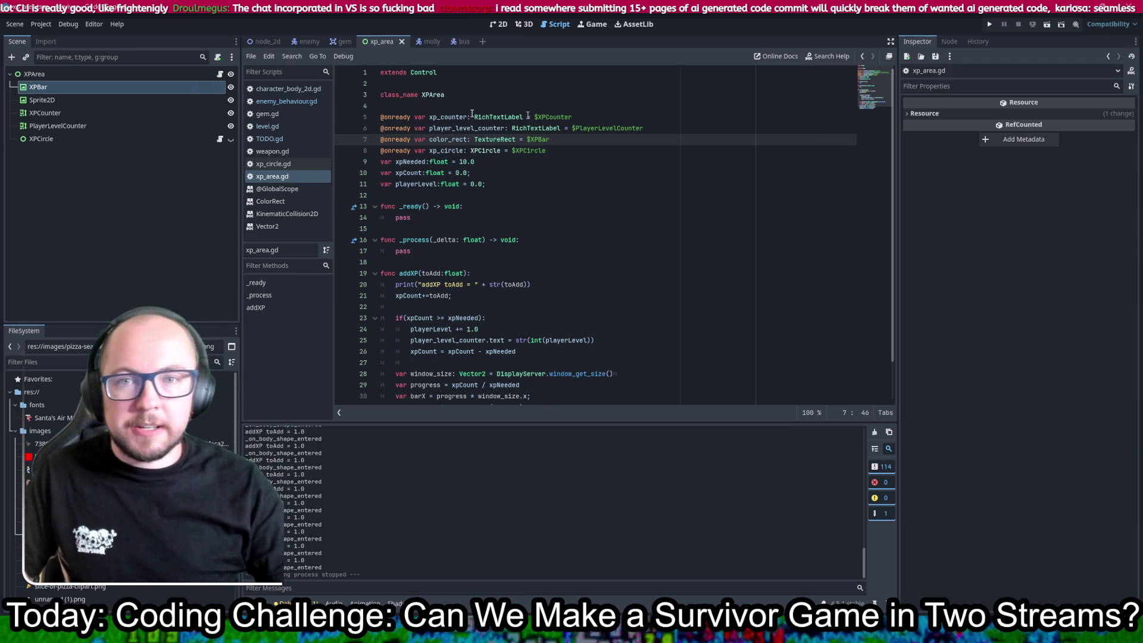
- Duplicate bus.tscn in the FileSystem dock as a new taxi.tscn scene
scroll(120, 476, "down", 5)
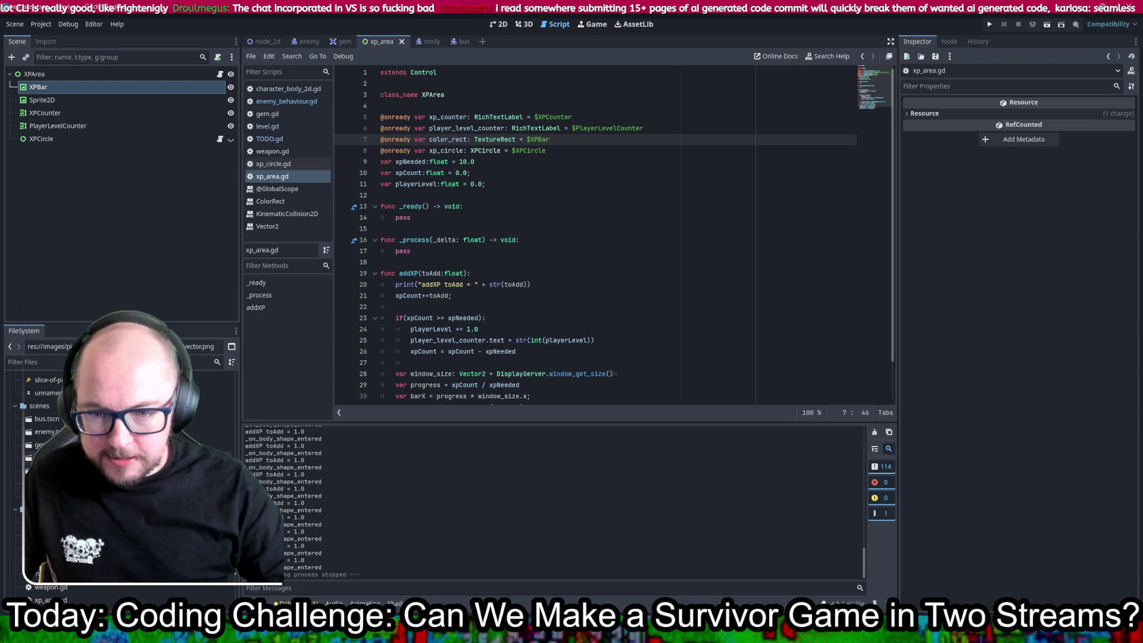
left_click_drag(46, 418, 38, 87)
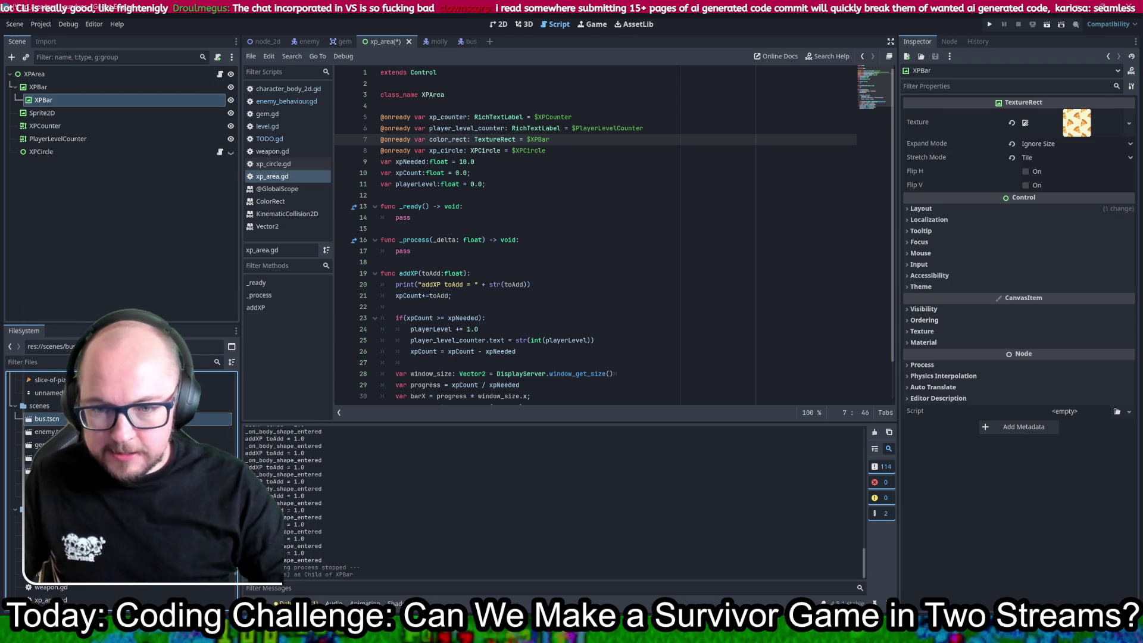
key("ctrl+z")
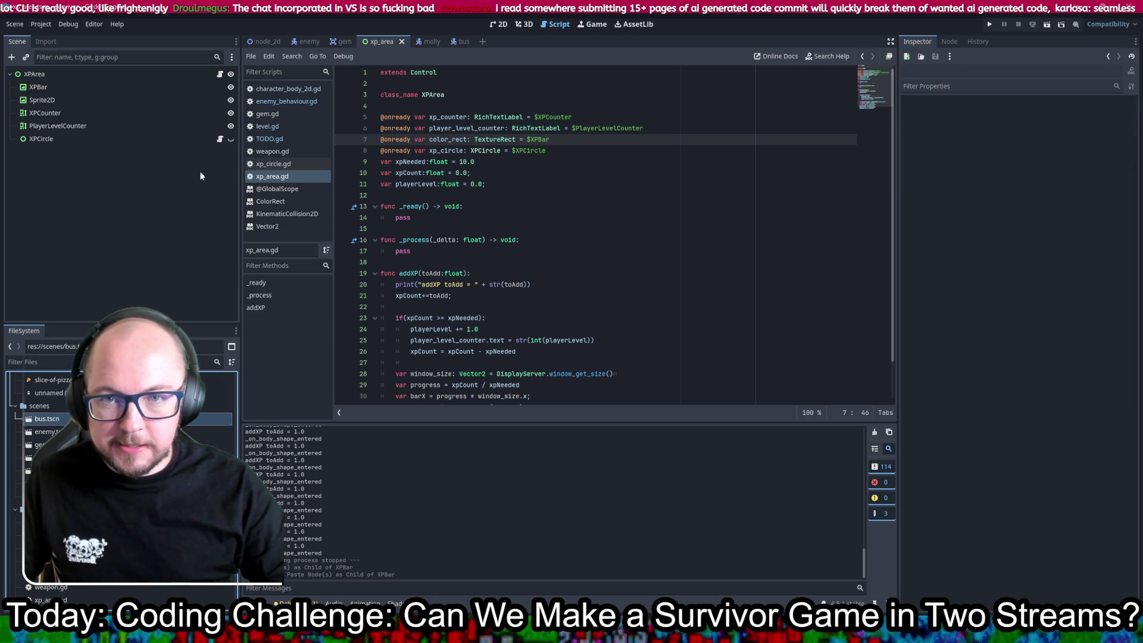
right_click(45, 418)
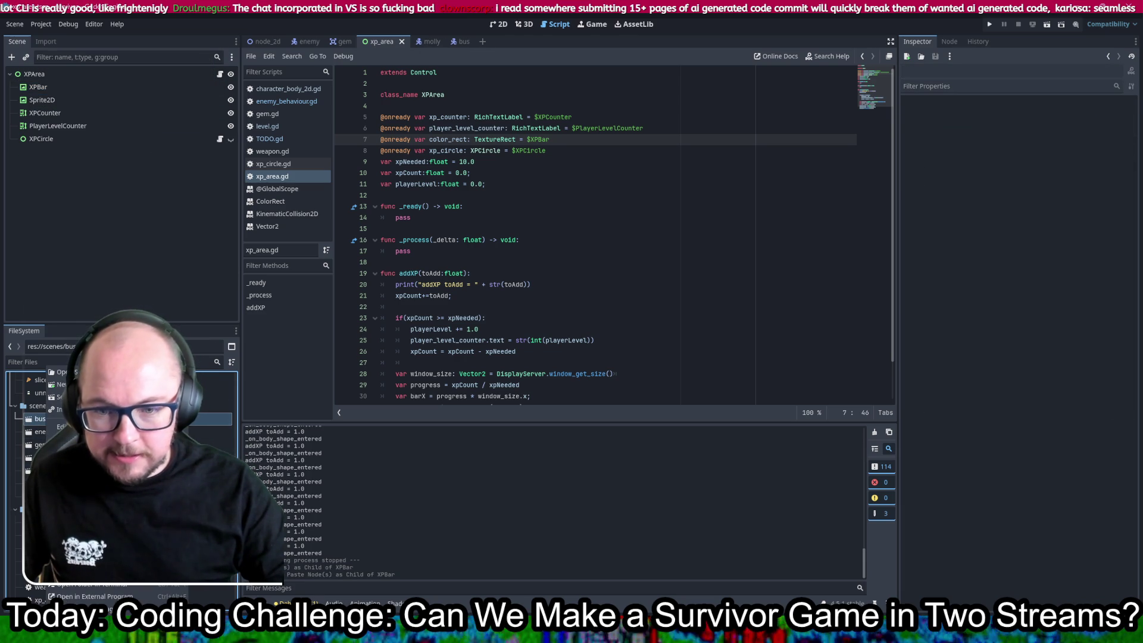
left_click(66, 469)
type("taxi.tscn")
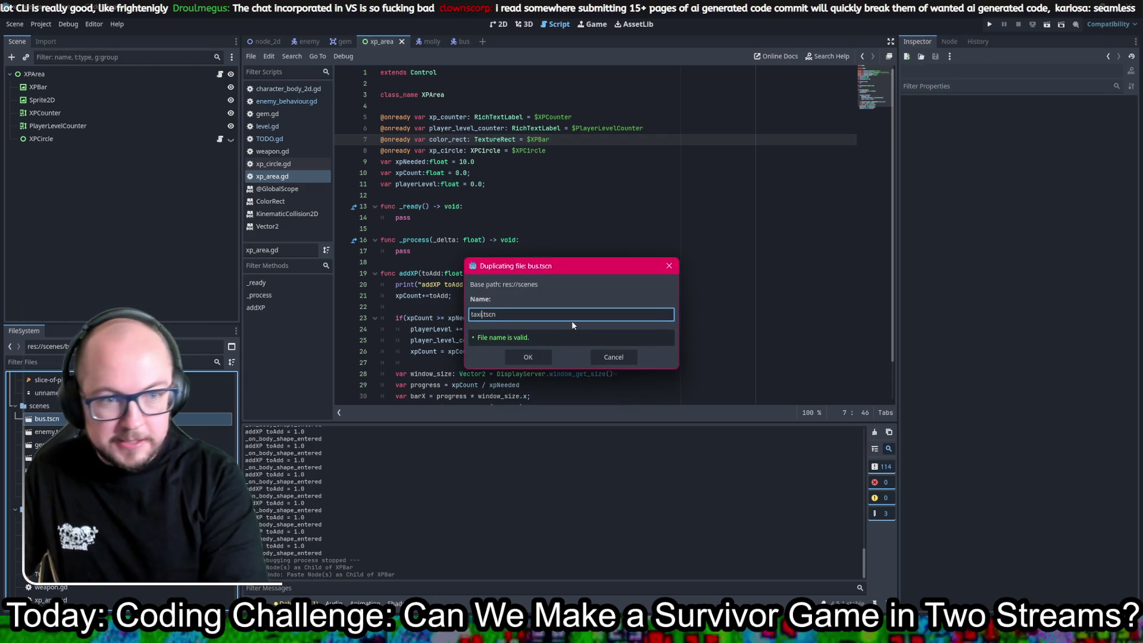
key("Return")
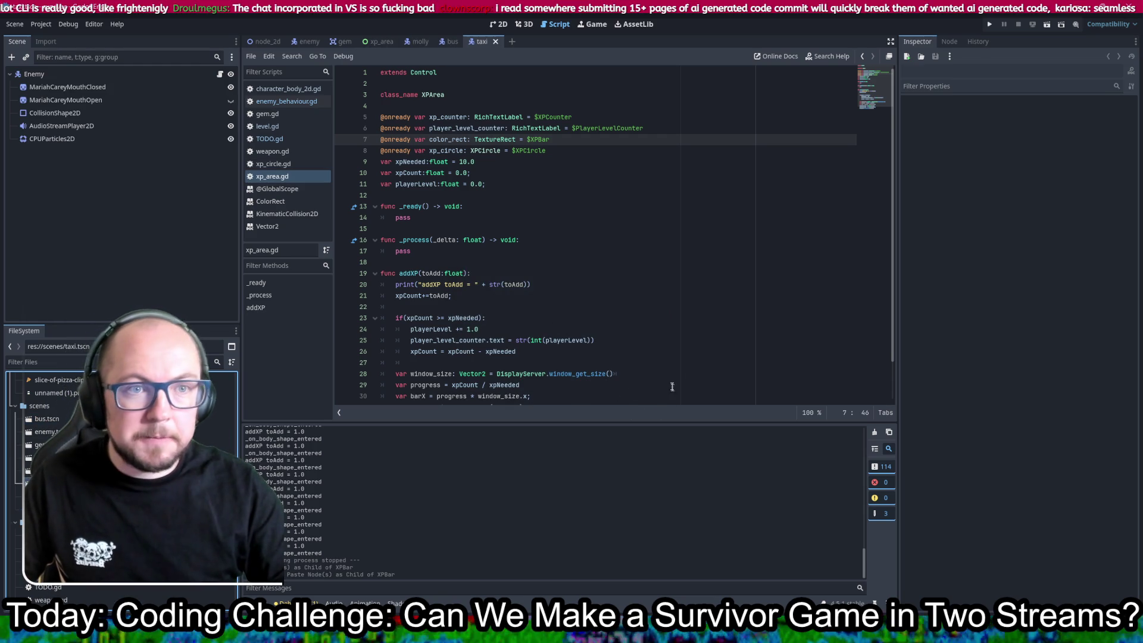
- View taxi.tscn in the 2D workspace, save the scene, and select its sprite node
left_click(499, 24)
scroll(319, 115, "up", 10)
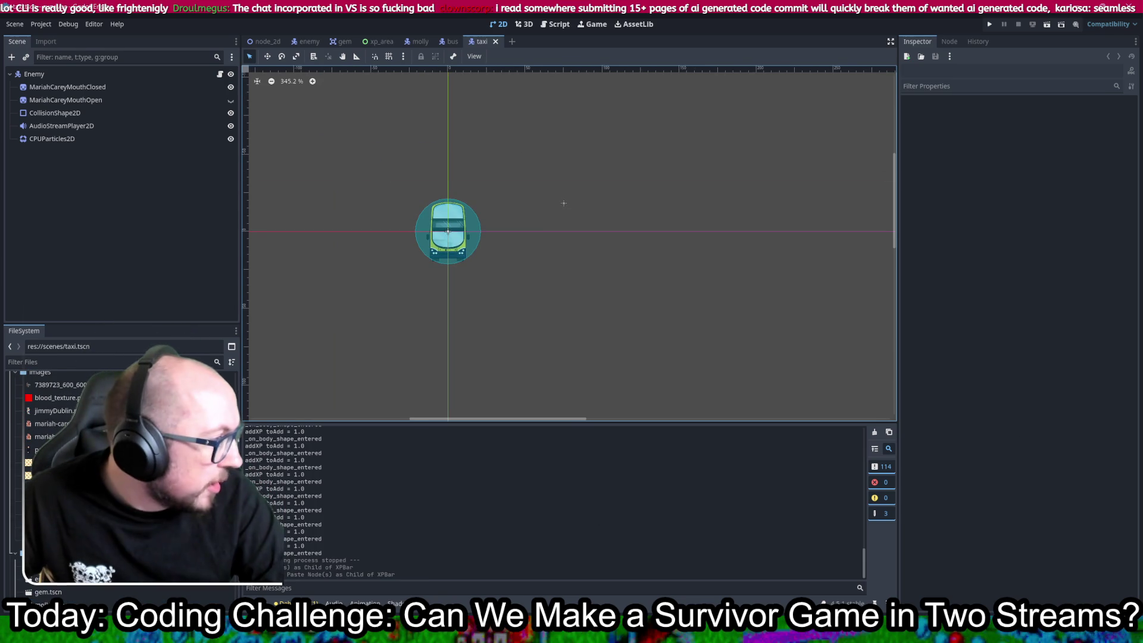
key("ctrl+s")
key("ctrl+s")
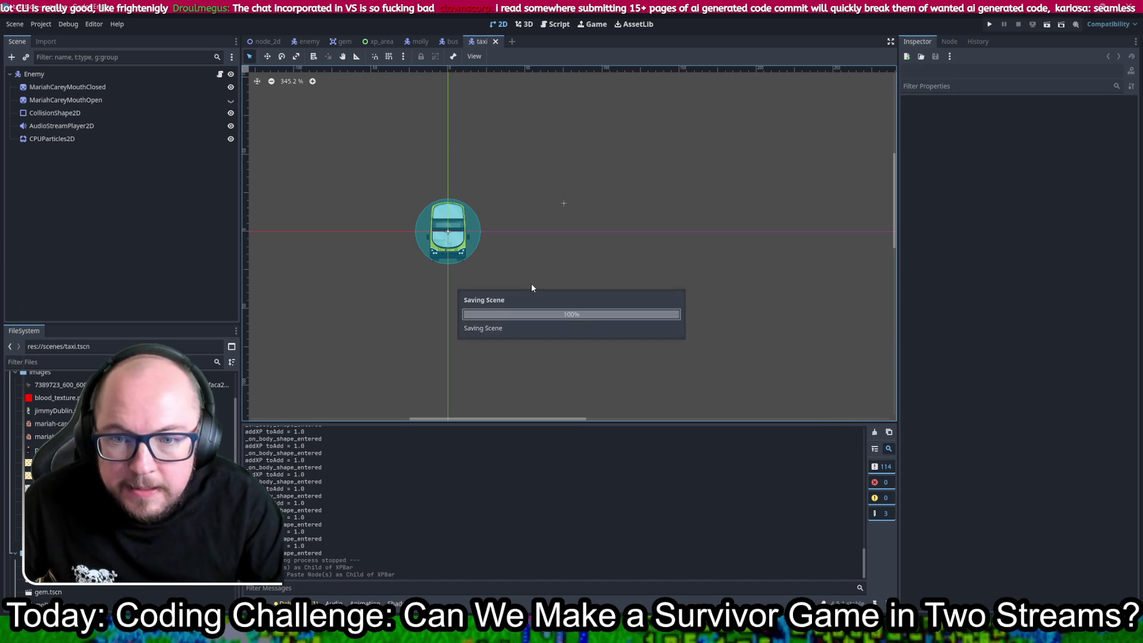
scroll(119, 453, "up", 2)
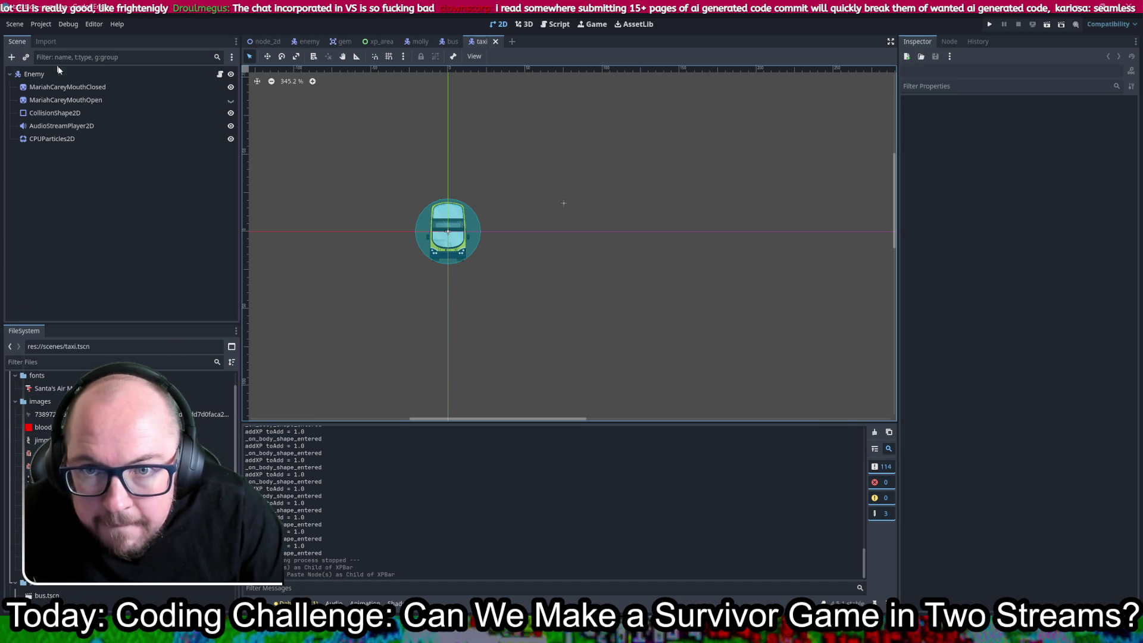
left_click(66, 87)
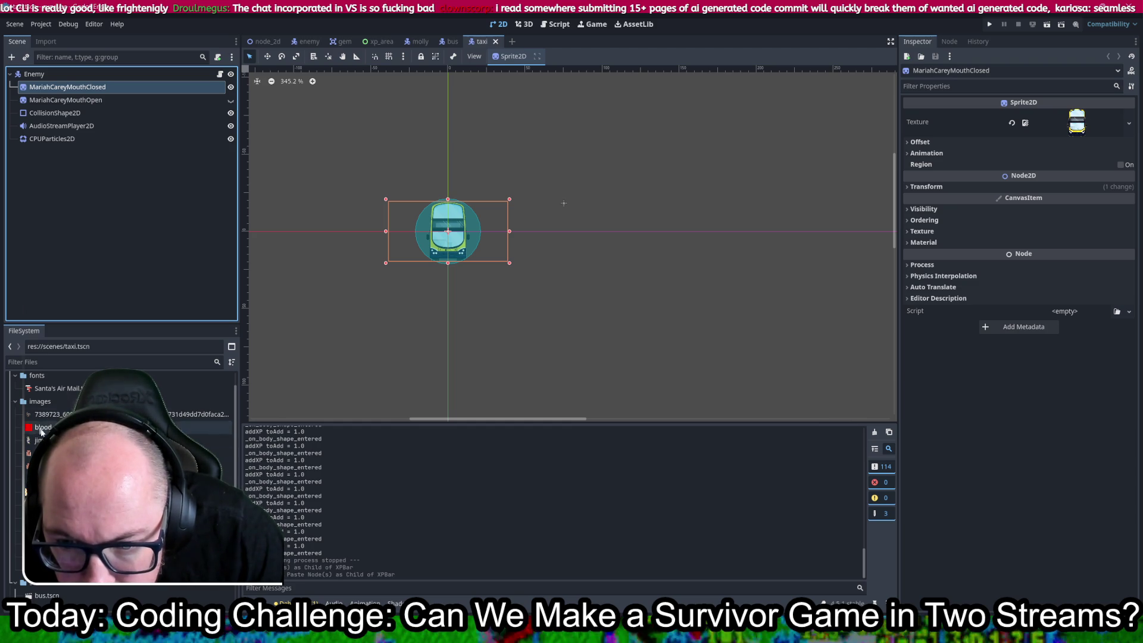
- Drag the white taxi PNG onto the MariahCareyMouthClosed sprite's Texture slot in the Inspector
scroll(120, 476, "up", 3)
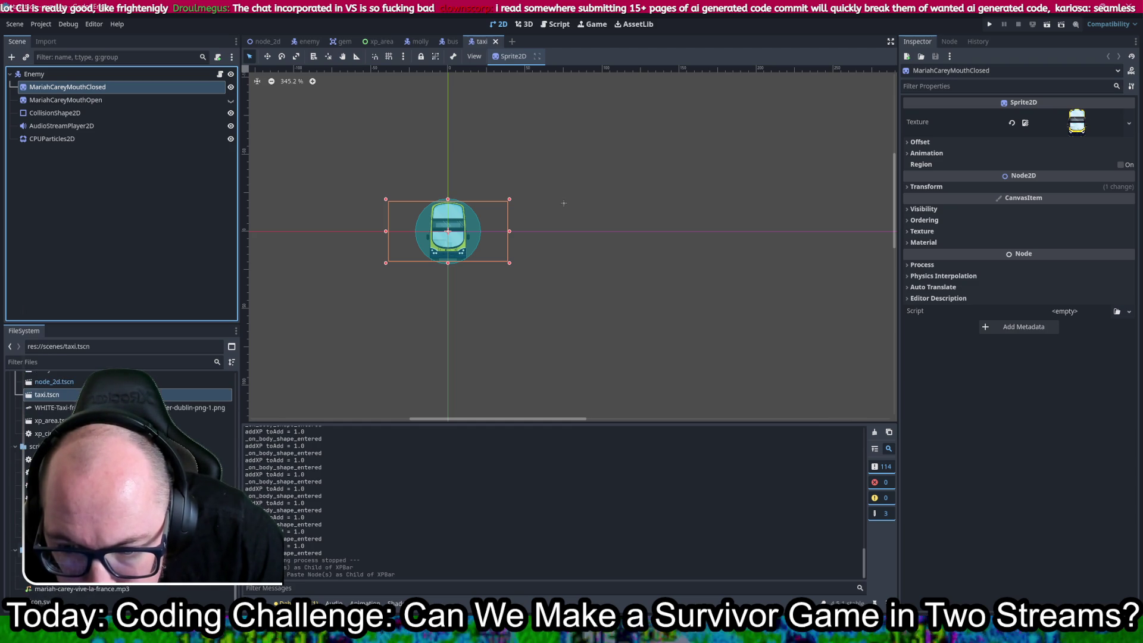
scroll(119, 477, "down", 1)
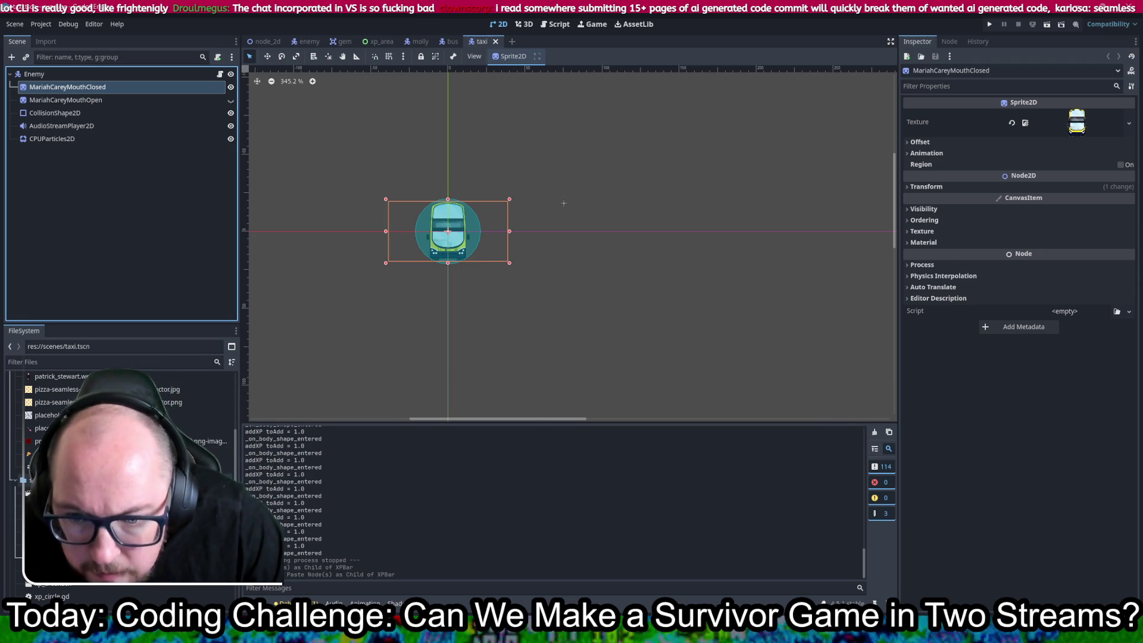
scroll(119, 476, "up", 10)
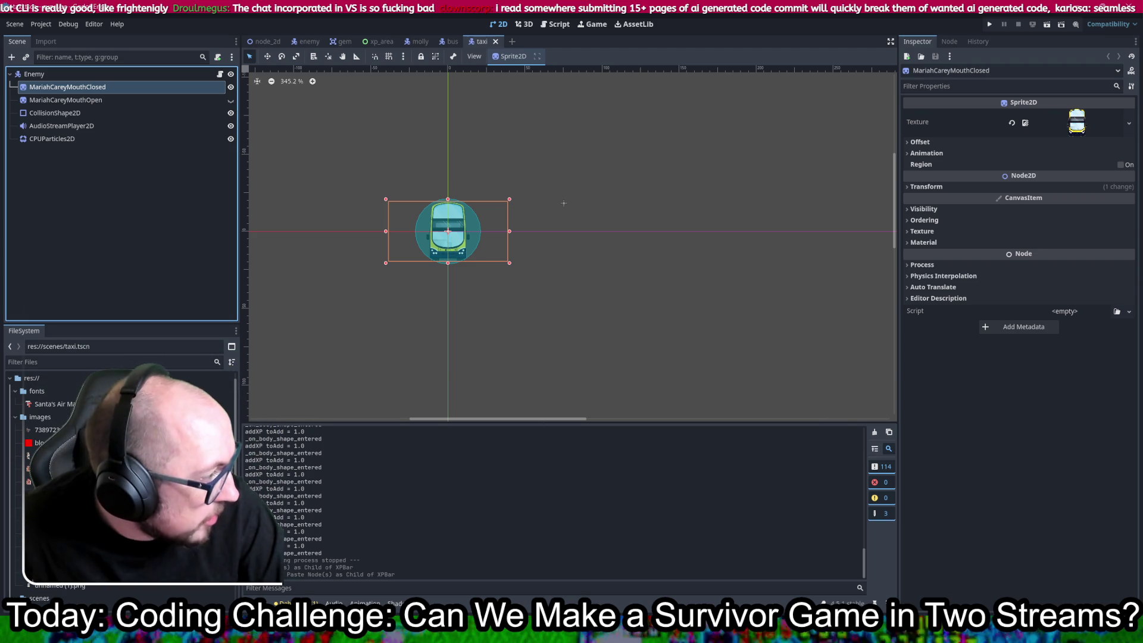
left_click_drag(0, 411, 5, 416)
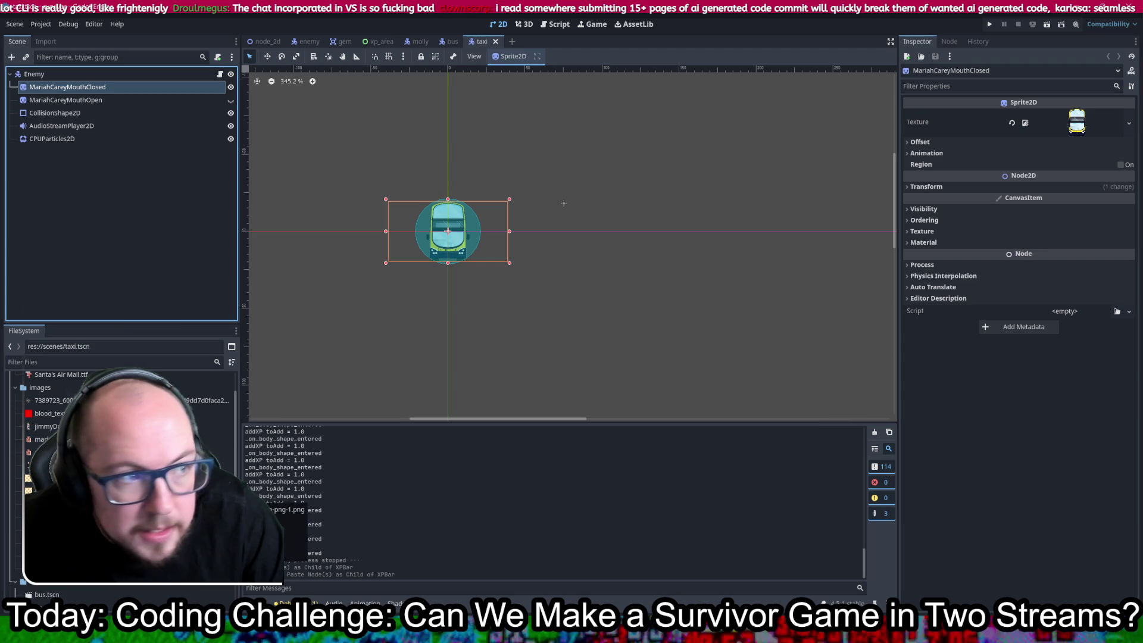
left_click_drag(119, 417, 403, 542)
left_click_drag(1079, 128, 1078, 127)
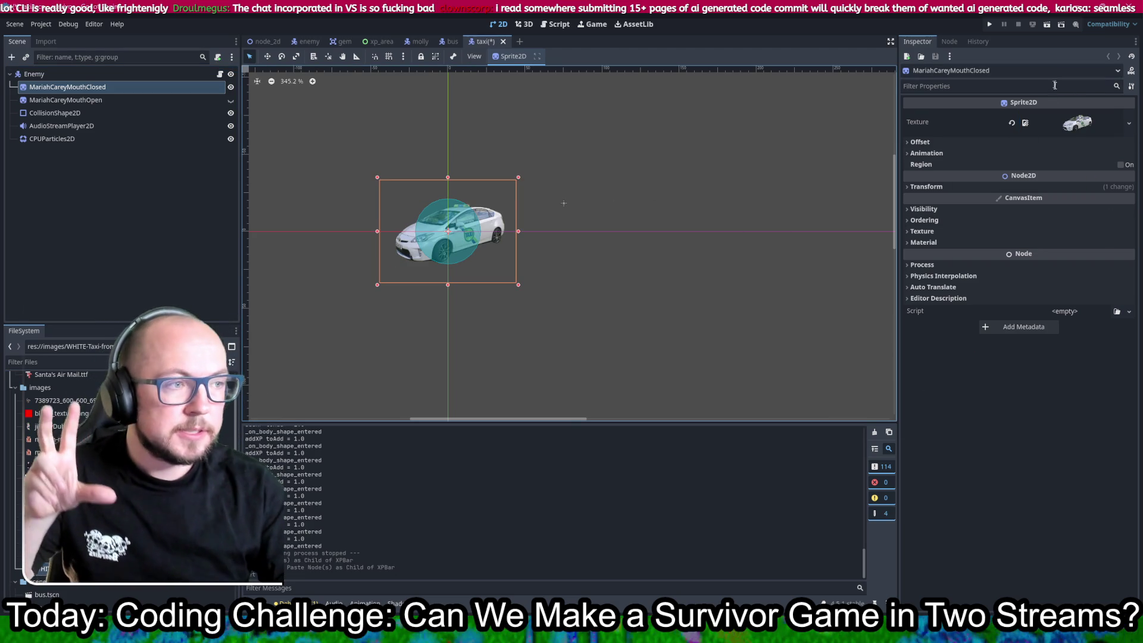
right_click(1087, 121)
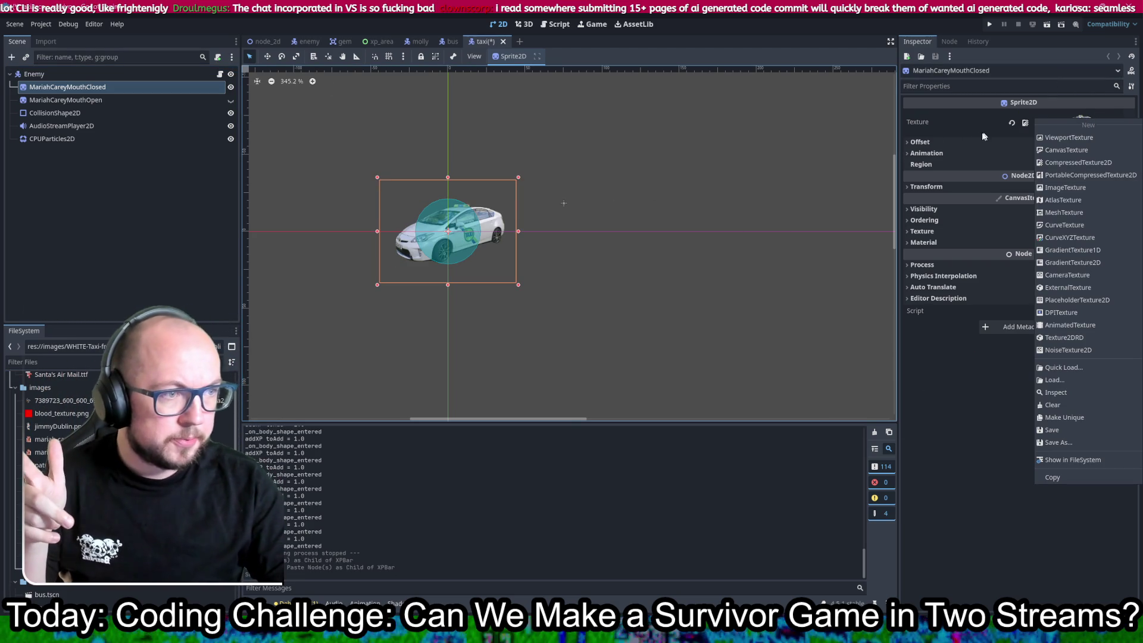
- Shrink the closed-mouth taxi sprite to a Transform scale of 0.129
left_click(962, 439)
left_click(948, 189)
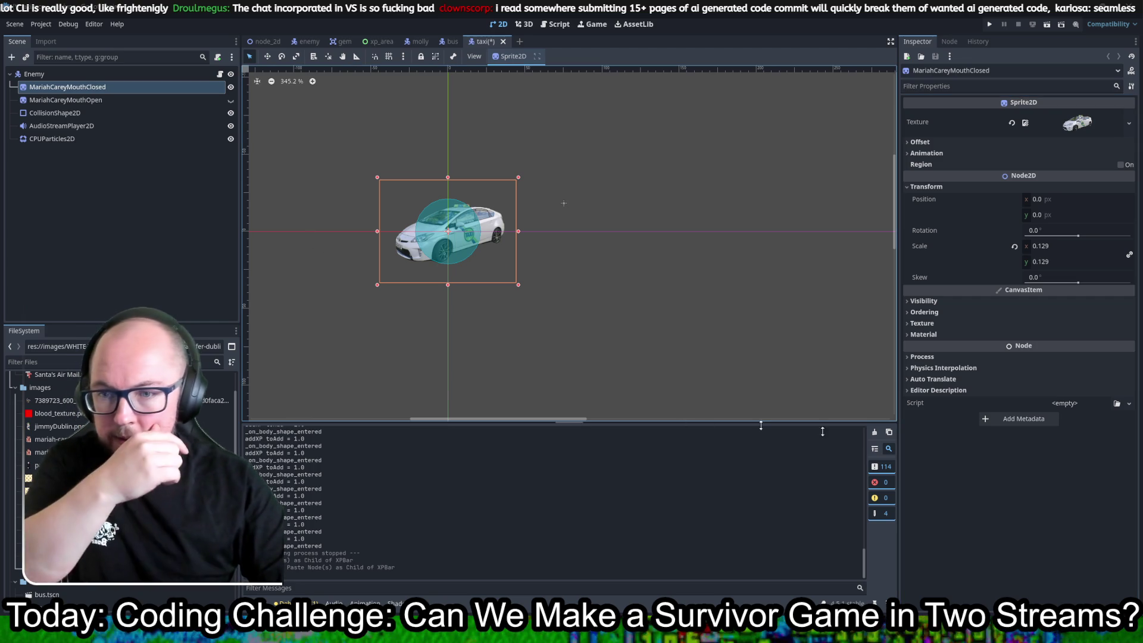
mouse_move(914, 634)
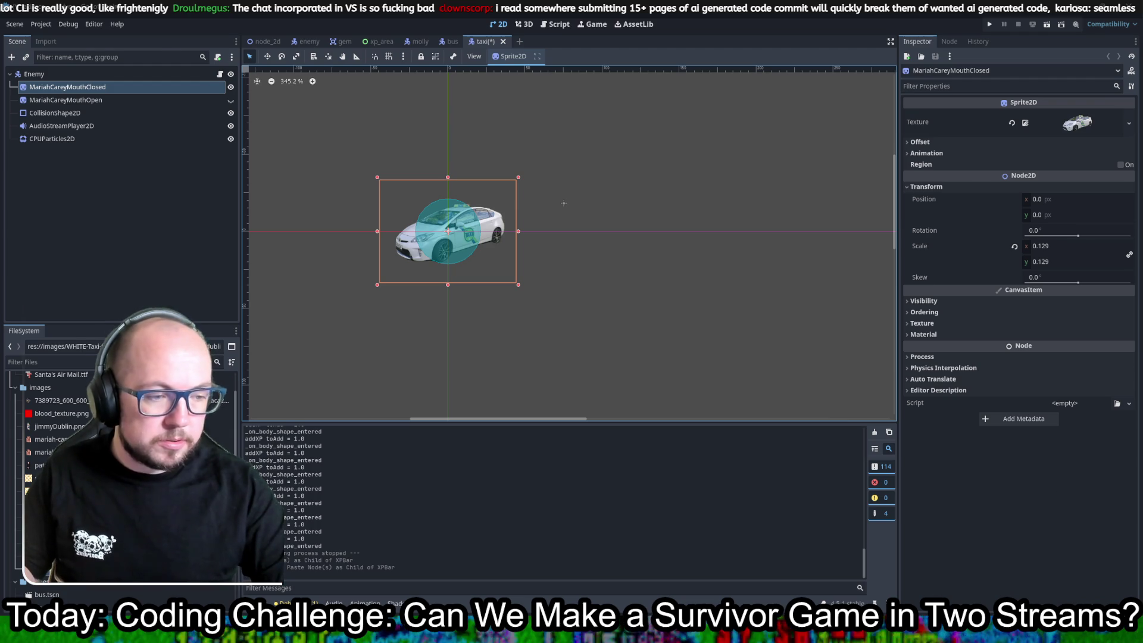
key("alt+Tab")
- Mirror the taxi picture horizontally with Image > Mirror Image Horizontally
left_click(70, 19)
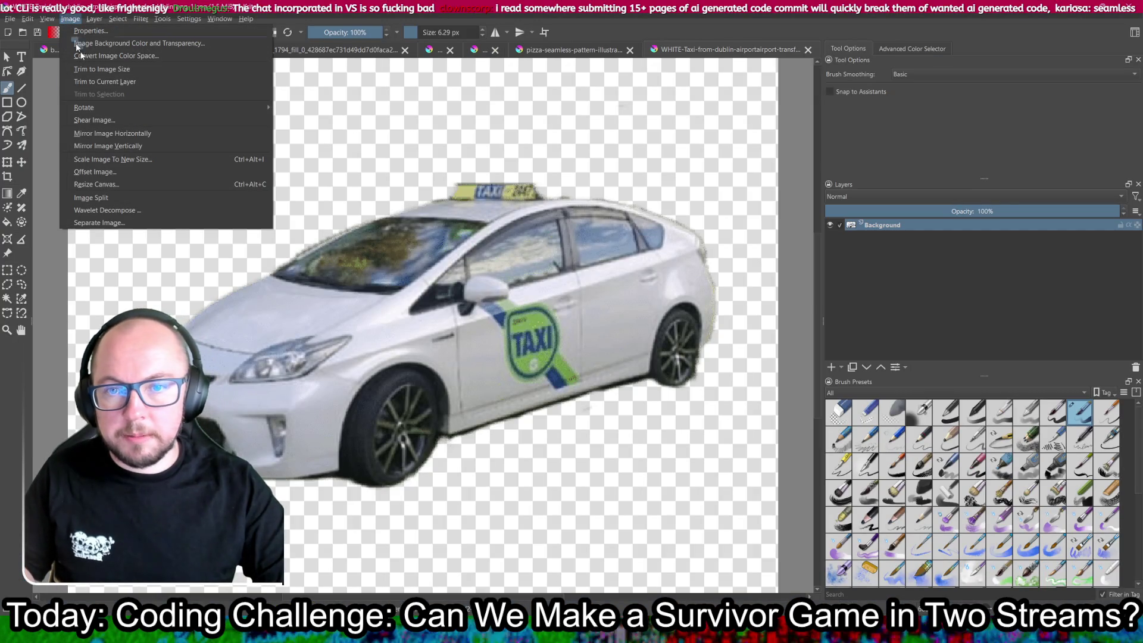
mouse_move(117, 113)
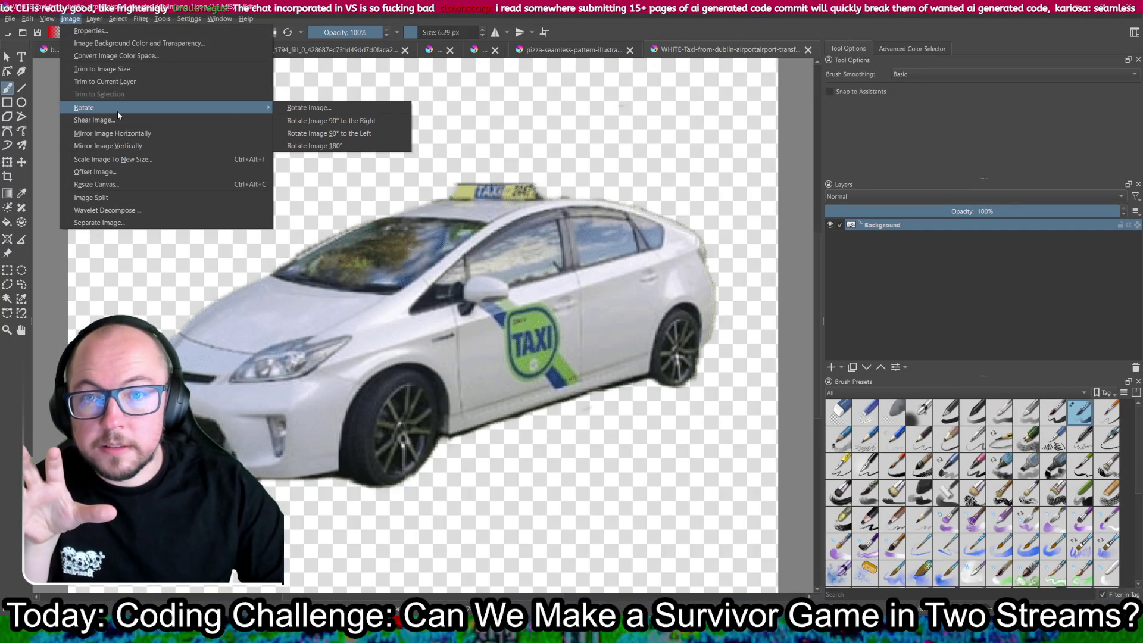
left_click(144, 134)
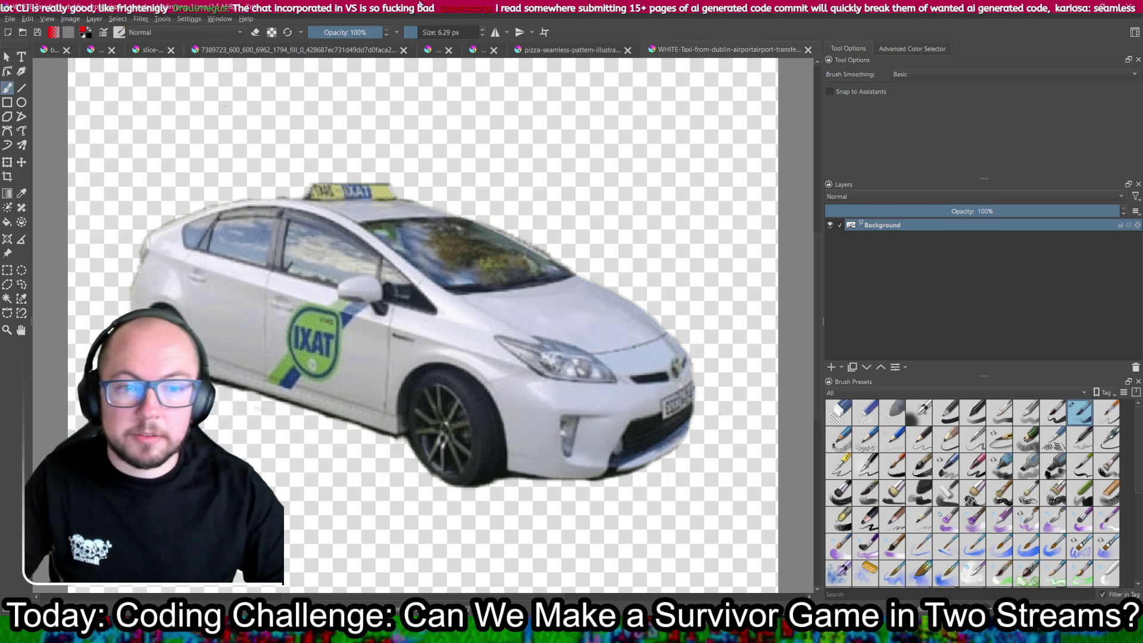
- Export the flipped picture as PNG, overwriting the existing WHITE-Taxi-from-dublin-airport PNG file
left_click(10, 18)
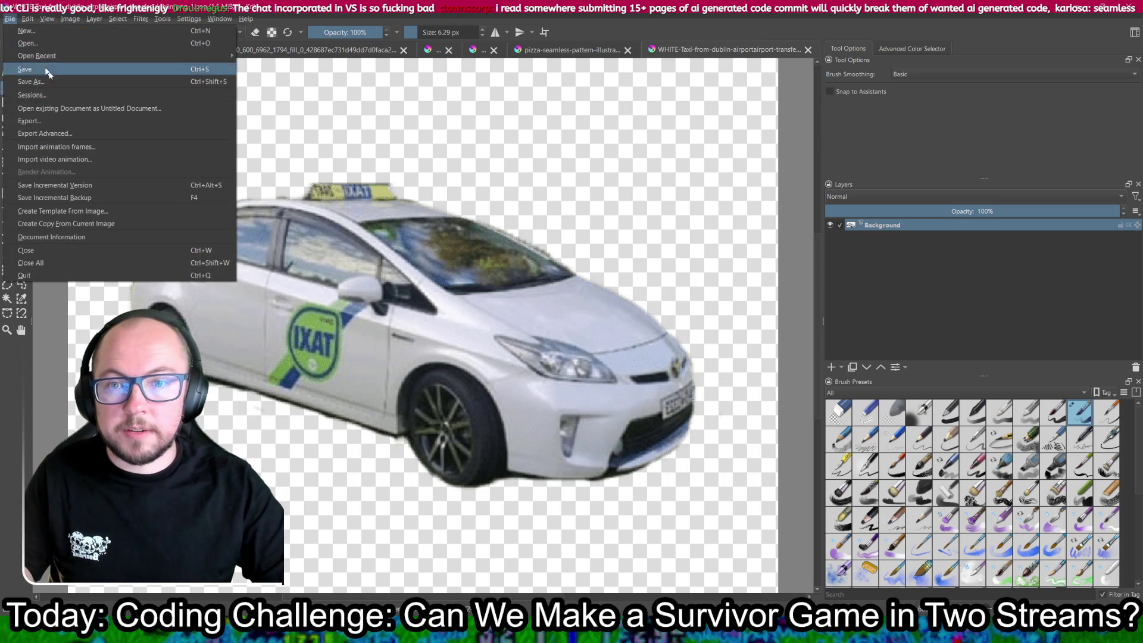
left_click(98, 125)
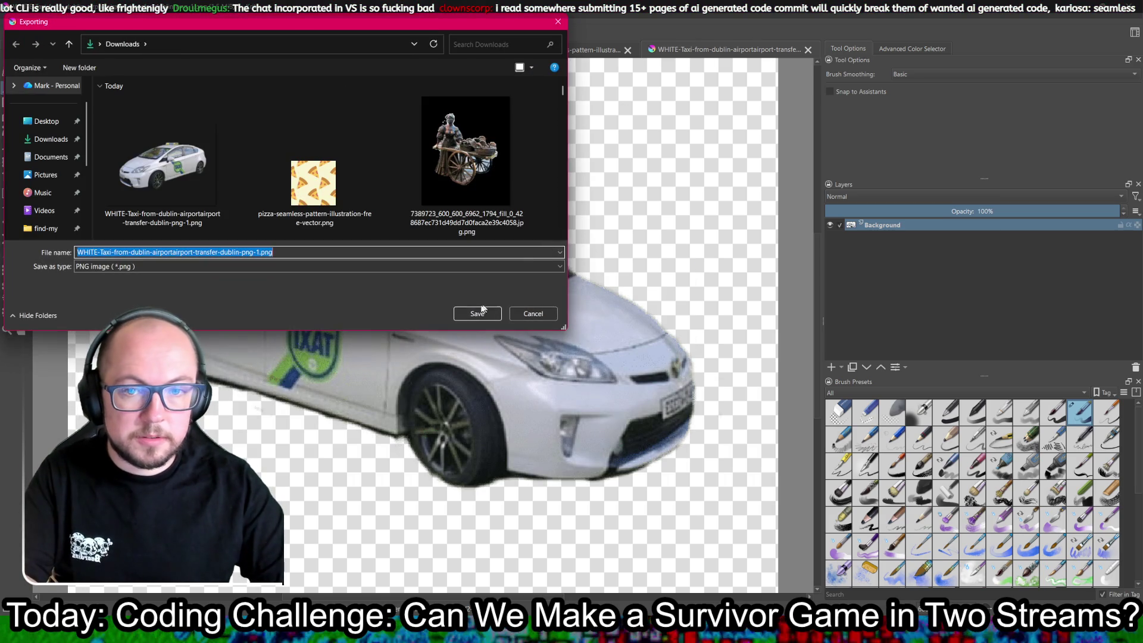
left_click(485, 313)
key("Escape")
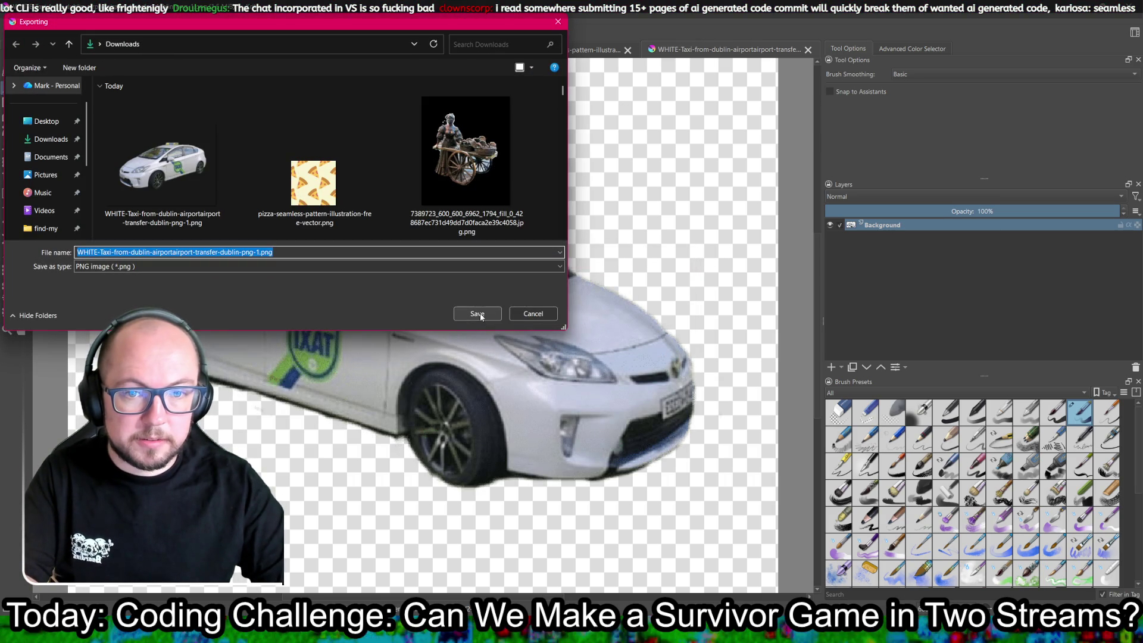
left_click(481, 315)
left_click(589, 315)
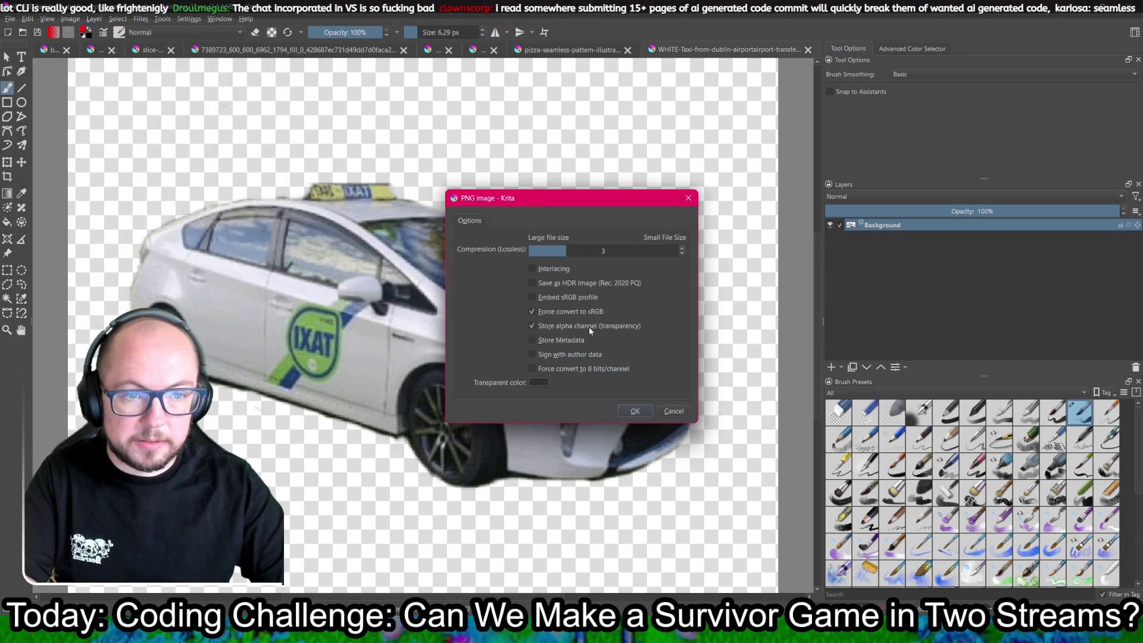
left_click(636, 411)
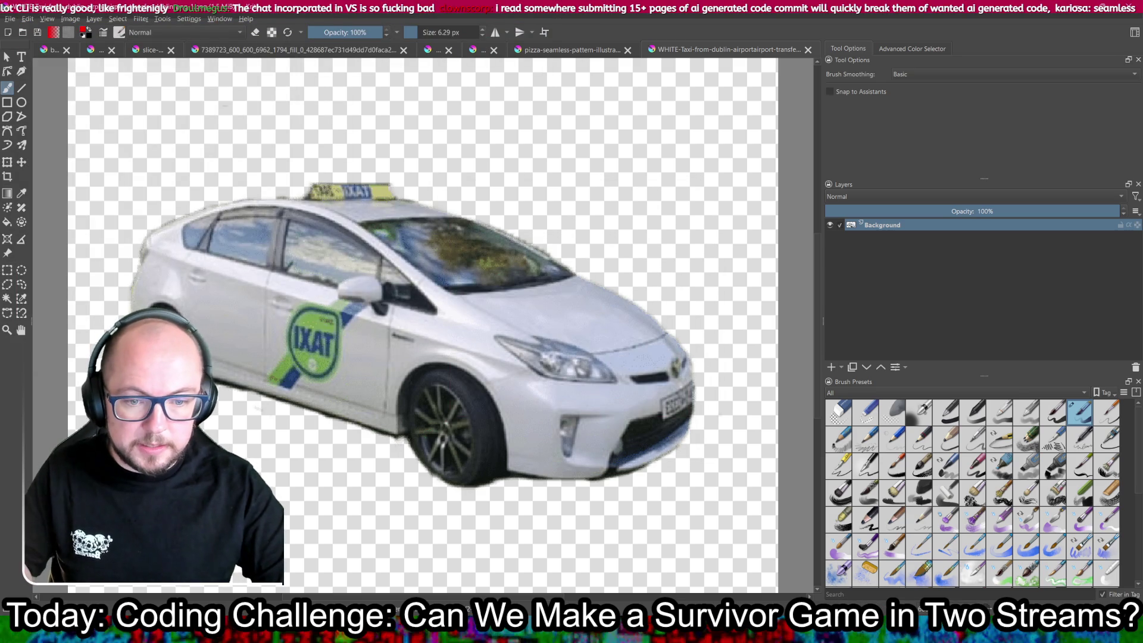
key("alt+Tab")
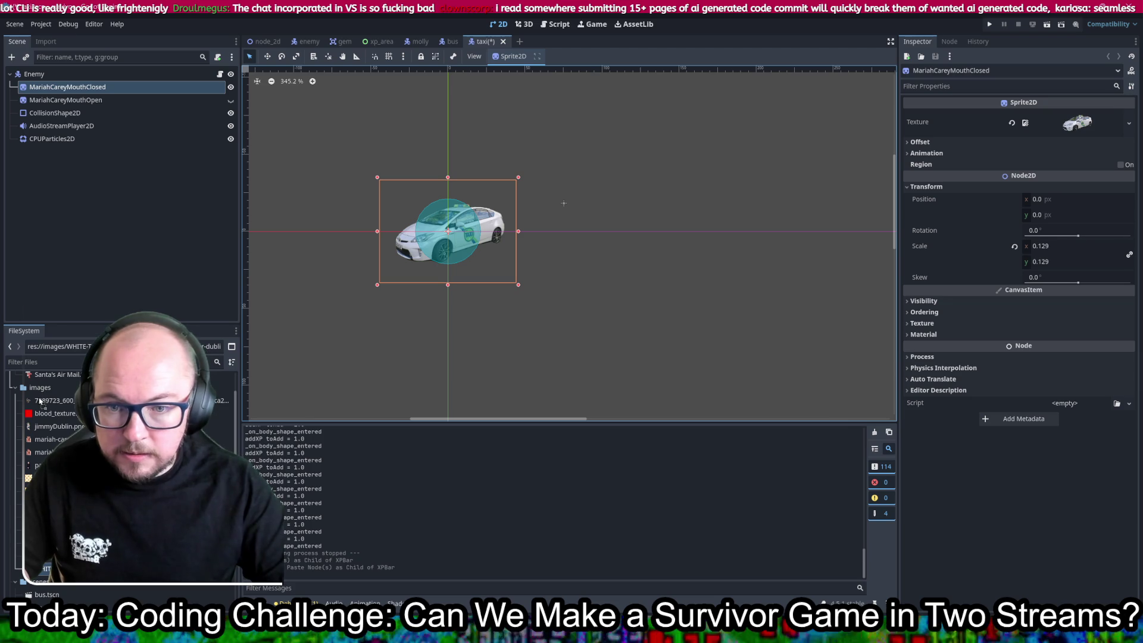
- Save the taxi scene and select the MariahCareyMouthOpen sprite node
key("ctrl+s")
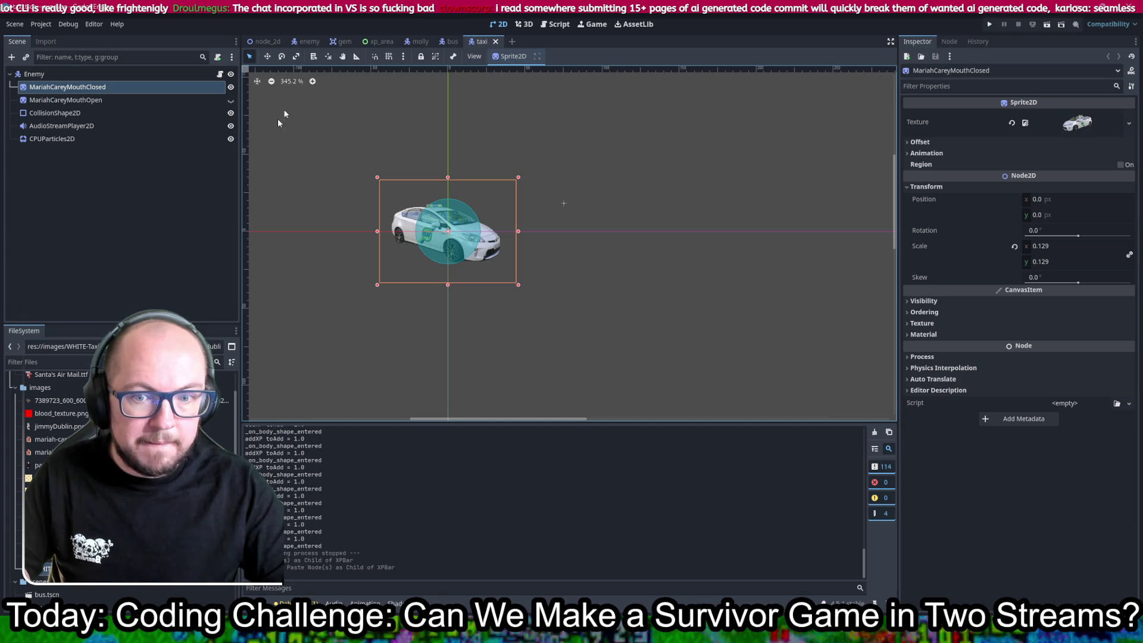
double_click(52, 100)
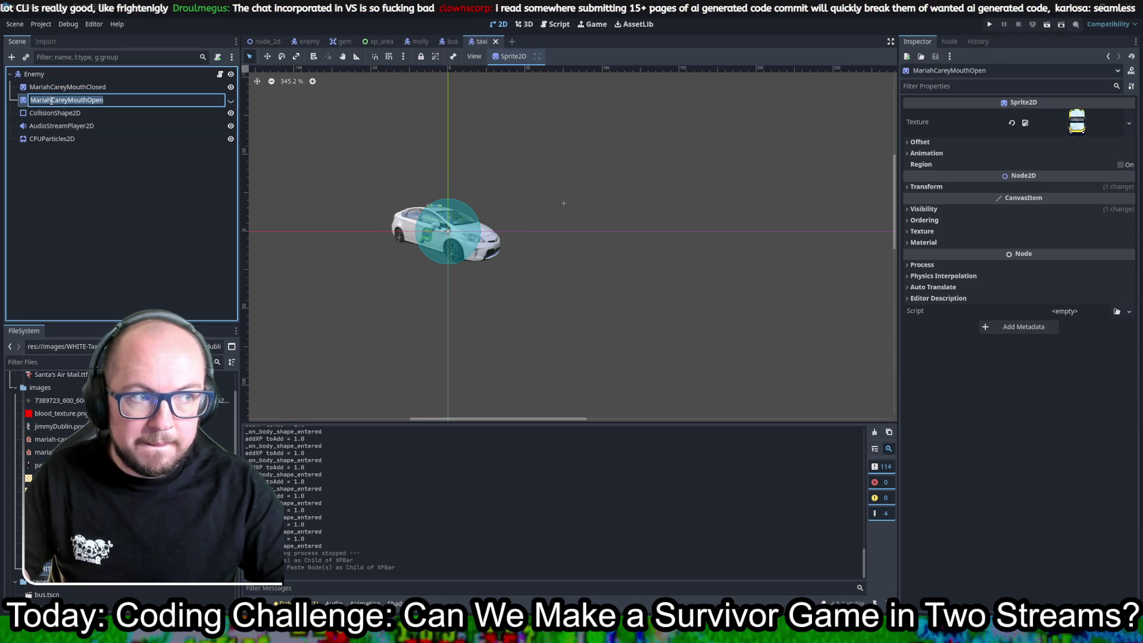
key("Return")
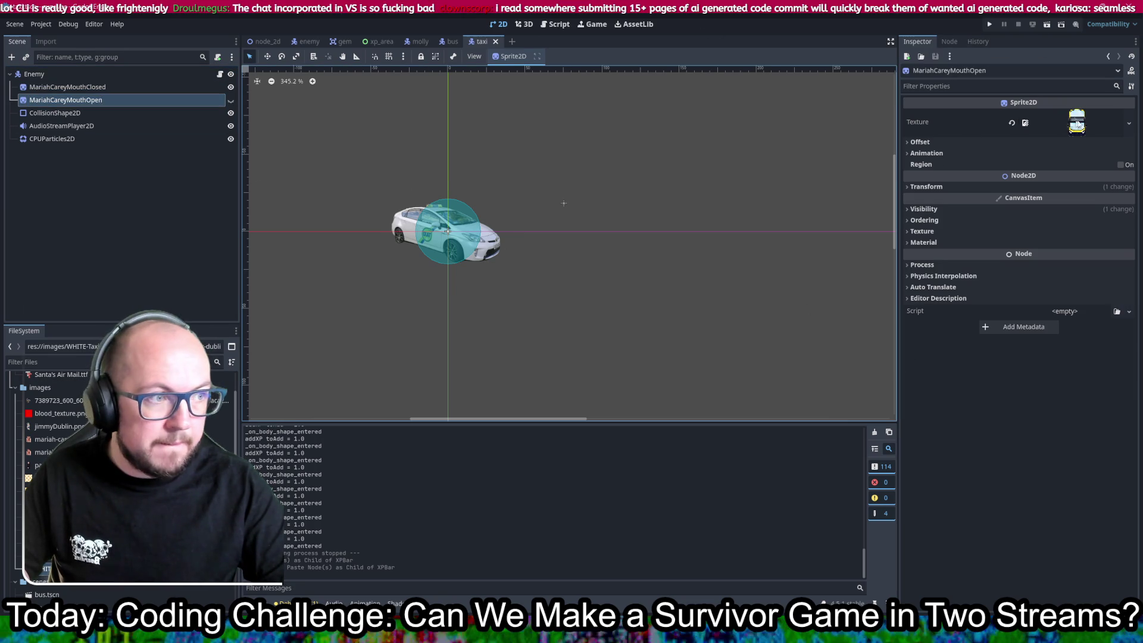
left_click(46, 247)
key("Down")
key("Up")
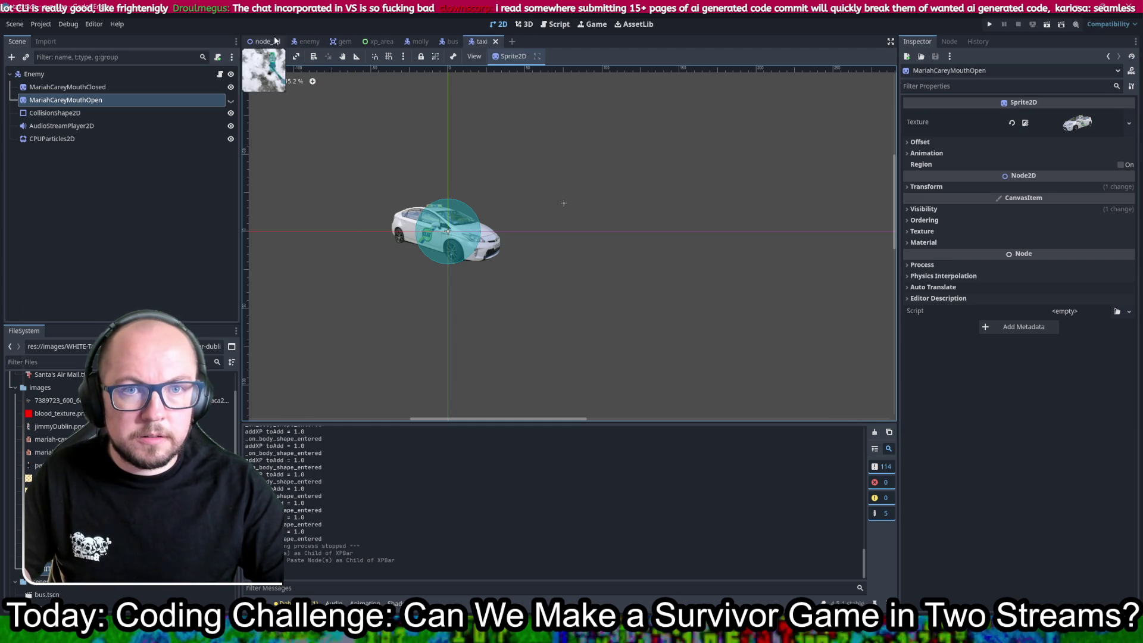
key("ctrl+F3")
- Add a const TAXI preload of taxi.tscn on a new line 8 in level.gd
left_click(276, 127)
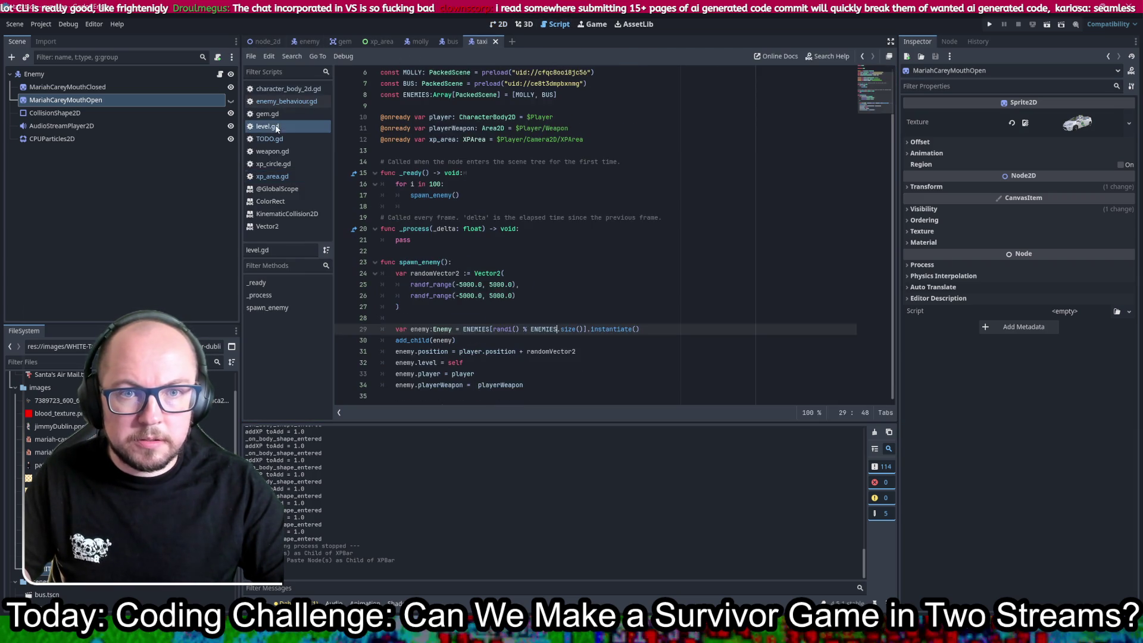
scroll(566, 191, "up", 2)
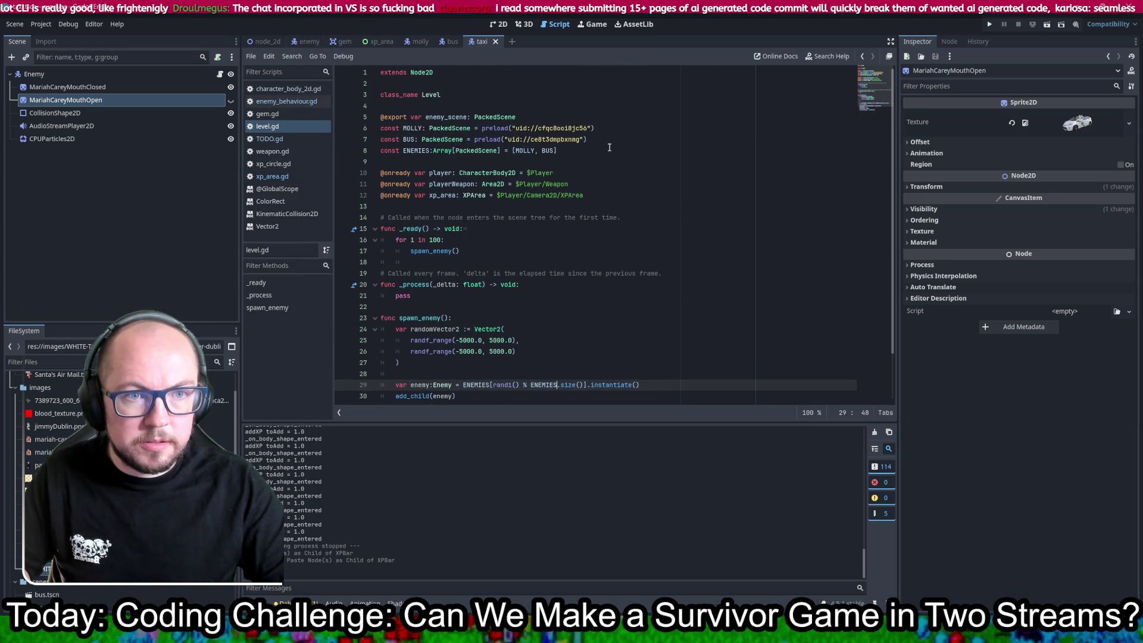
left_click(592, 143)
key("Return")
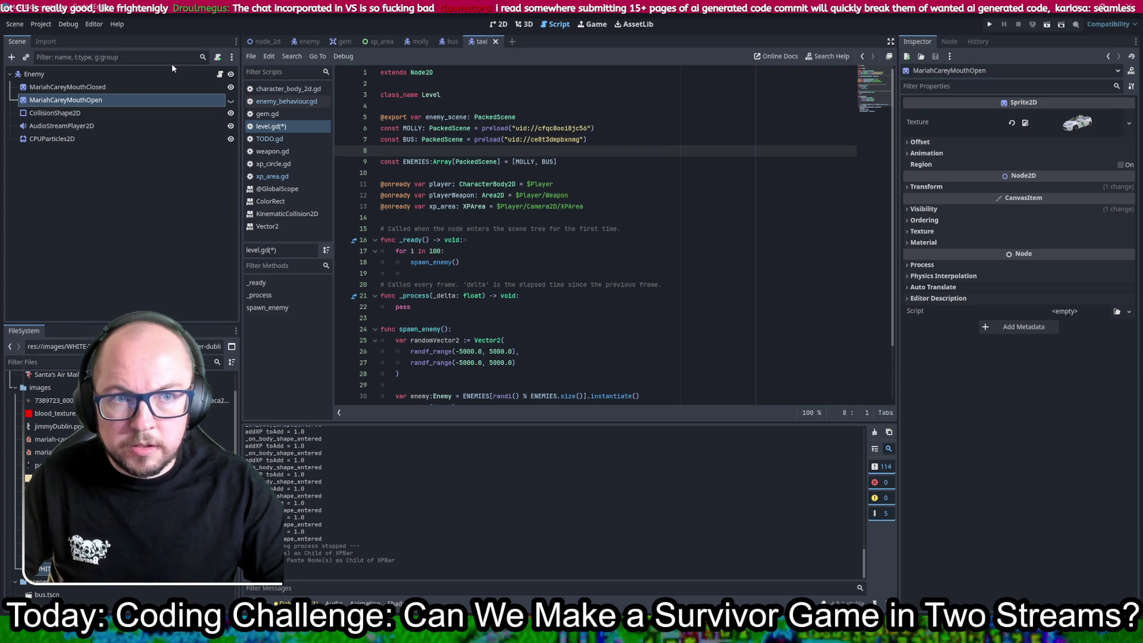
scroll(119, 453, "down", 3)
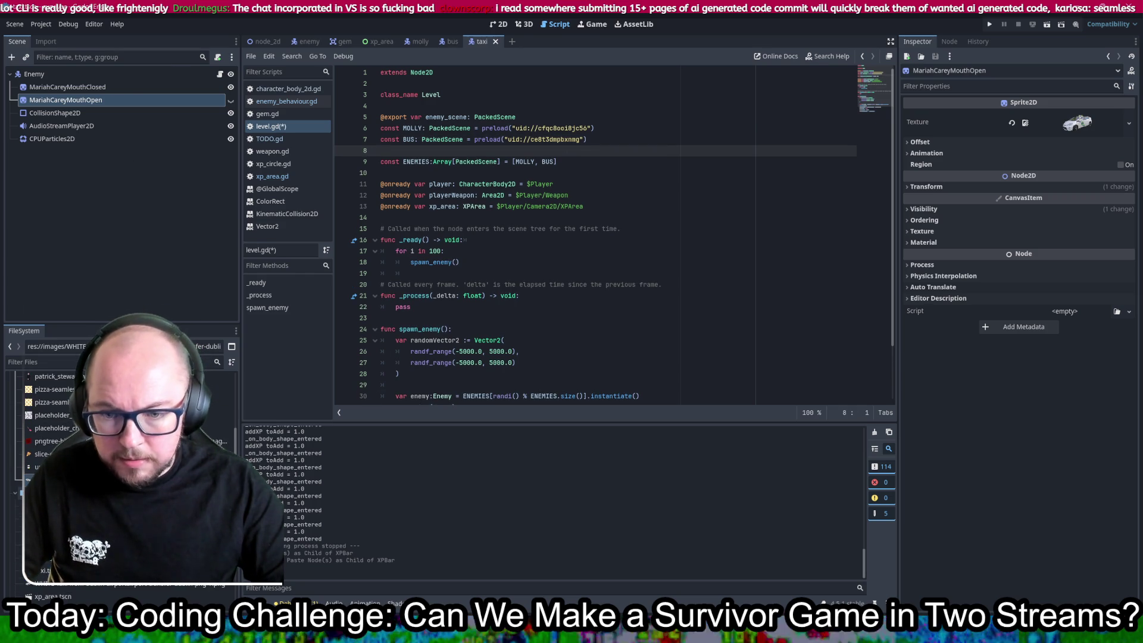
mouse_move(53, 512)
left_mouse_down()
mouse_move(511, 319)
mouse_move(438, 155)
left_mouse_up()
double_click(410, 152)
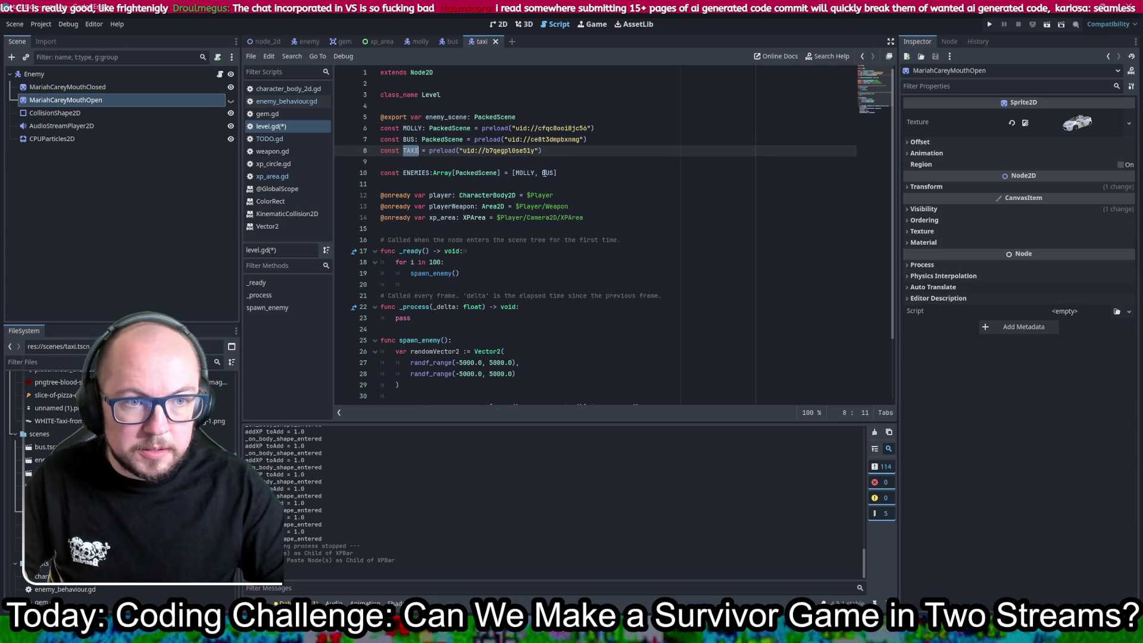
- Append TAXI to the ENEMIES array after MOLLY and BUS
left_click(557, 172)
type(", TAXI")
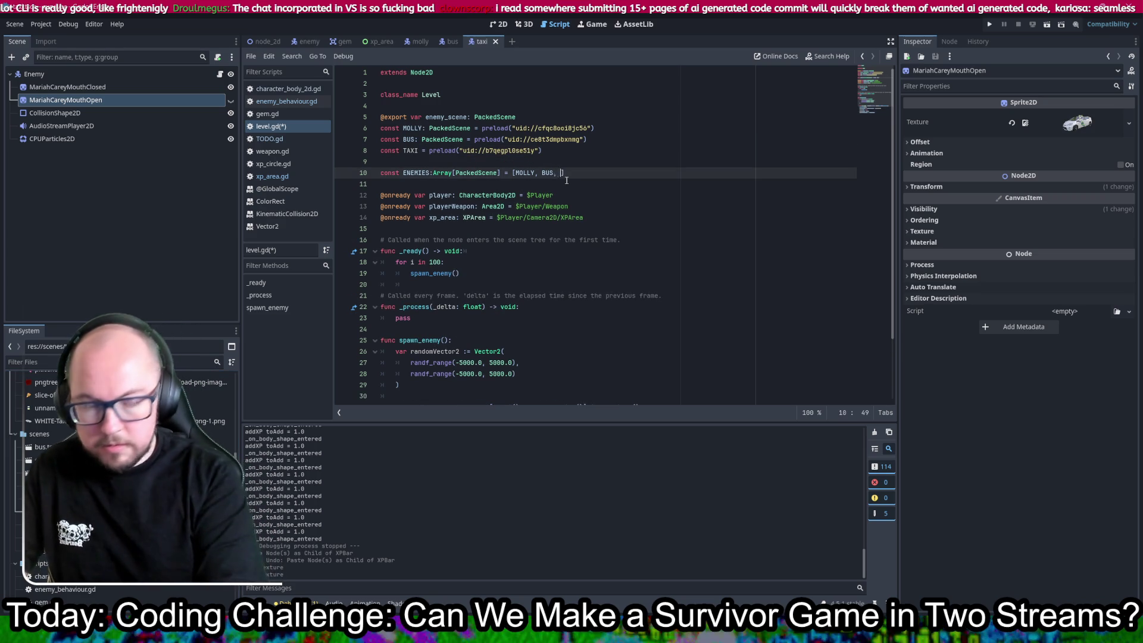
key("Escape")
key("Up")
key("Up")
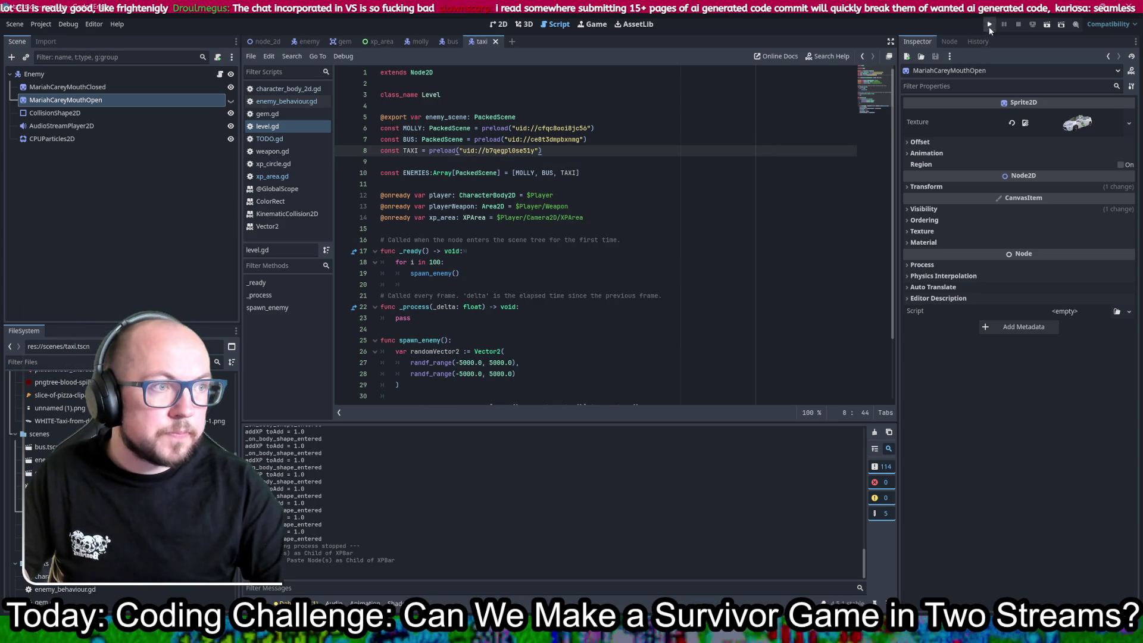
left_click(989, 25)
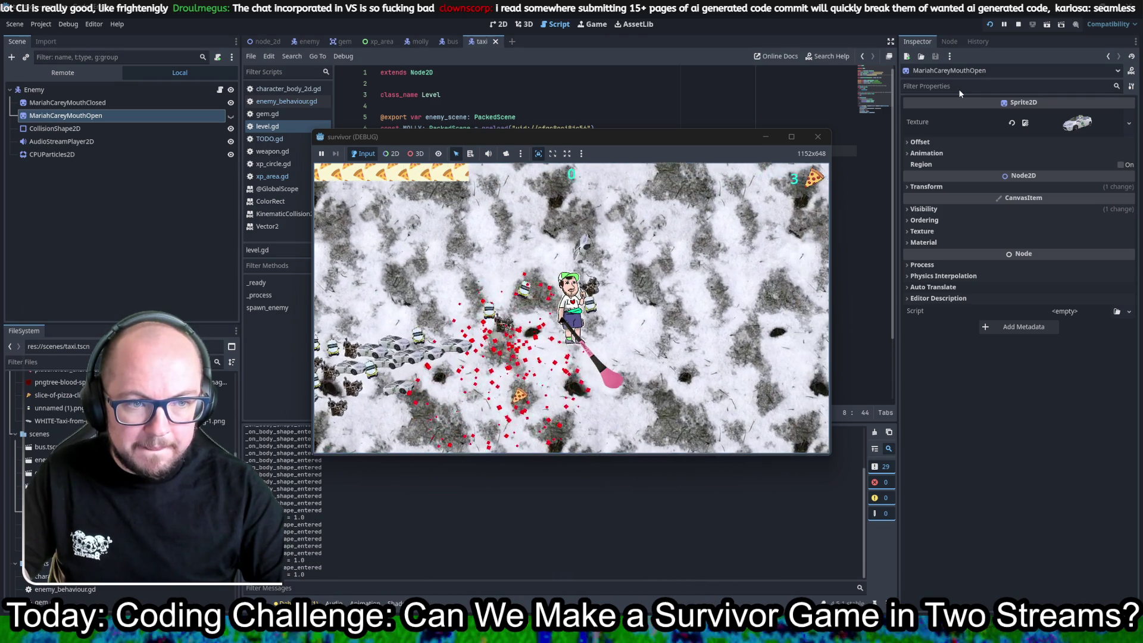
key("d")
key("a")
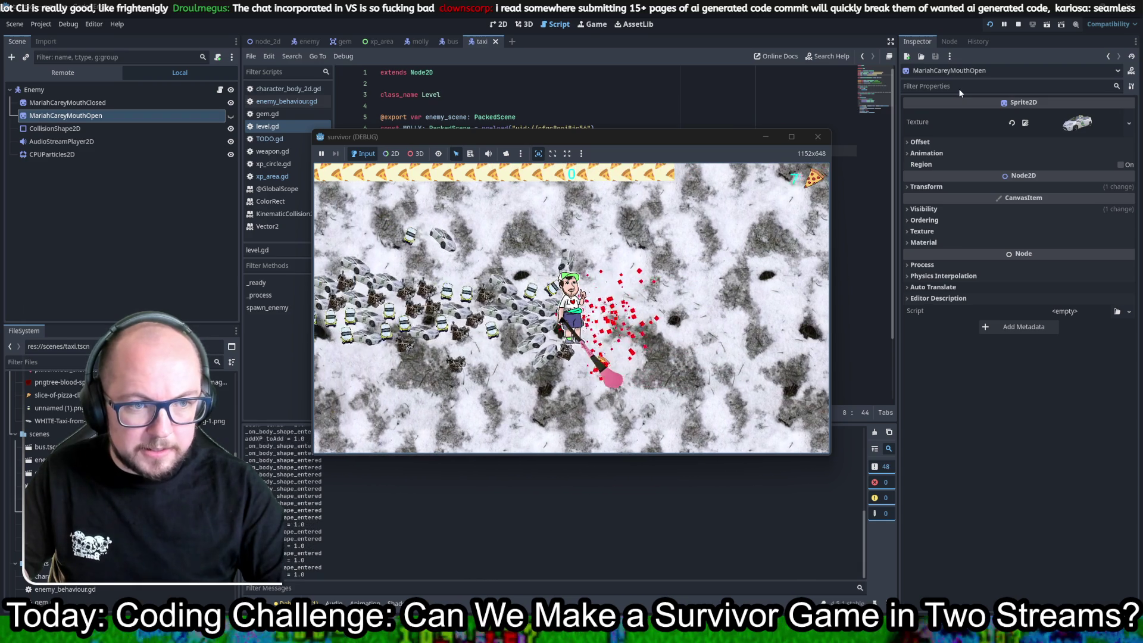
key("a")
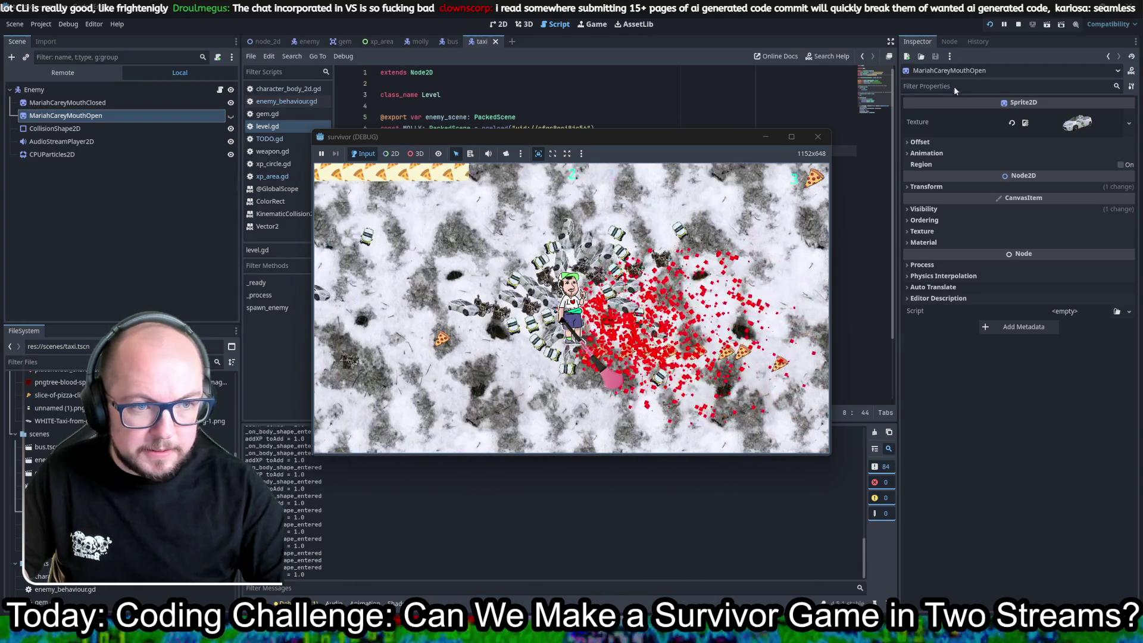
left_click(817, 137)
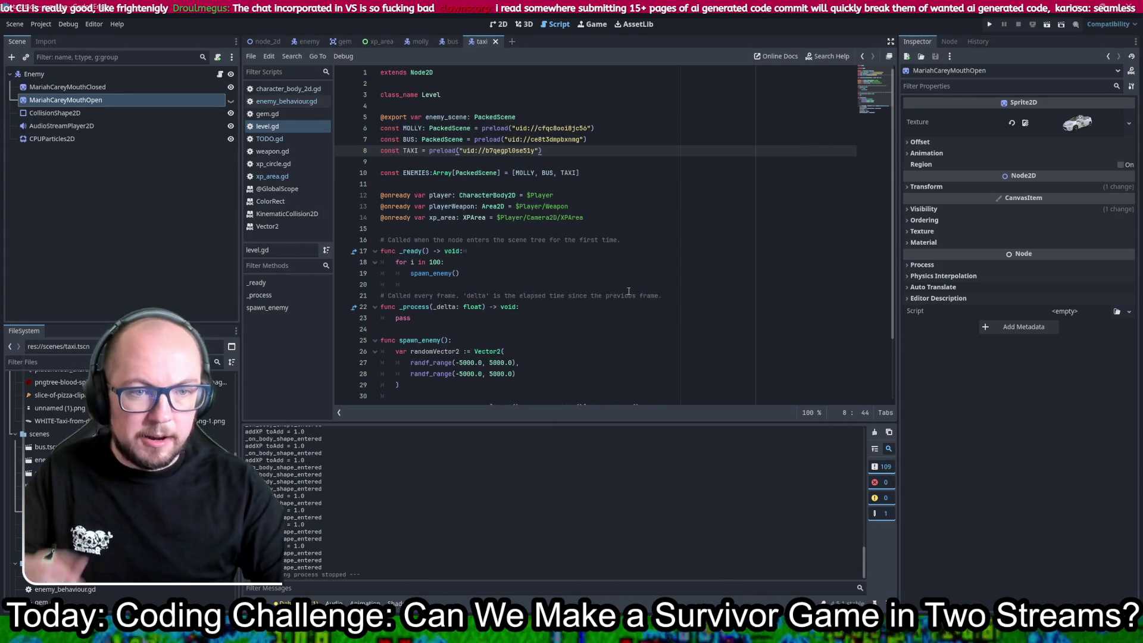
- Open enemy_behaviour.gd and scroll to its _physics_process movement and rotation code
left_click(499, 24)
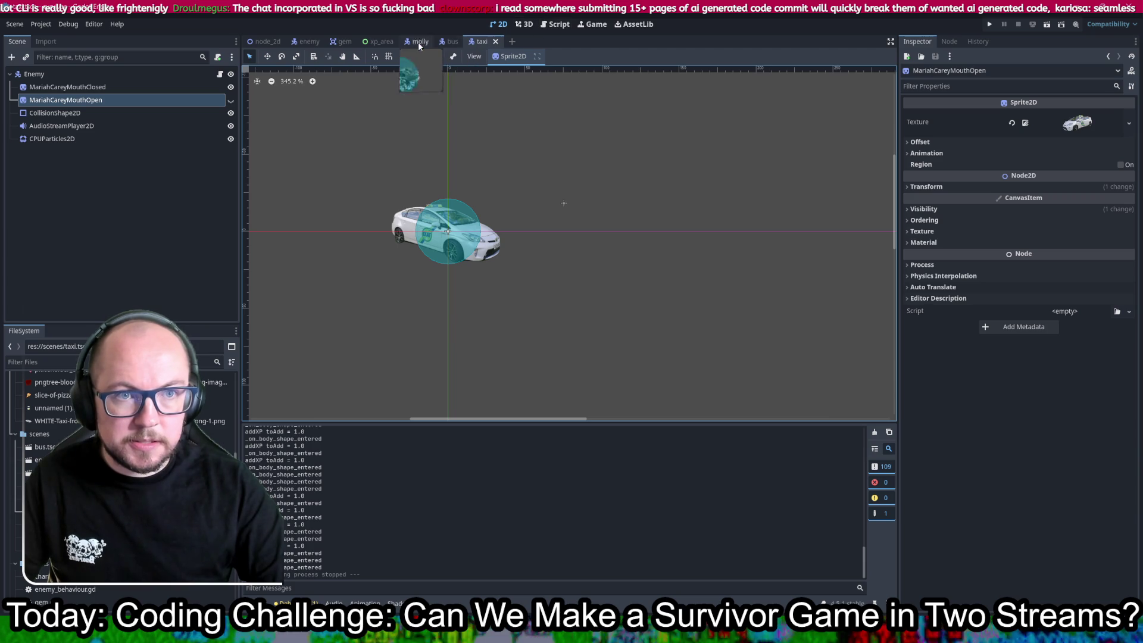
left_click(556, 23)
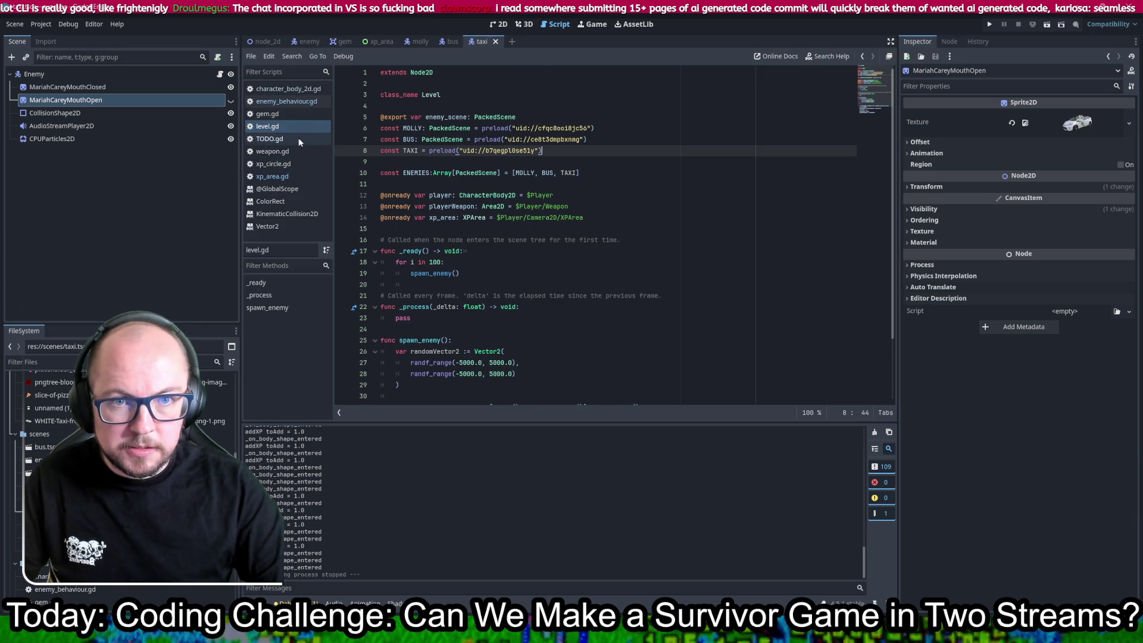
left_click(286, 101)
scroll(452, 191, "down", 1)
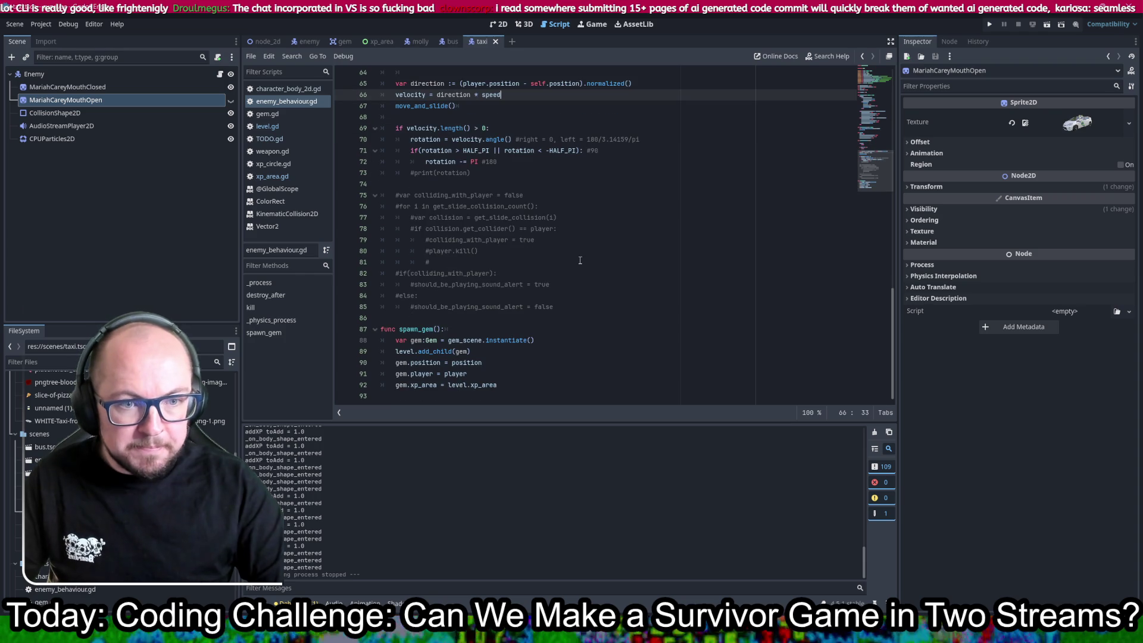
scroll(589, 330, "up", 3)
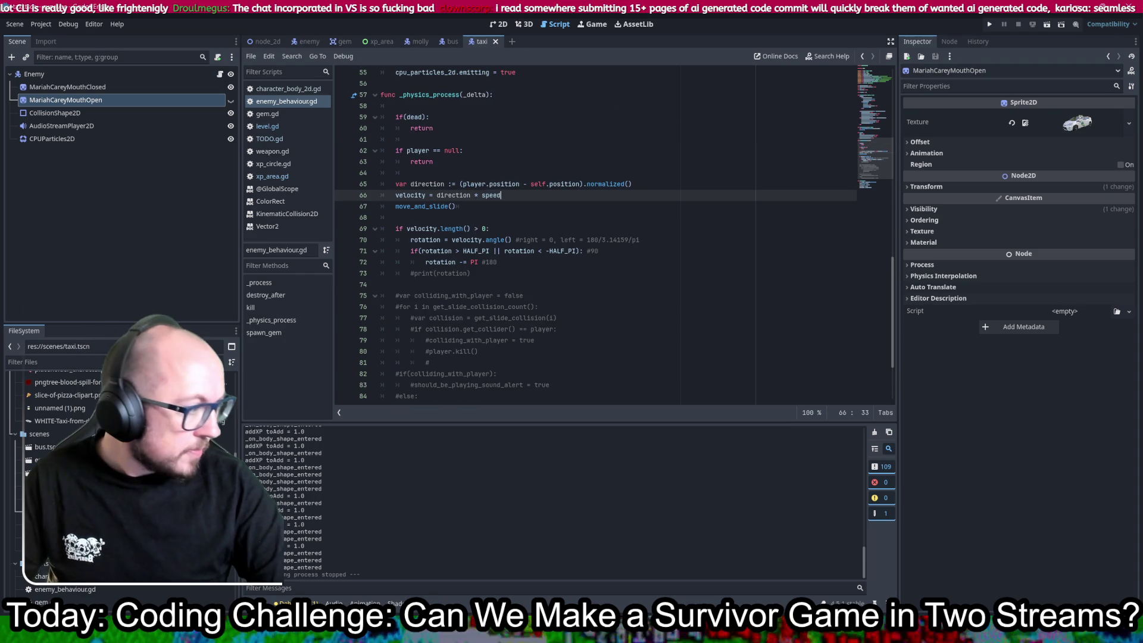
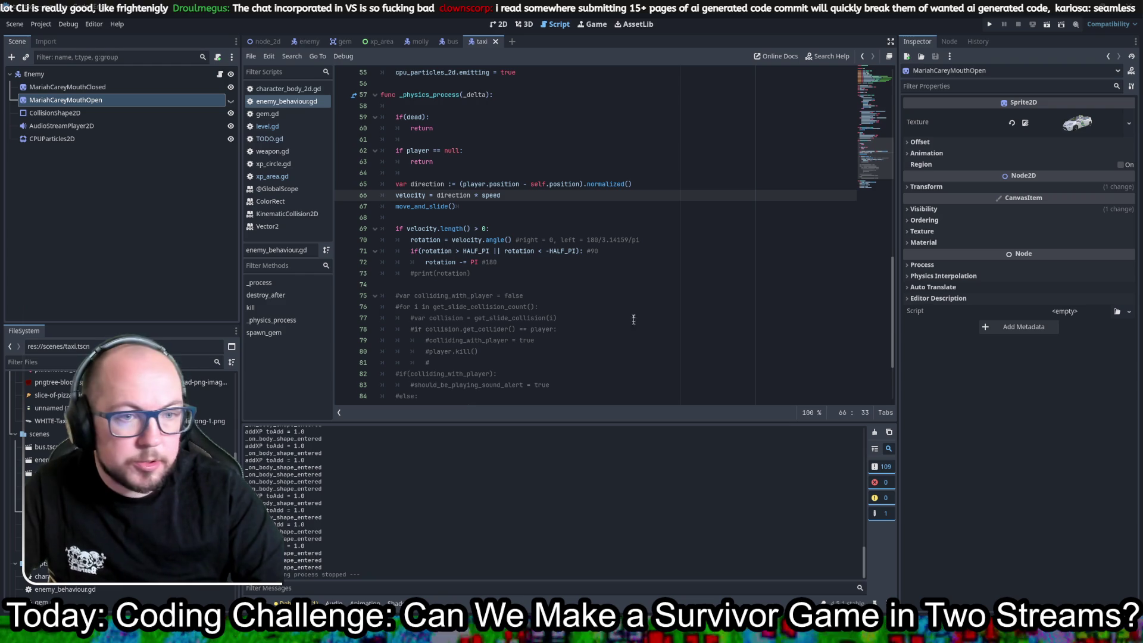
- Add 'scale.x = -1' below the rotation -= PI line in enemy_behaviour.gd
scroll(579, 155, "up", 15)
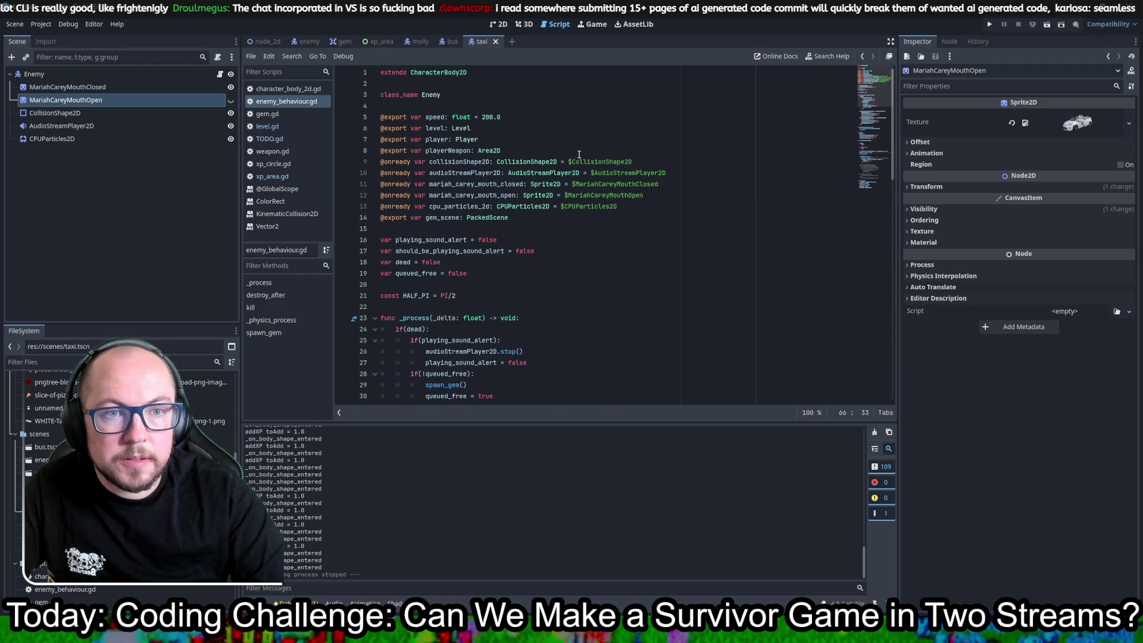
double_click(444, 72)
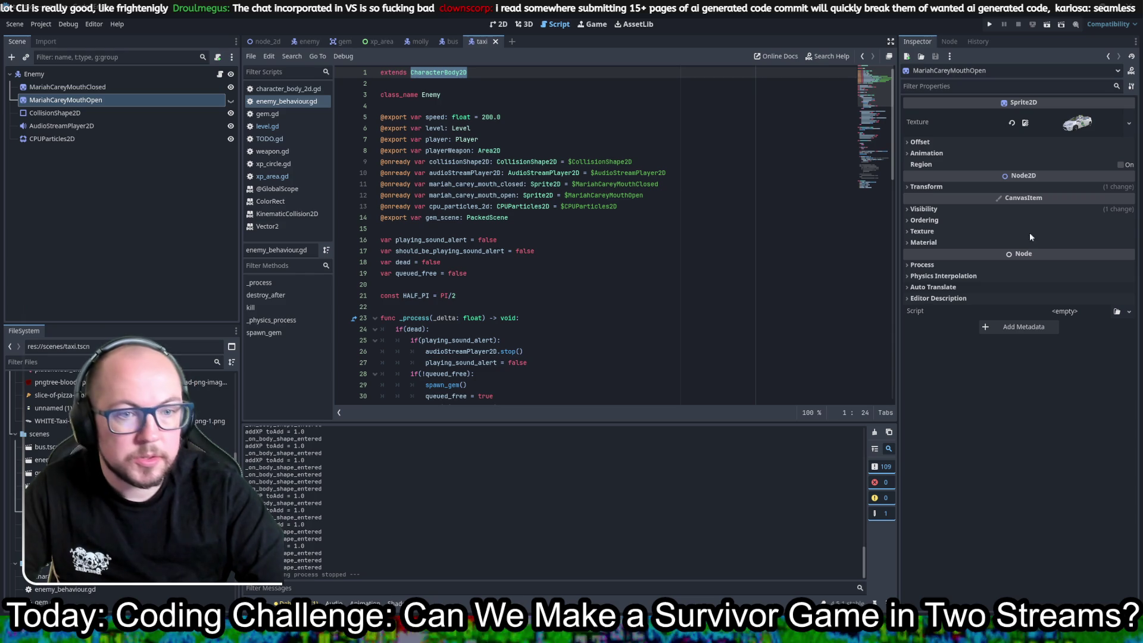
scroll(482, 205, "down", 2)
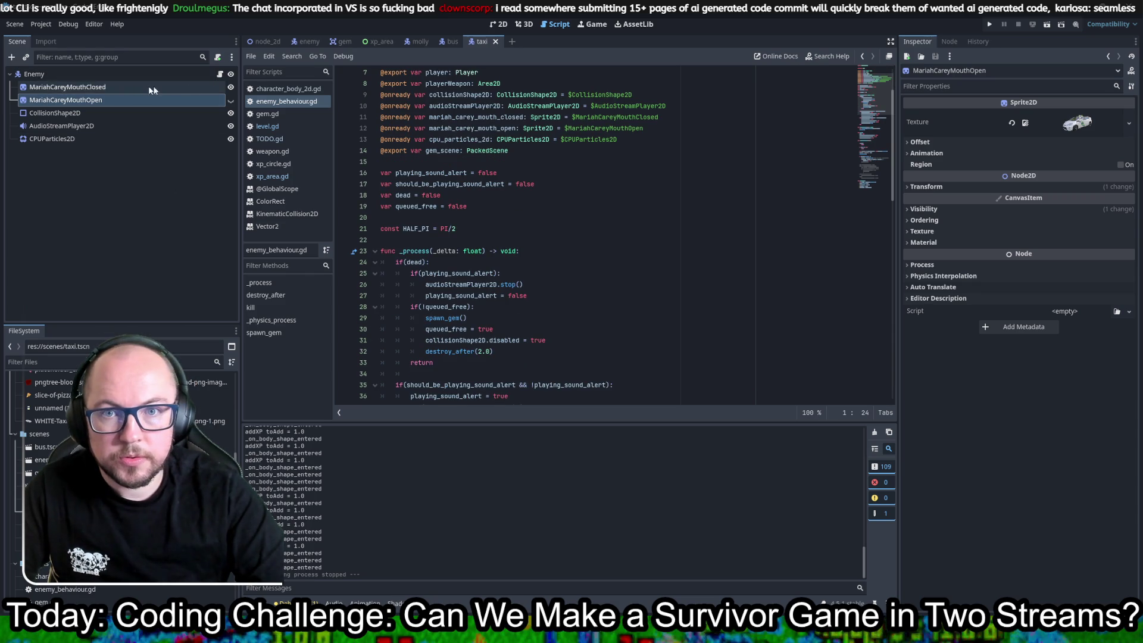
left_click(276, 103)
scroll(559, 248, "down", 17)
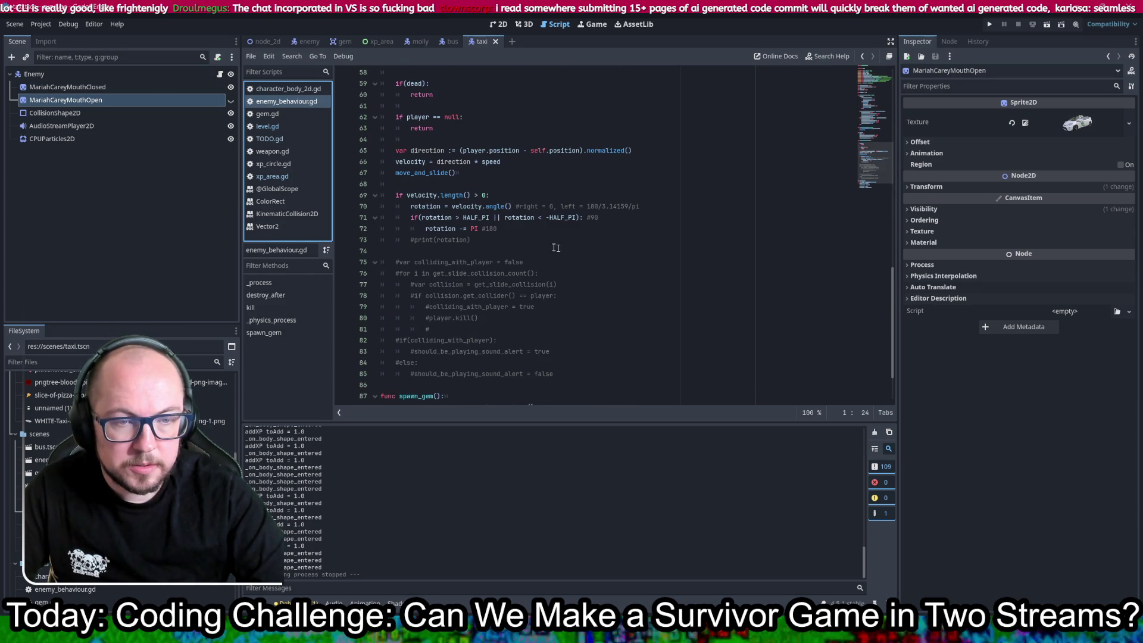
left_click(523, 232)
key("Return")
type("scale.x = -1")
key("Return")
type("else")
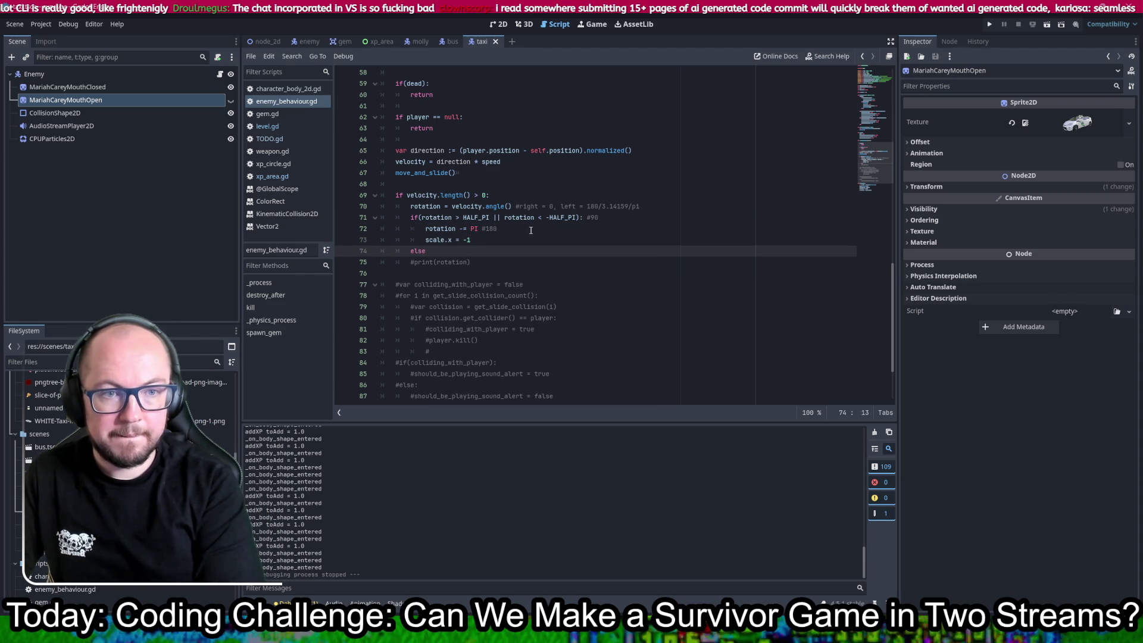
- Add an 'else:' branch setting 'scale.x = 1', save the script, and run the game
key("Return")
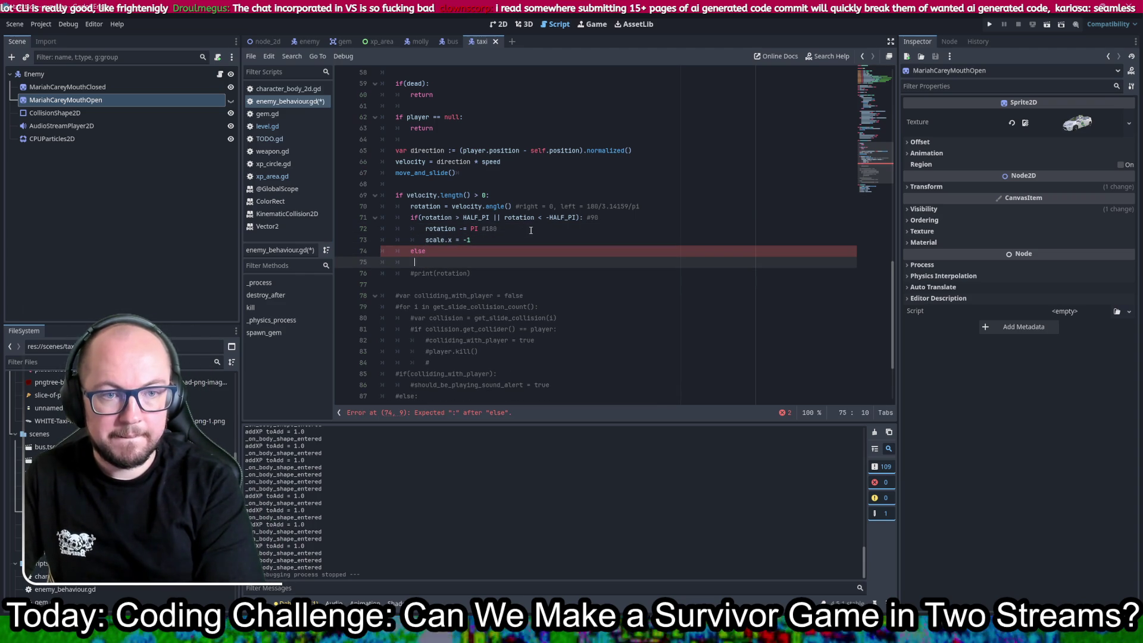
type("sc")
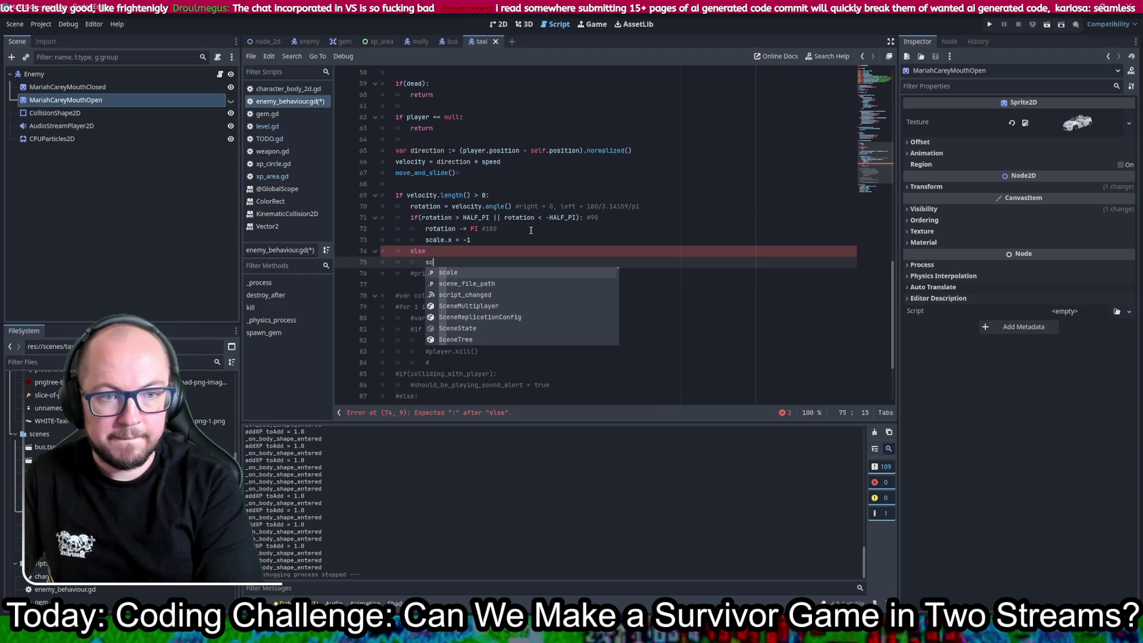
type("ale.x")
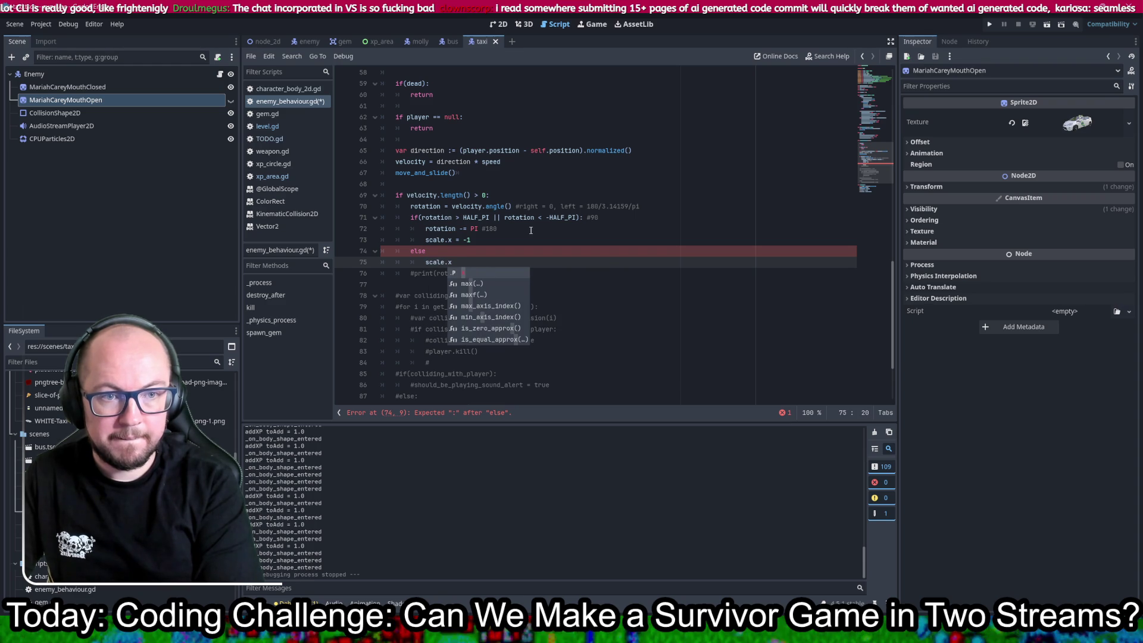
type(" = 1")
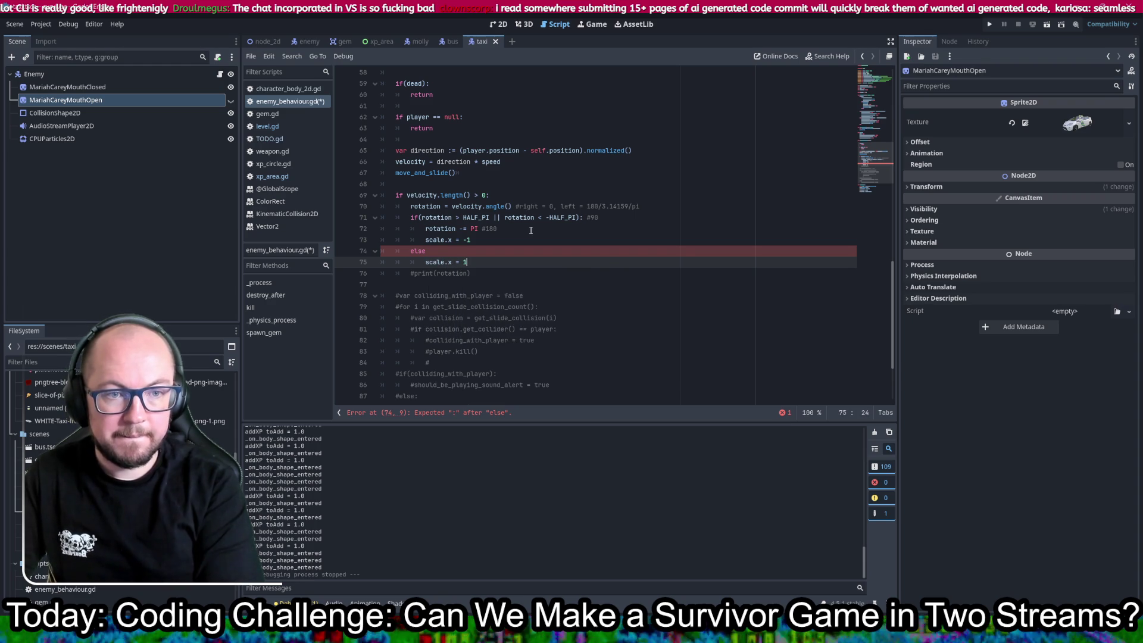
key("ctrl+s")
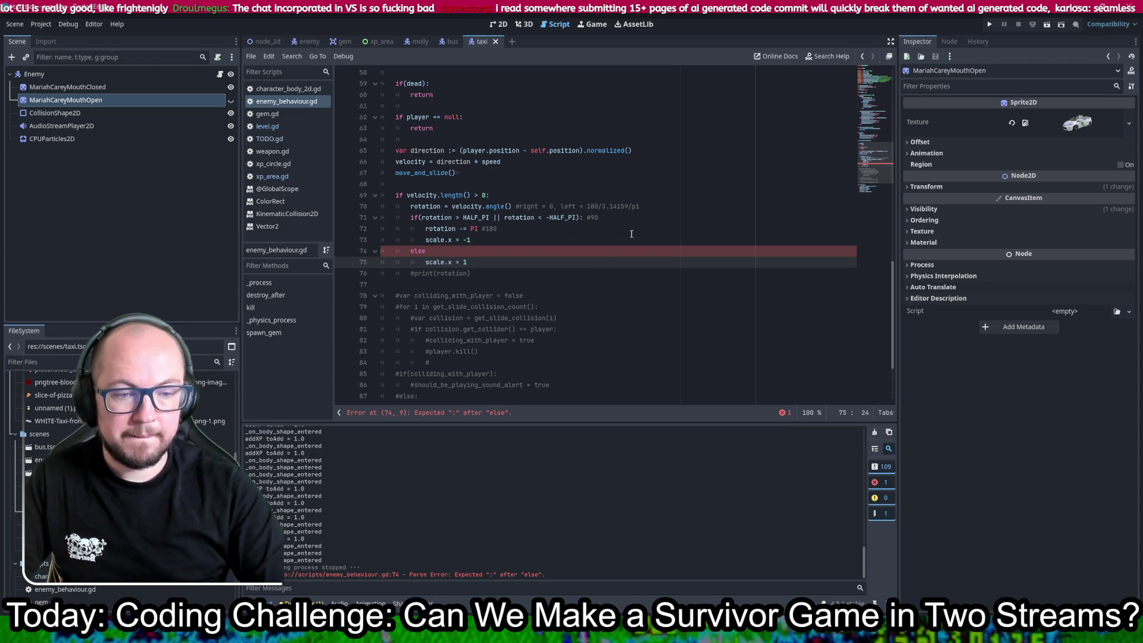
left_click(515, 251)
type(":")
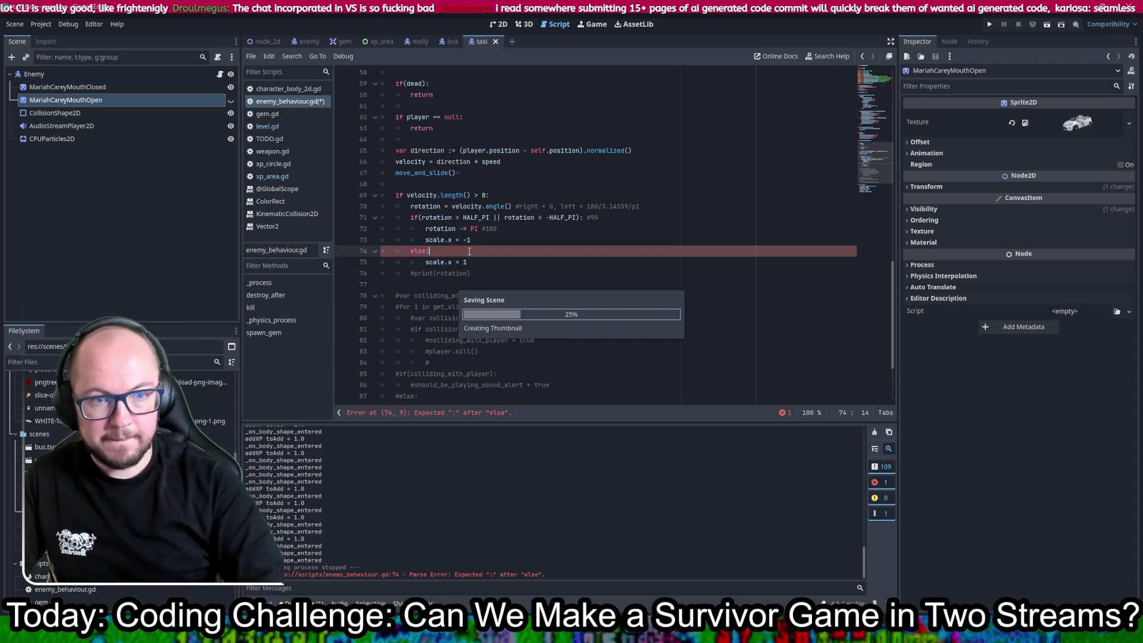
left_click(988, 26)
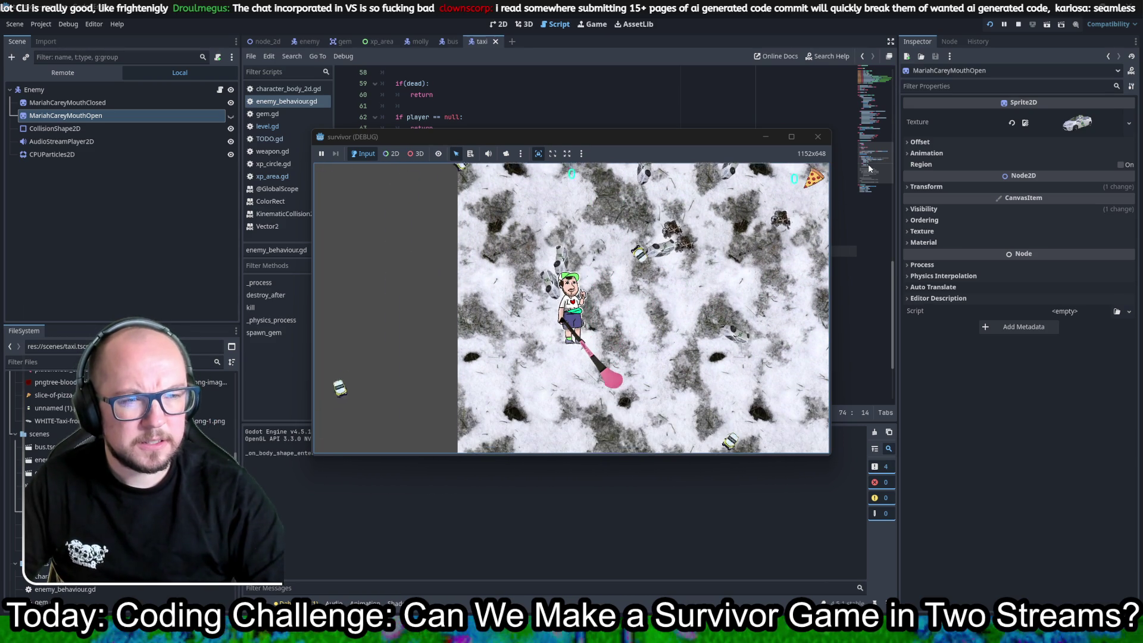
- Close the survivor (DEBUG) window and go back to the Script workspace
left_click(814, 147)
left_click(817, 137)
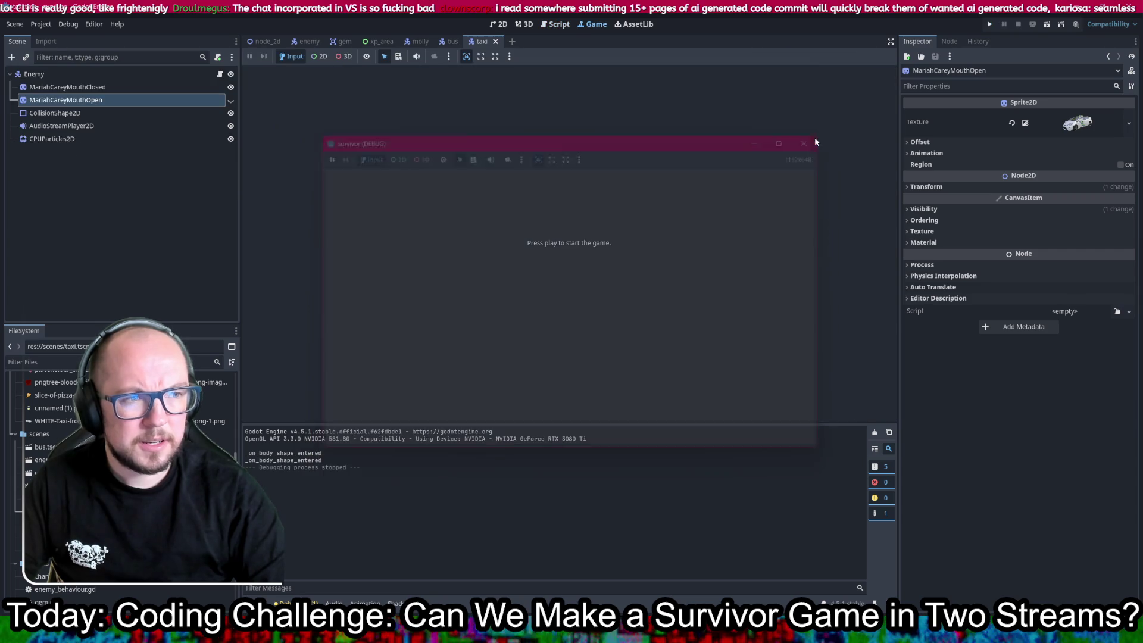
left_click(543, 25)
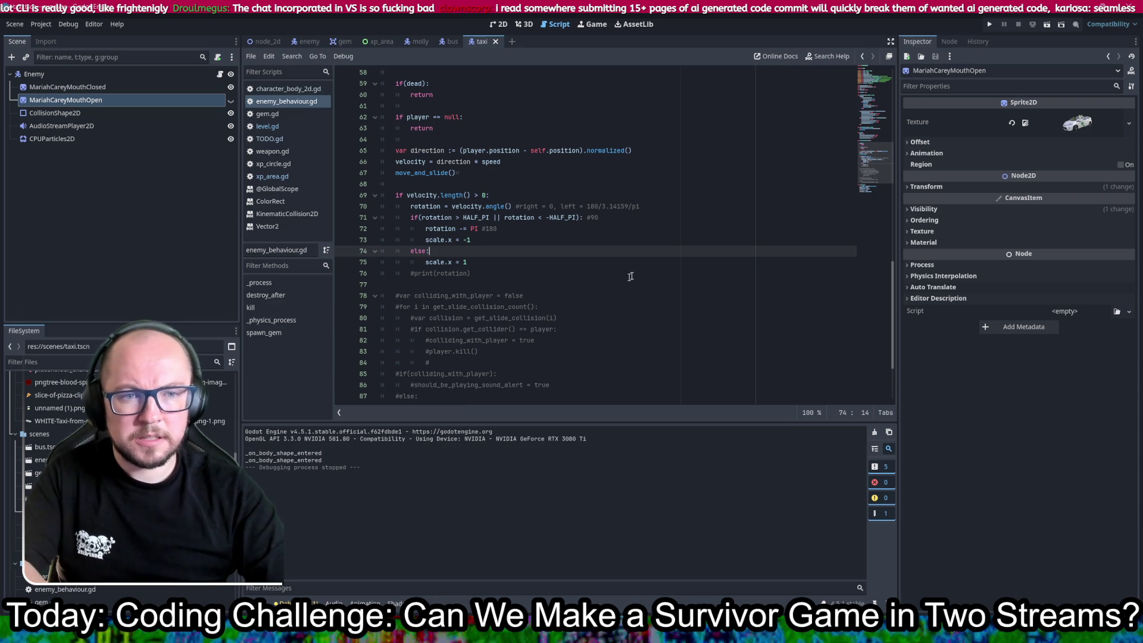
- Insert a line assigning velocity.angle() to base_rotation above the rotation check
left_click(509, 200)
key("Return")
type("base_rotatio")
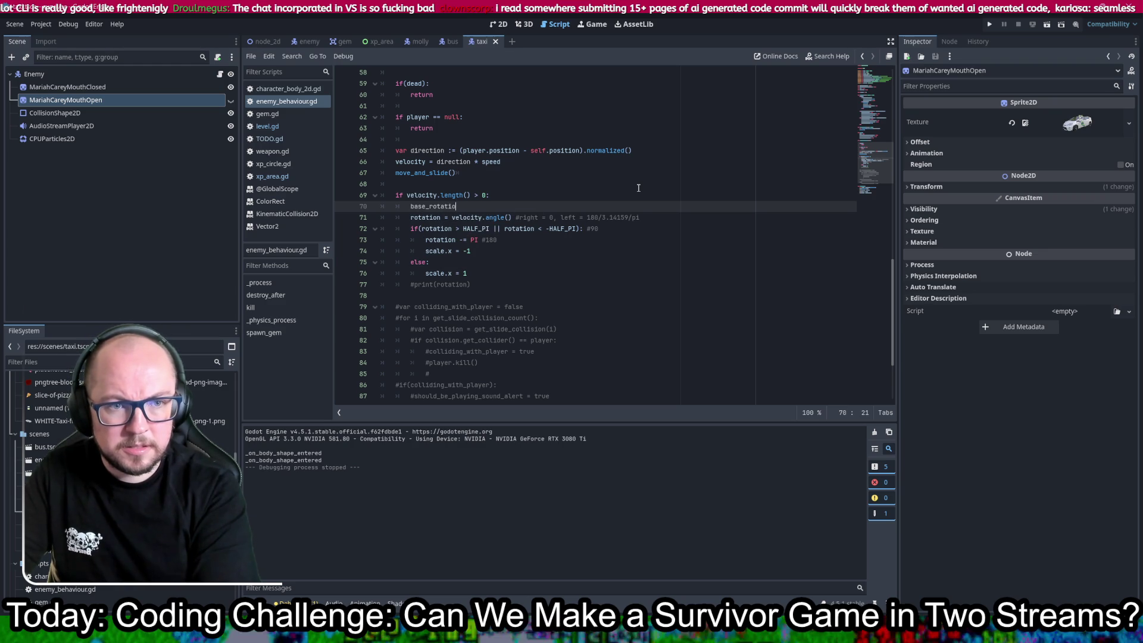
type("vid")
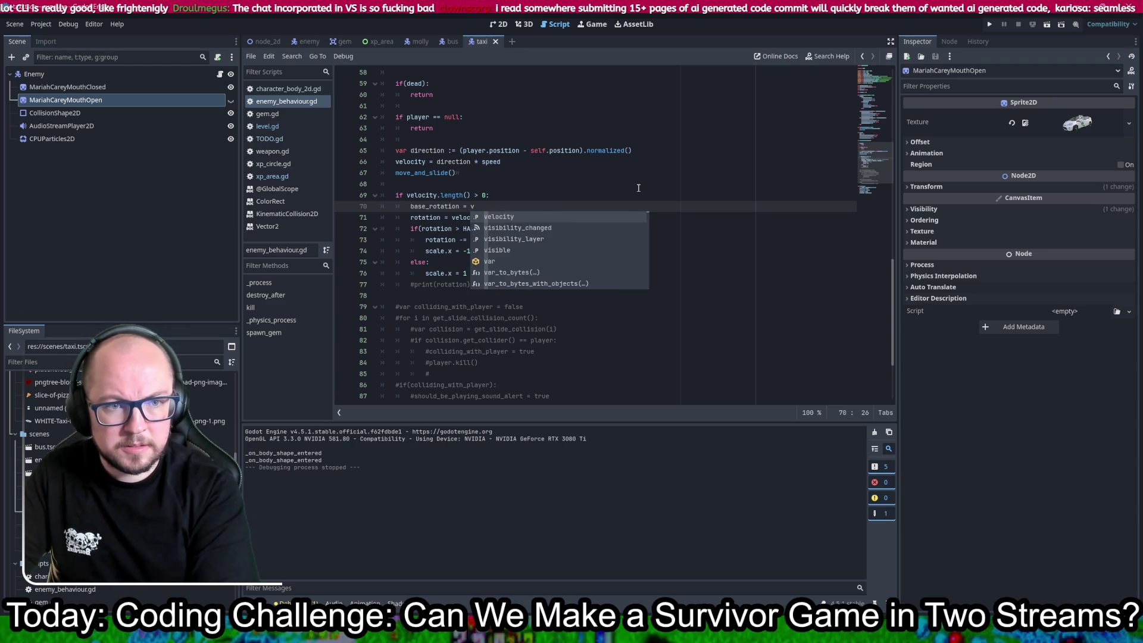
key("Return")
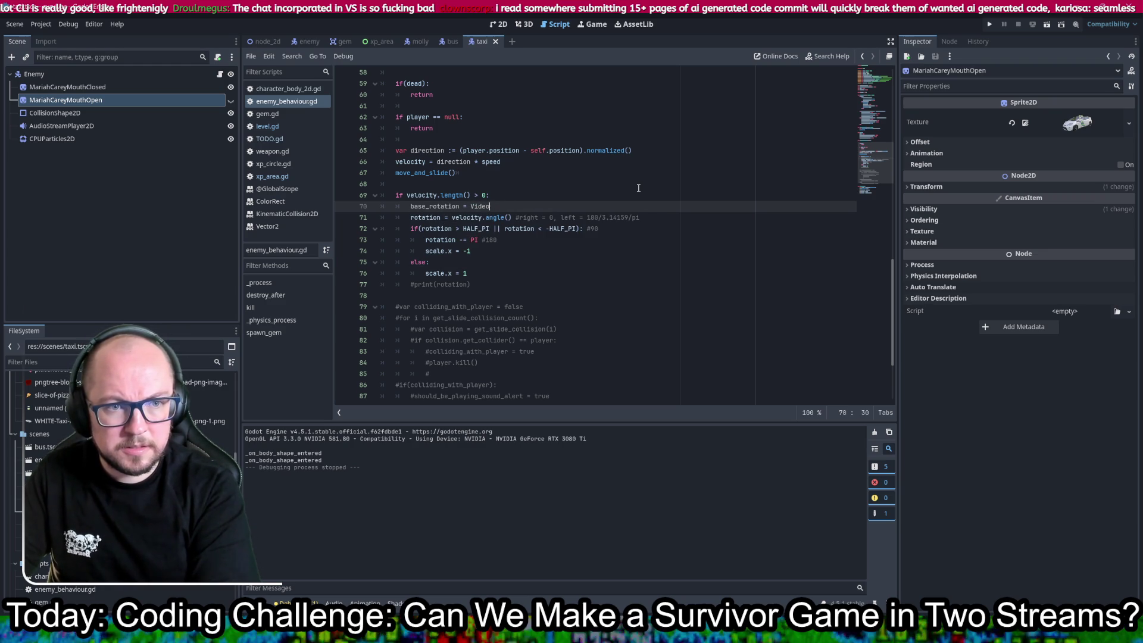
type("locity.")
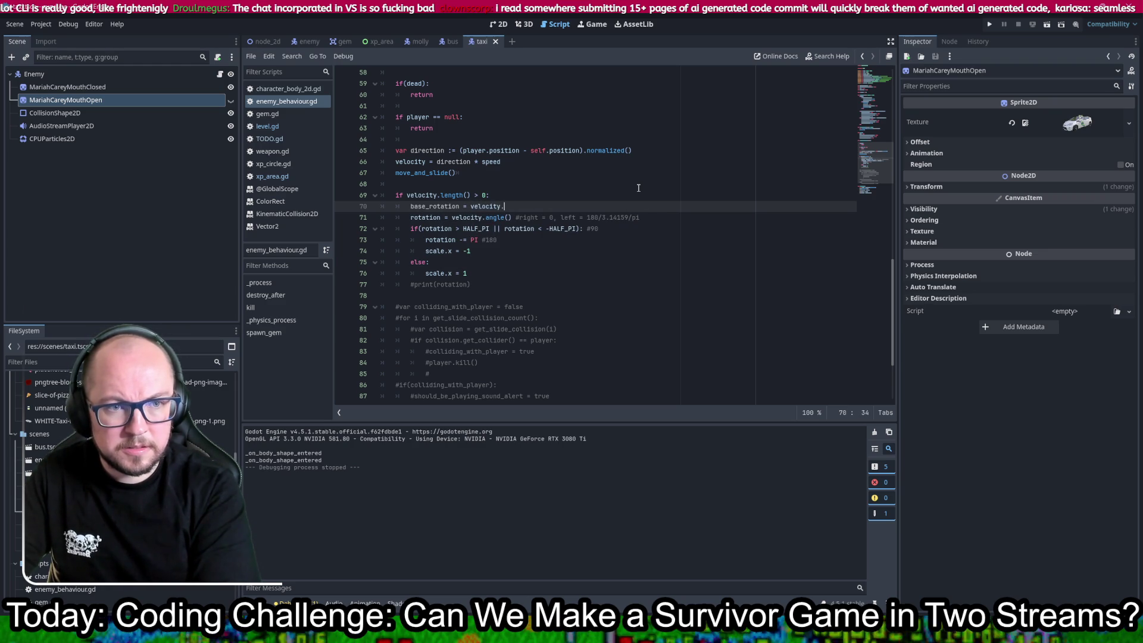
type("angle(")
key("Return")
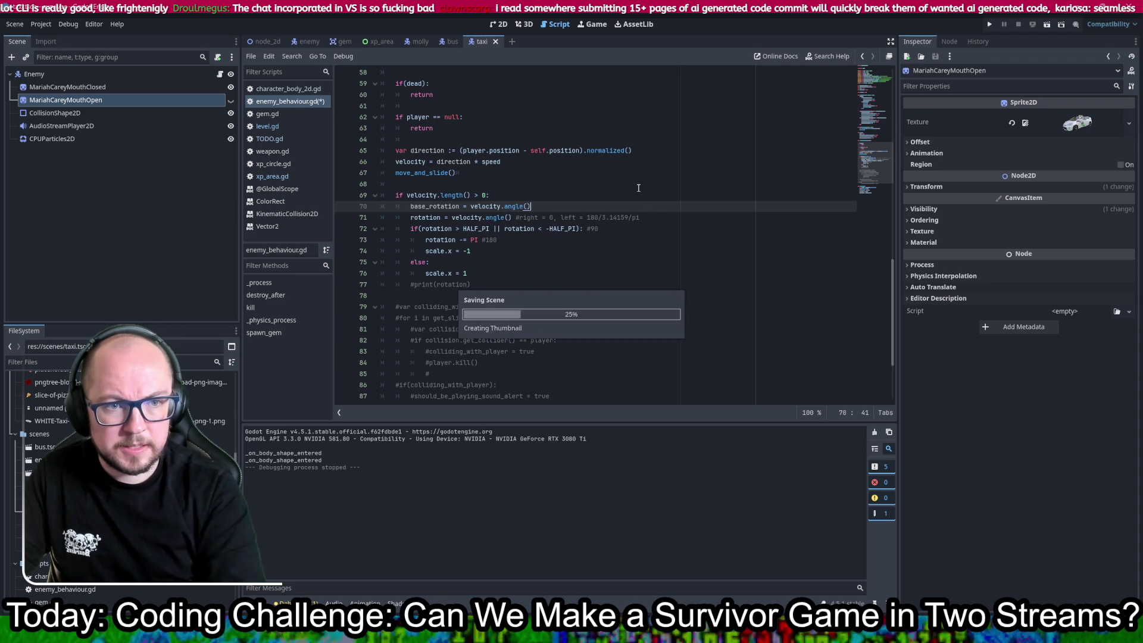
- Copy the rotation -= PI line under else: and replace its PI with base_rotation
double_click(431, 206)
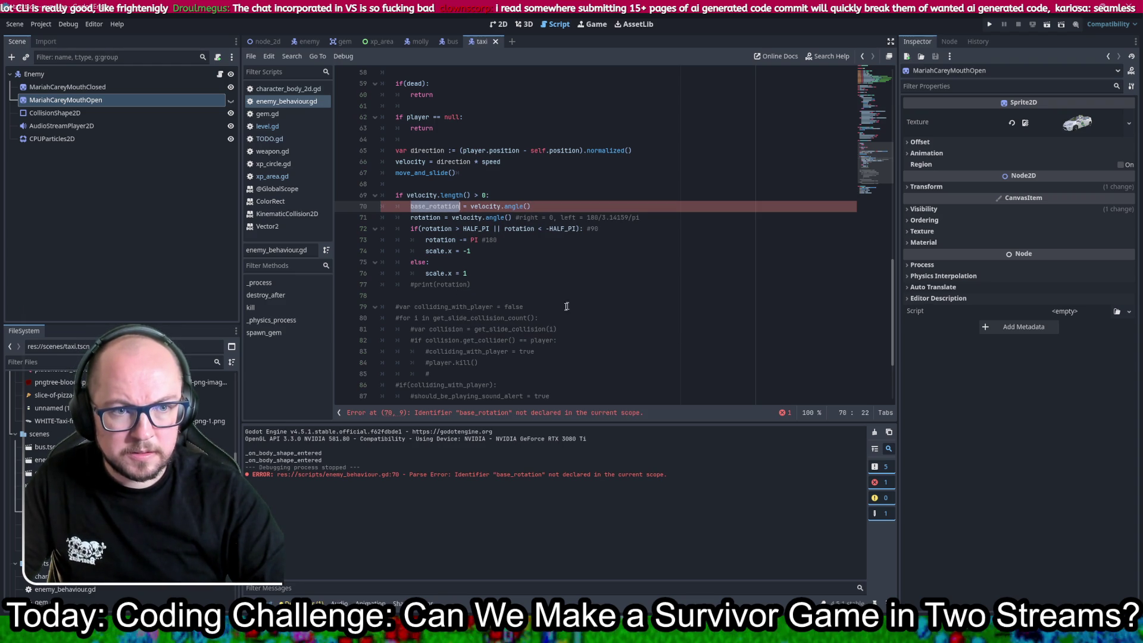
left_click_drag(550, 242, 648, 232)
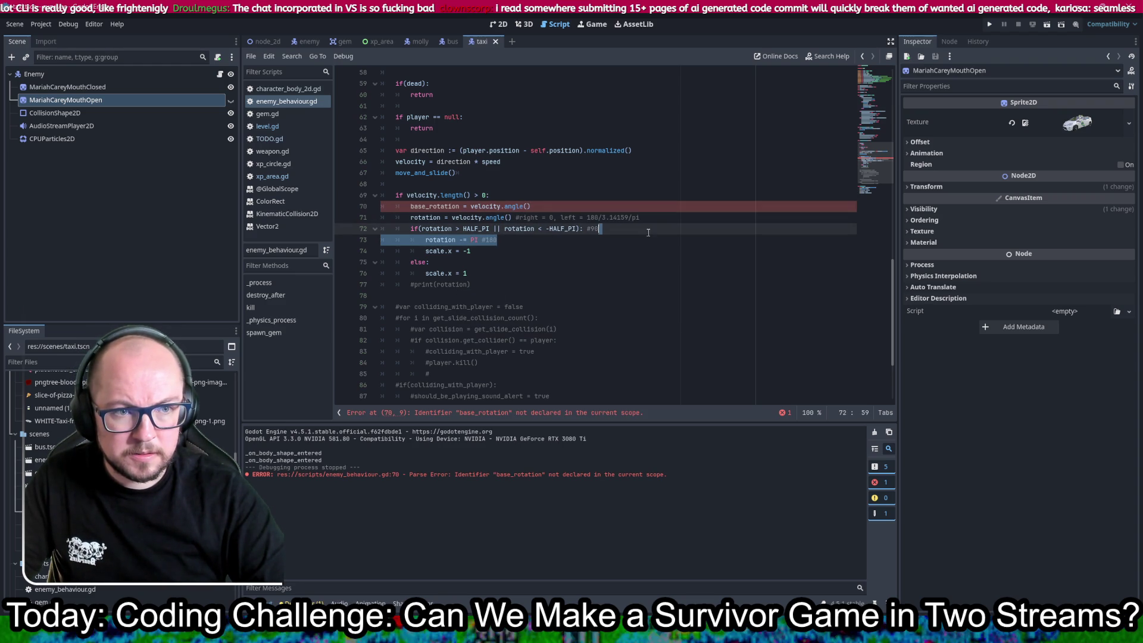
key("ctrl+c")
left_click(491, 263)
key("ctrl+v")
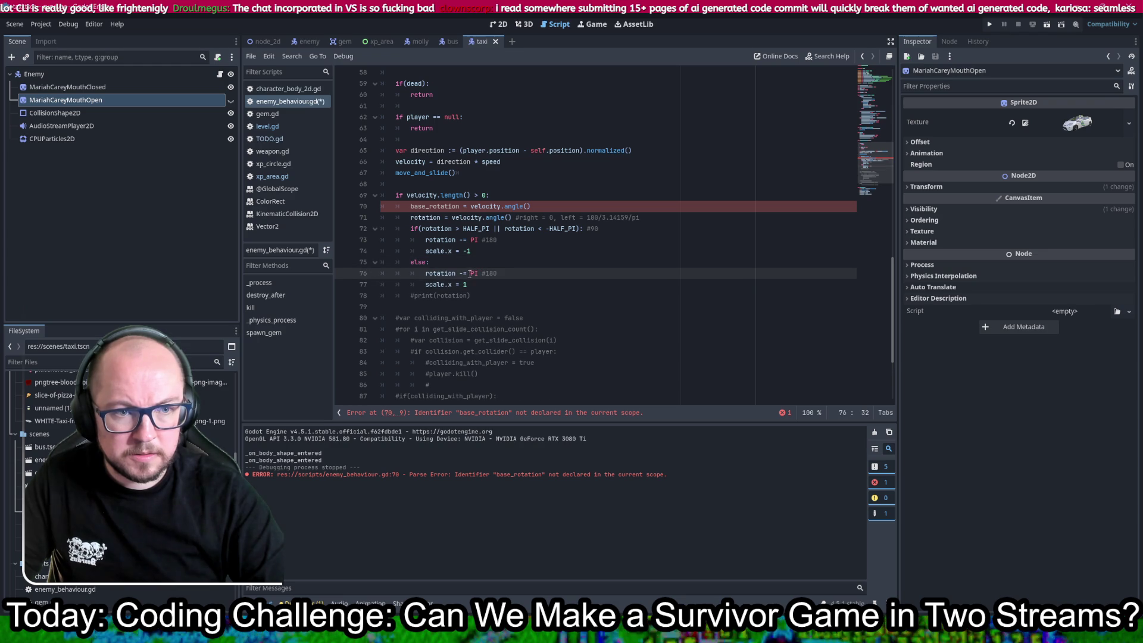
left_click(446, 208)
left_click_drag(497, 273, 473, 277)
type("base_rotation")
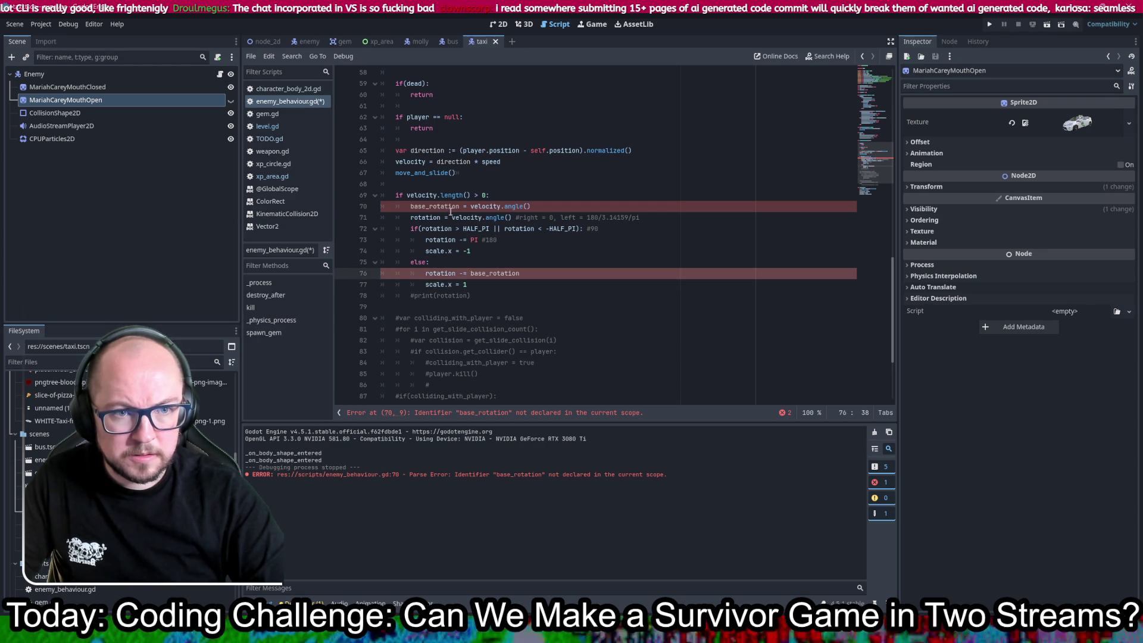
- Make the branches 'rotation = base_rotation - PI' and 'rotation = base_rotation', then save
double_click(448, 206)
key("ctrl+c")
left_click(471, 240)
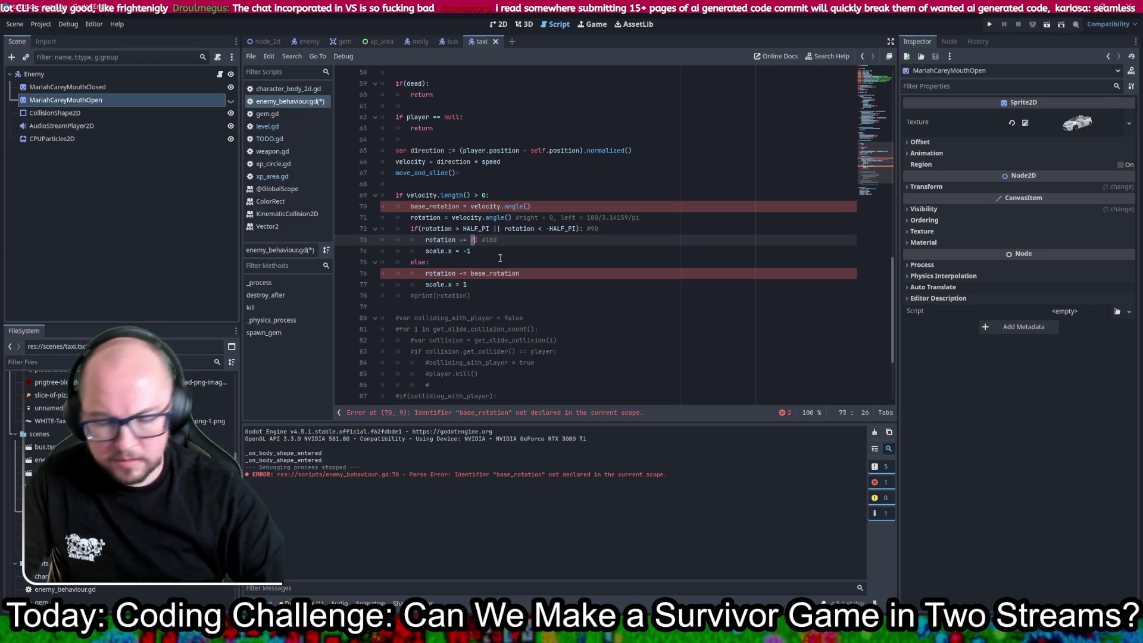
key("ctrl+v")
type("-")
key("BackSpace")
key("BackSpace")
type("-")
key("Left")
key("Left")
key("BackSpace")
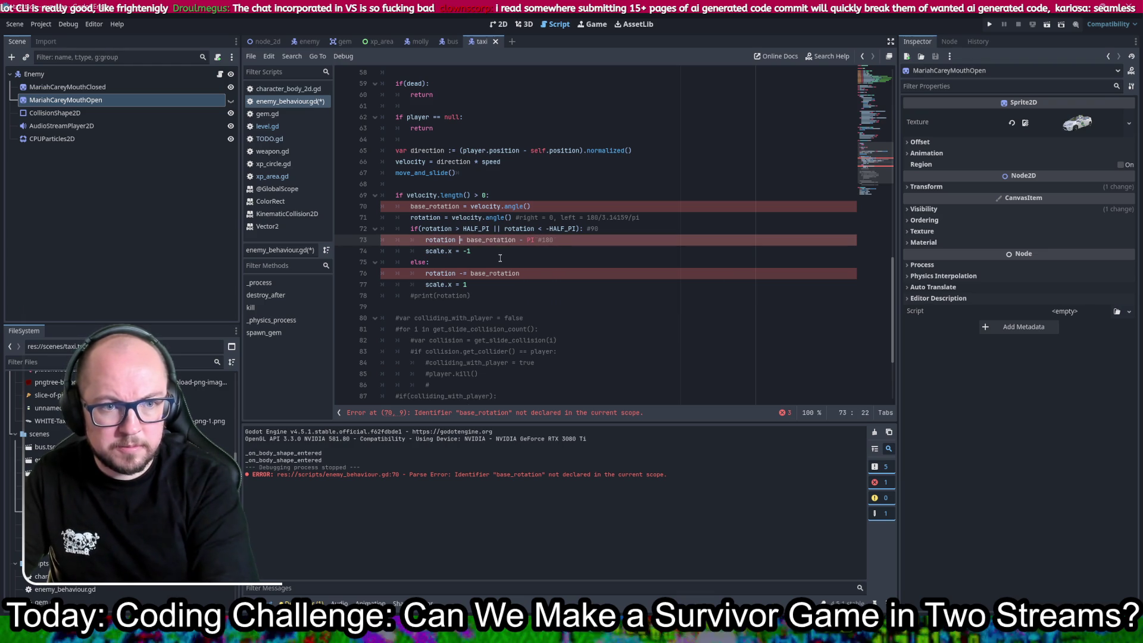
key("Down")
key("Down")
key("Down")
key("BackSpace")
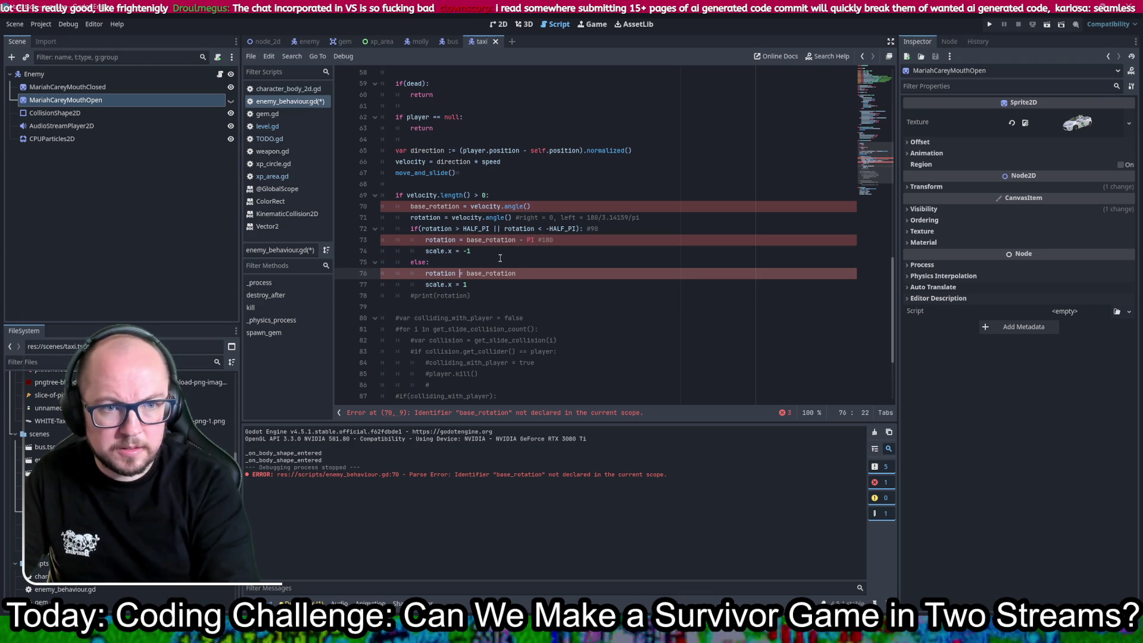
key("ctrl+s")
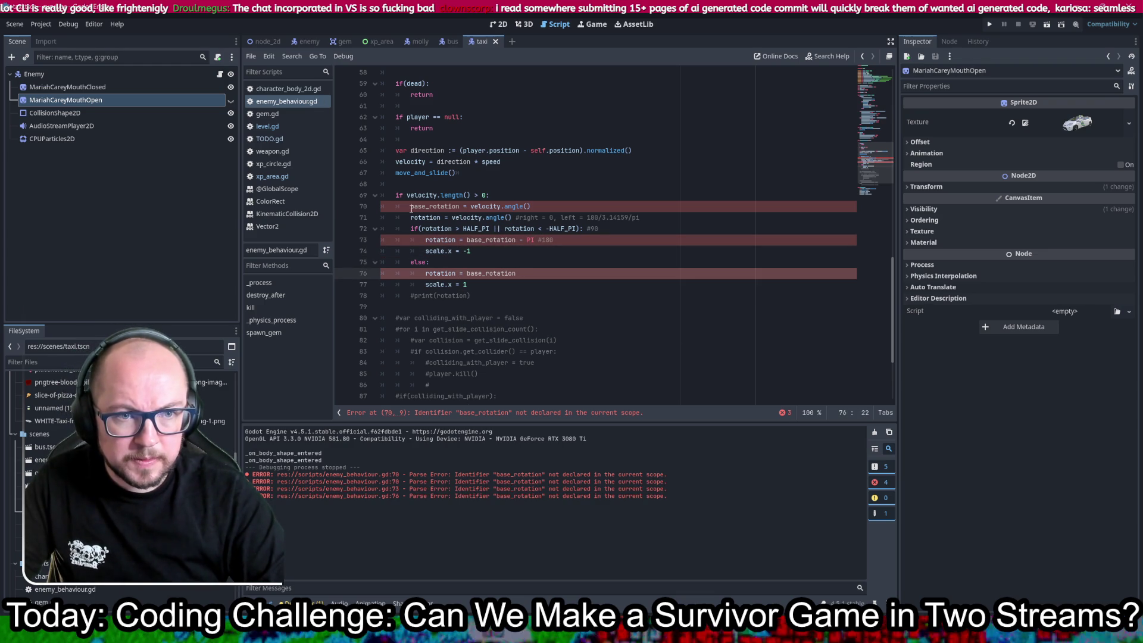
- Declare base_rotation with 'var' and run the game
left_click(411, 208)
type("var")
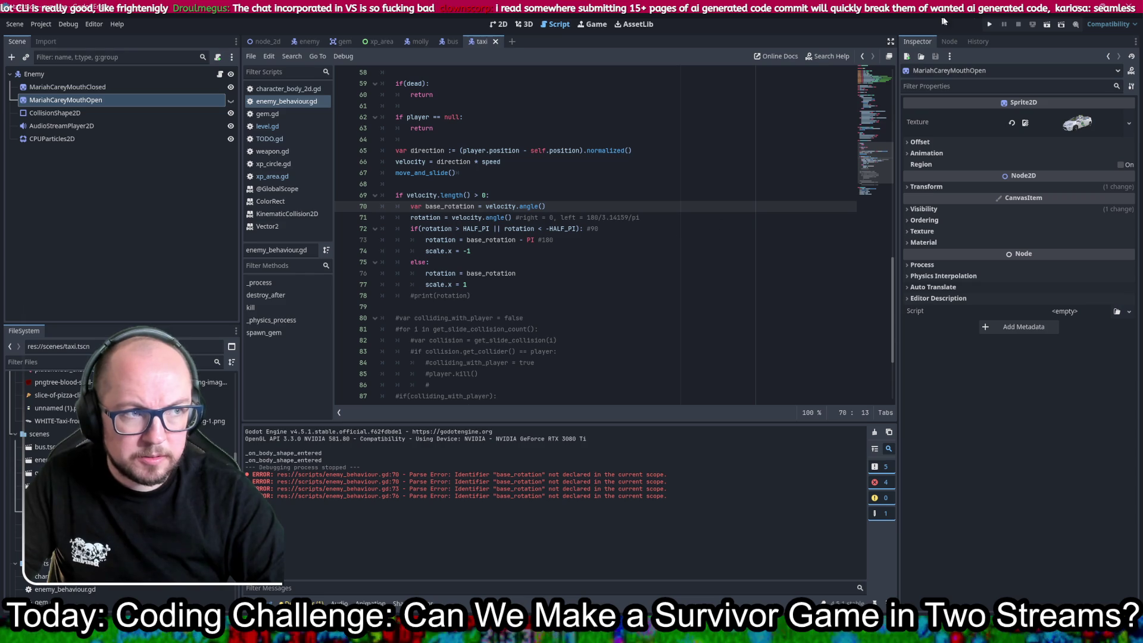
left_click(991, 25)
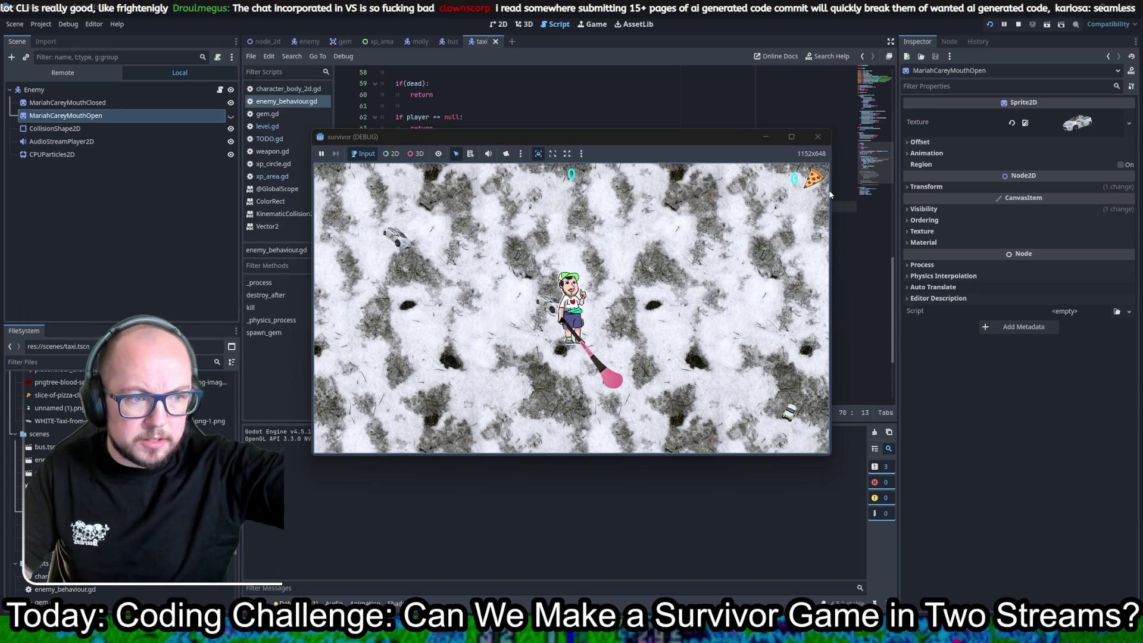
- Walk the player left and right among the taxi enemies to the map edge, then close the game
key("Left")
key("Down")
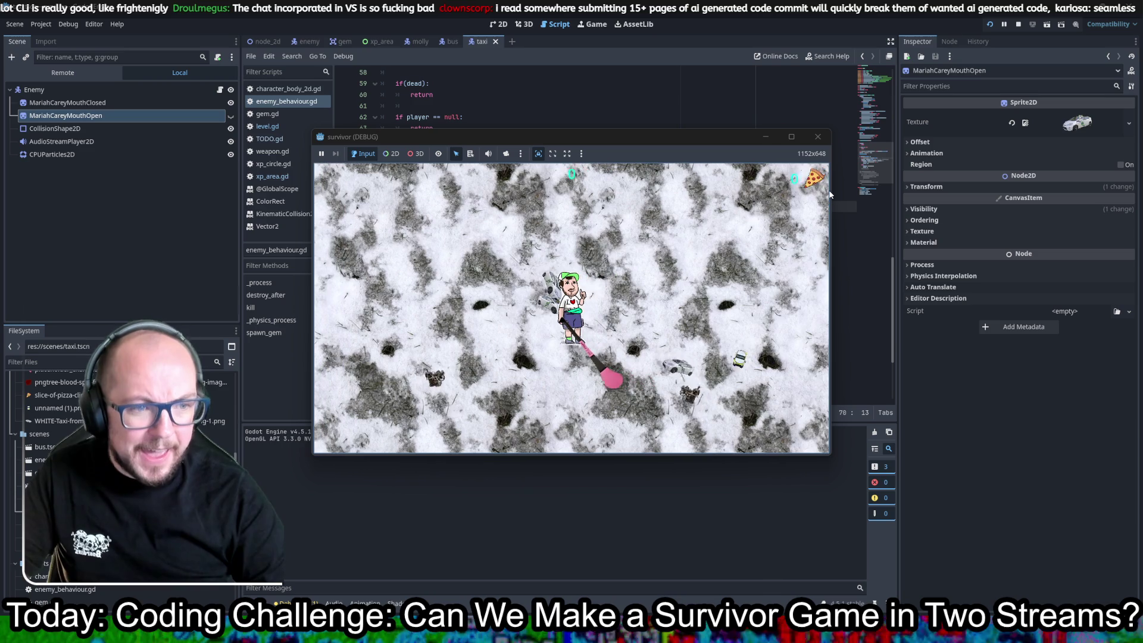
key("Left")
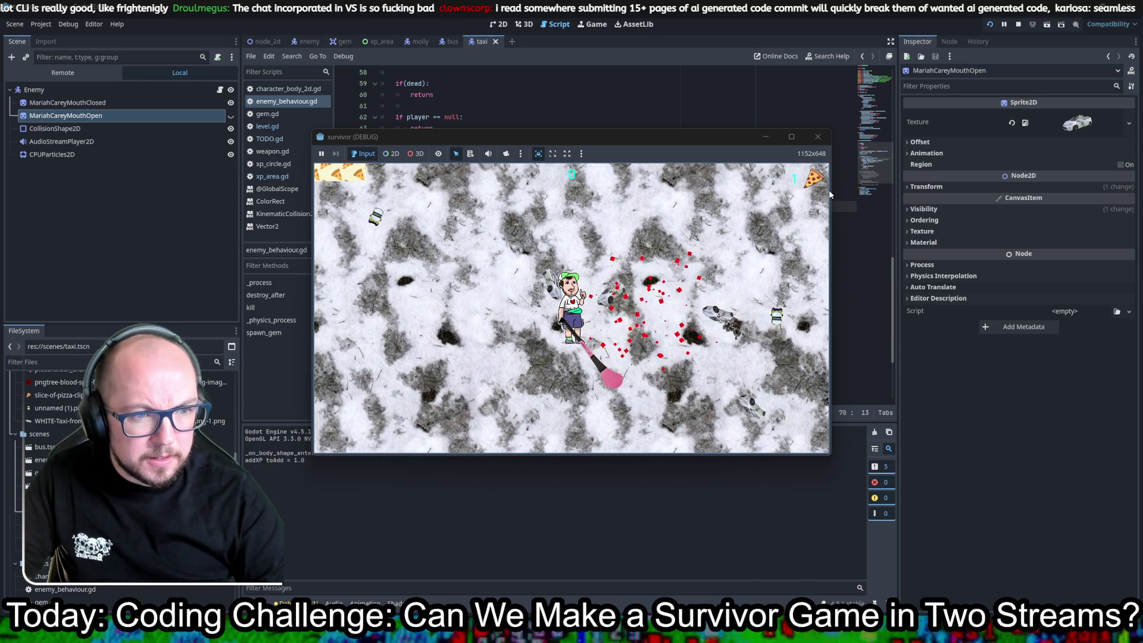
key("Left")
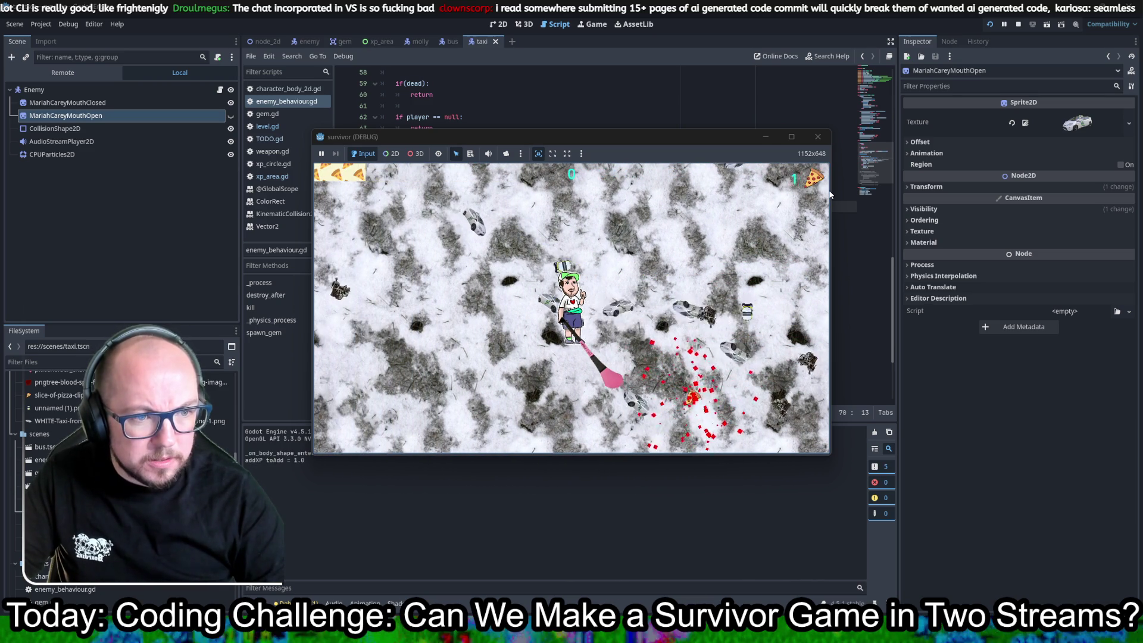
key("Right")
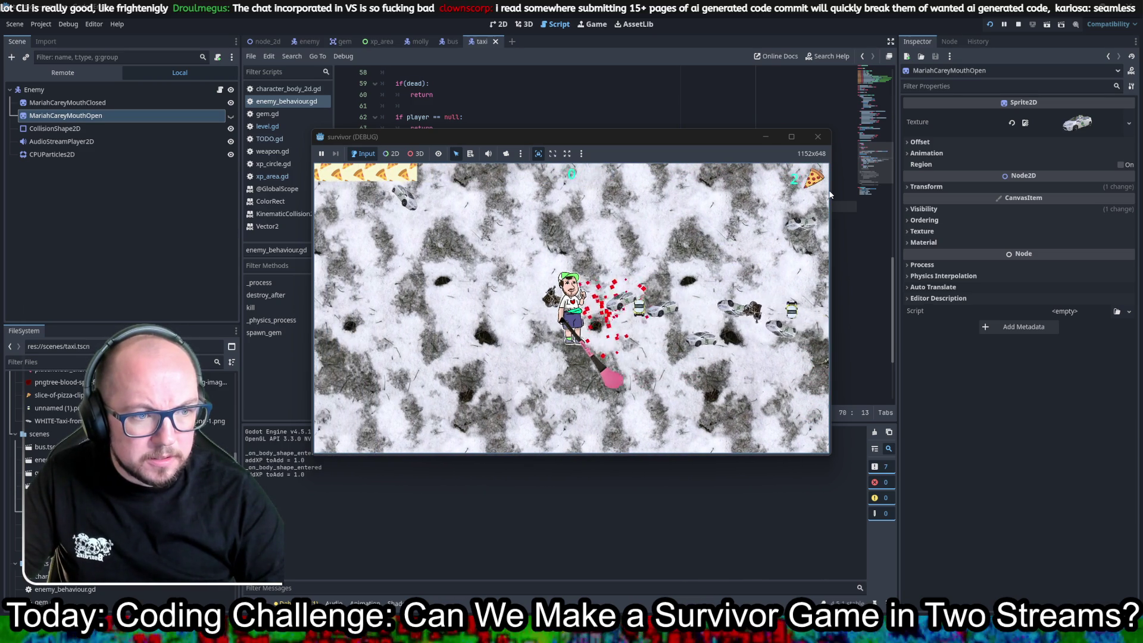
key("Left")
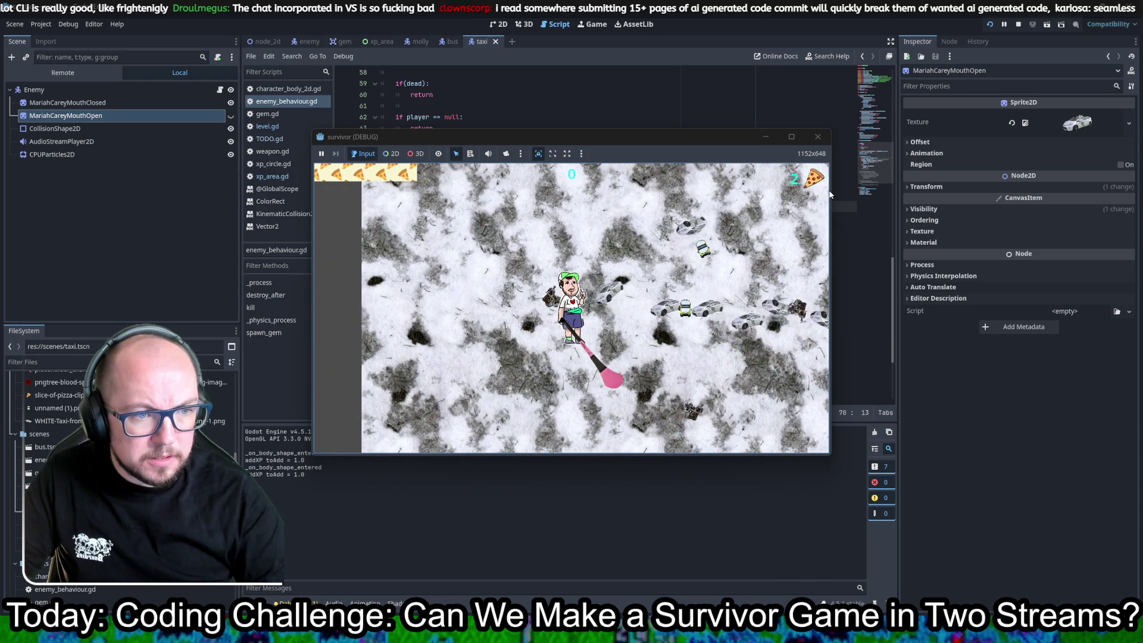
key("Left")
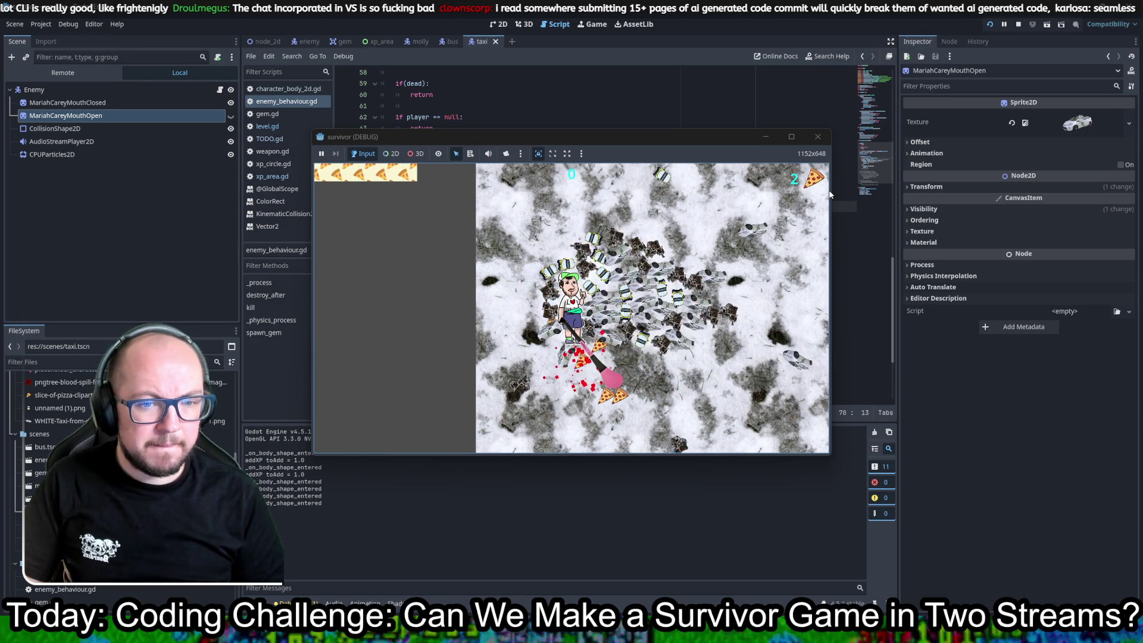
left_click(816, 137)
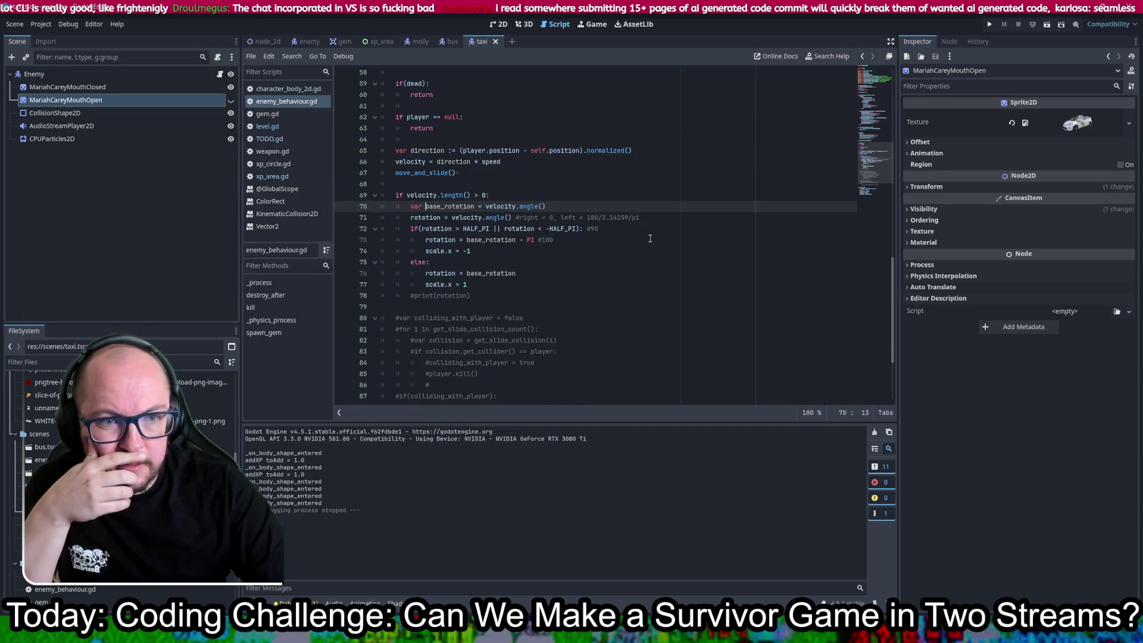
- Comment out the scale.x = -1 and scale.x = 1 lines, and expand the sprite's Transform
left_click(481, 249)
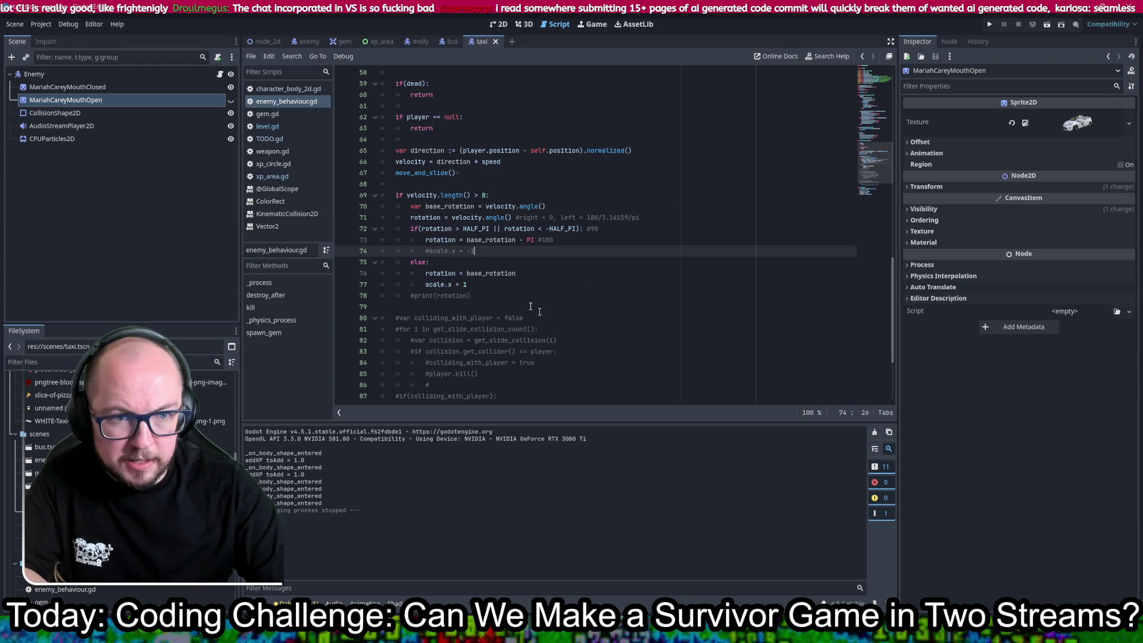
left_click(486, 283)
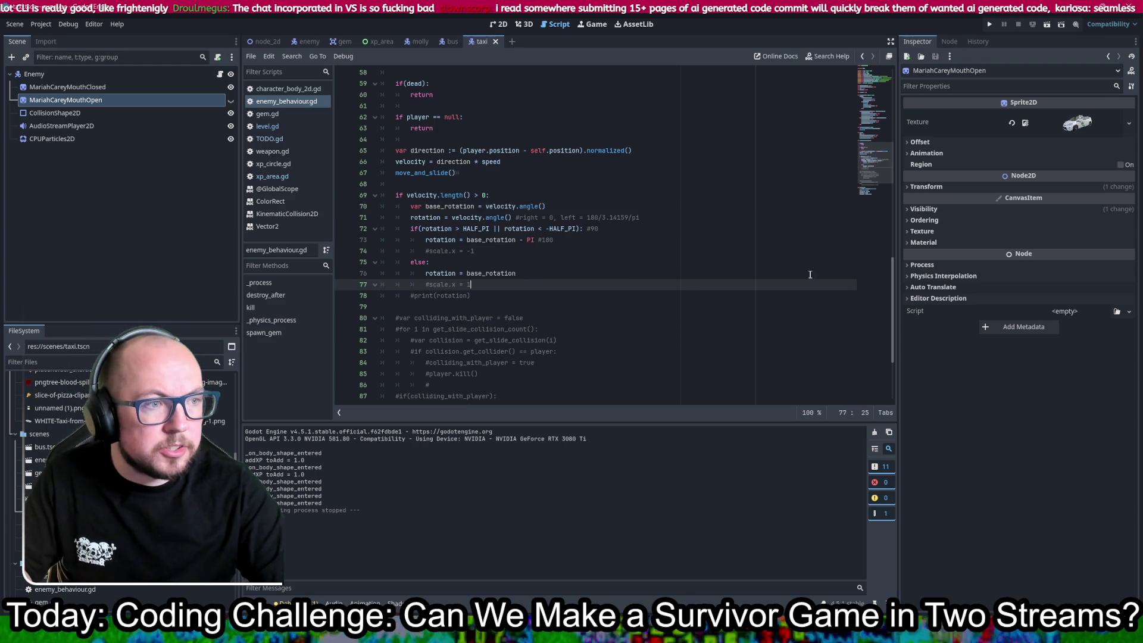
left_click(950, 186)
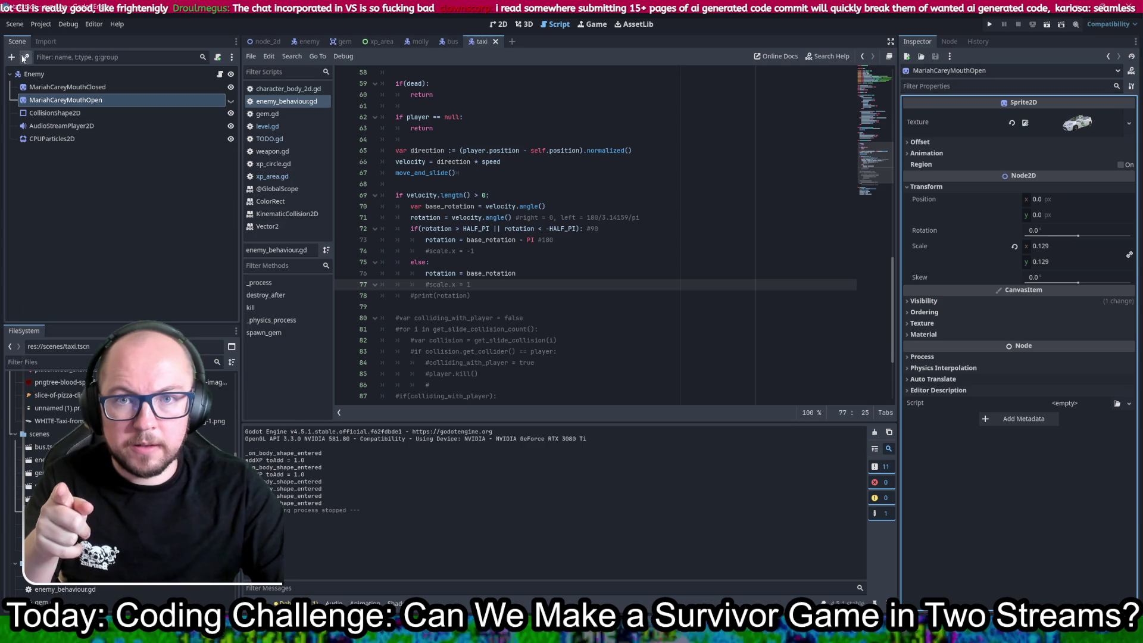
- Cycle through the 2D, 3D and Script workspaces, then open the node_2d scene
left_click(502, 24)
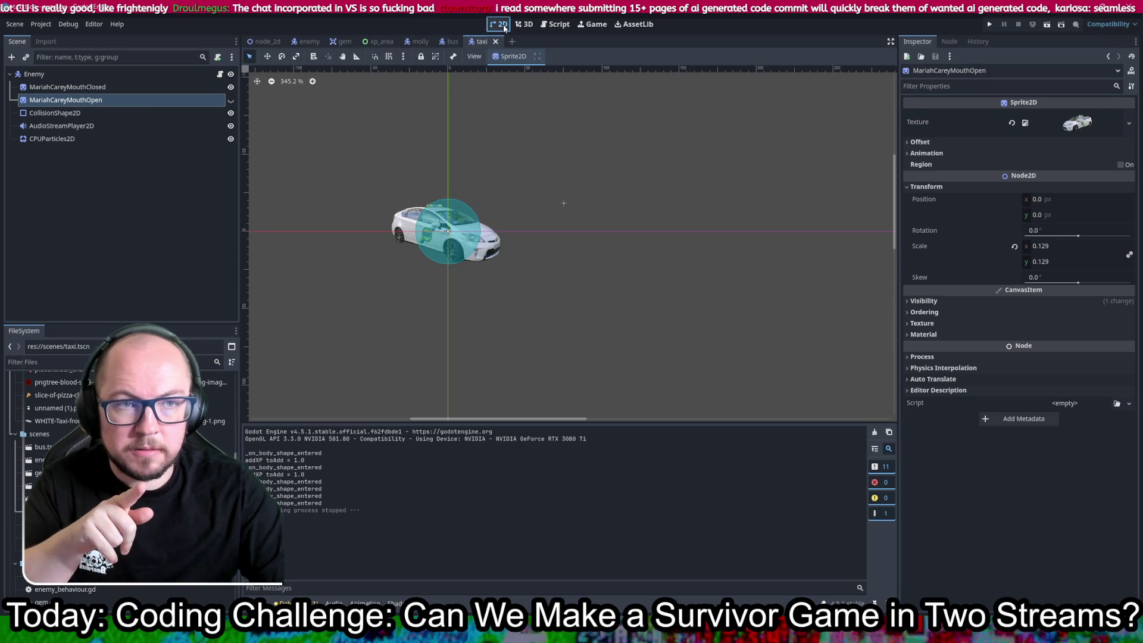
left_click(525, 25)
left_click(547, 25)
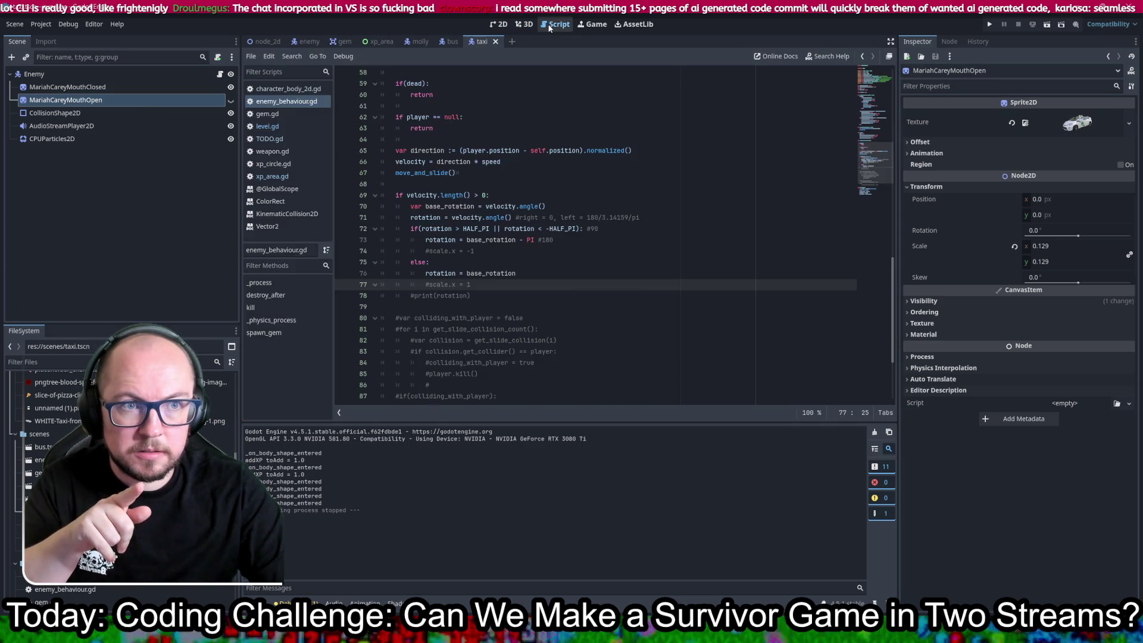
left_click(498, 24)
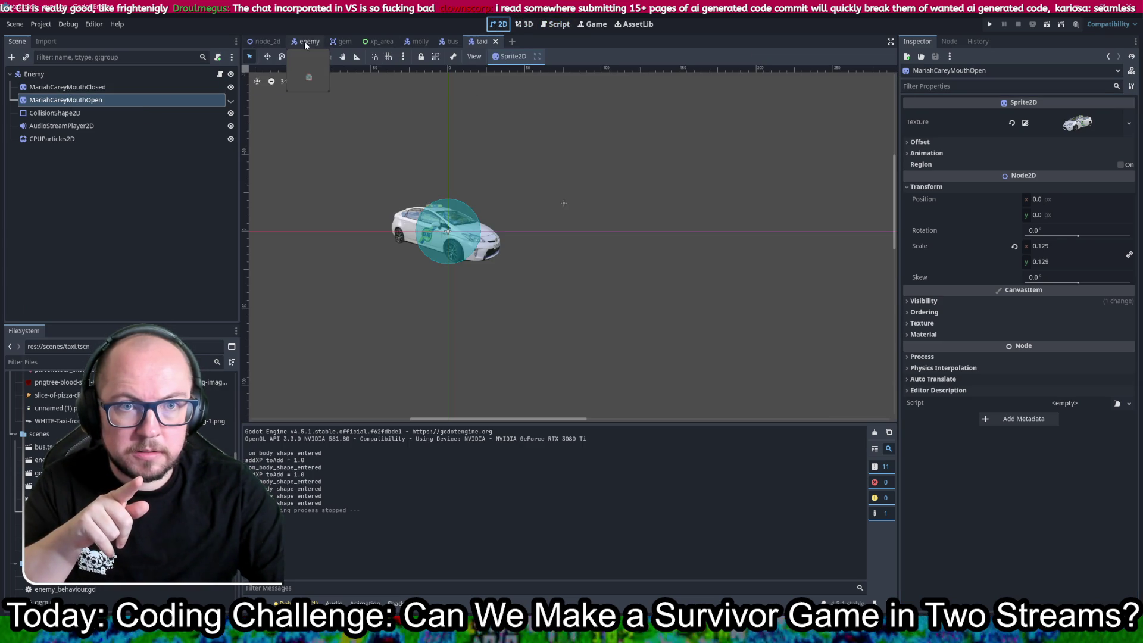
left_click(266, 41)
scroll(628, 291, "up", 5)
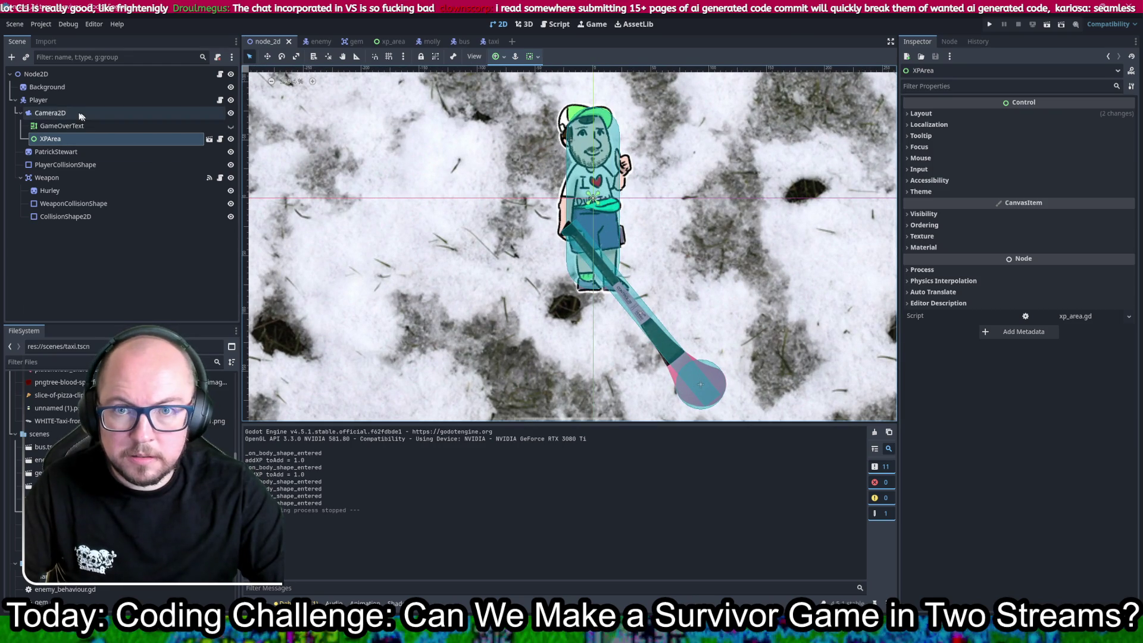
- Select the Weapon node, then Hurley together with both weapon collision shapes
left_click(101, 178)
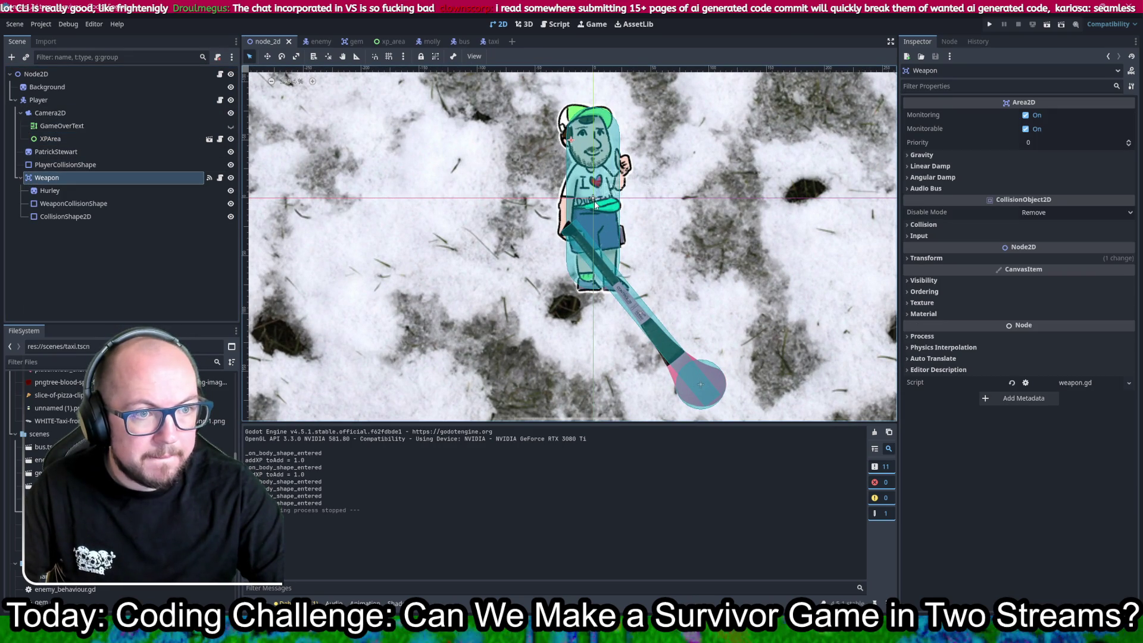
left_click(50, 190)
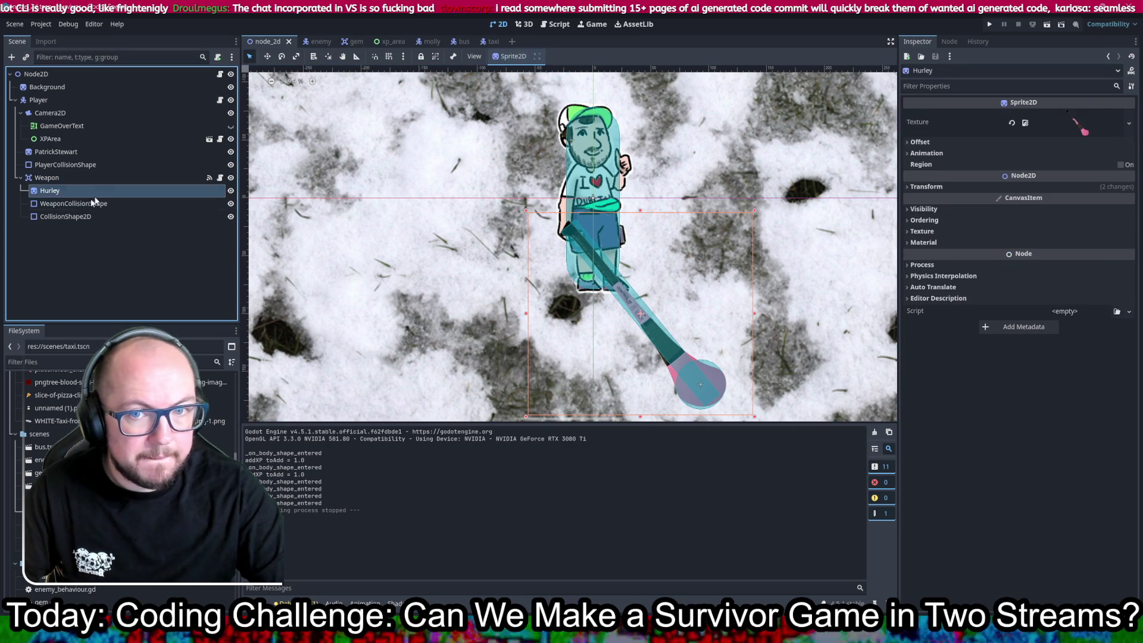
left_click(65, 216, "shift")
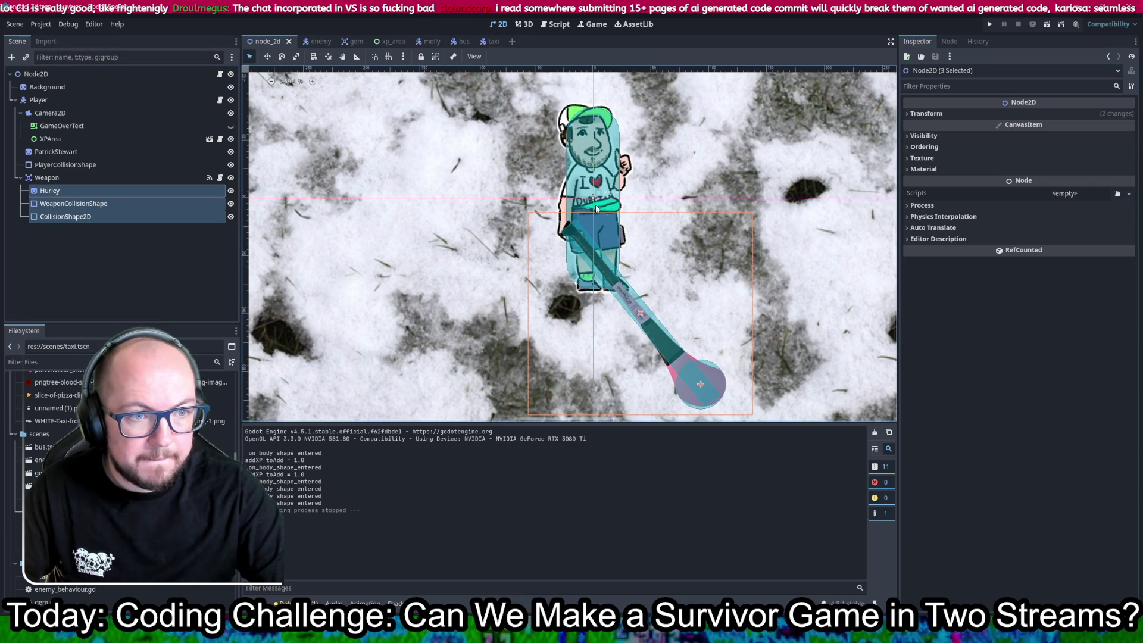
- Undo a stray shape move, then drag the Weapon node down-left toward the player
left_click_drag(593, 200, 595, 202)
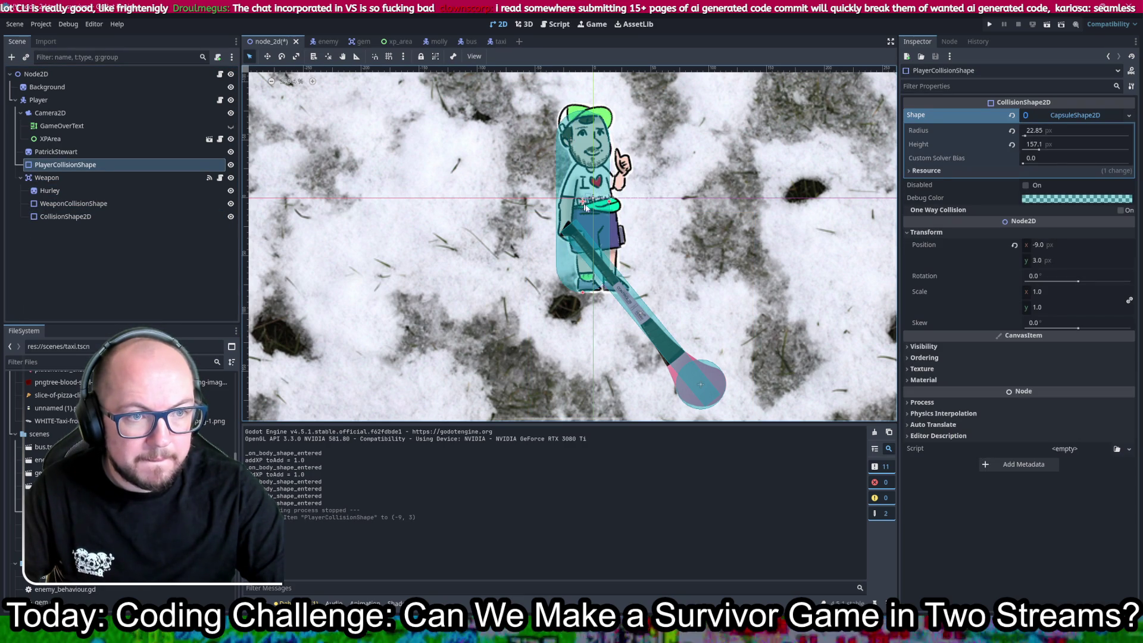
key("ctrl+z")
left_click(47, 177)
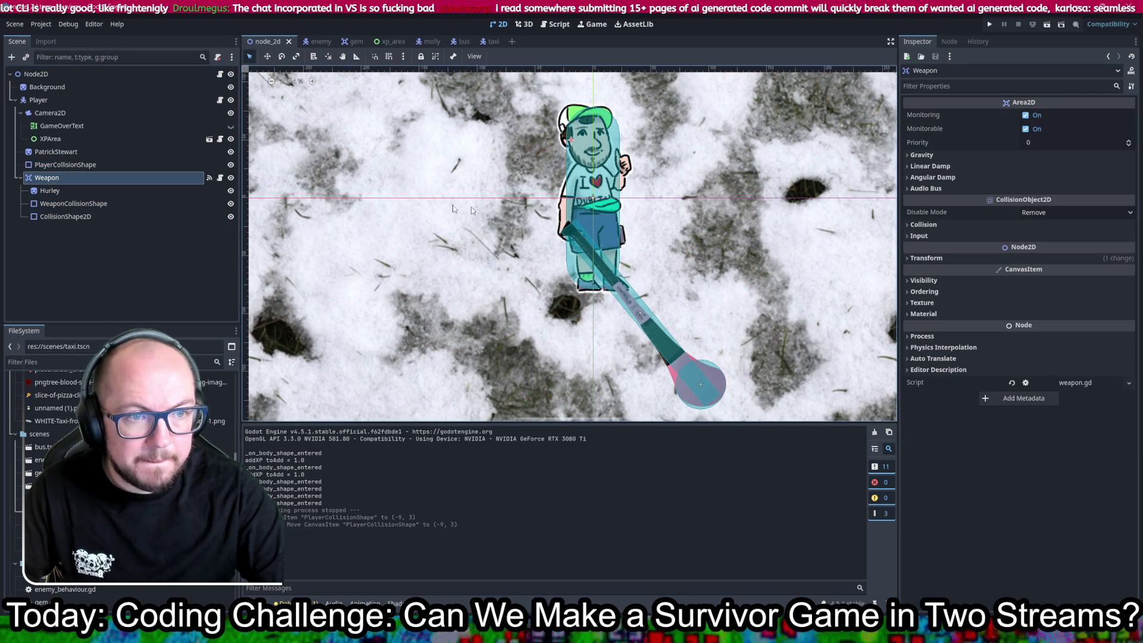
left_click(268, 57)
mouse_move(622, 217)
left_mouse_down()
mouse_move(591, 224)
mouse_move(598, 295)
mouse_move(622, 314)
left_mouse_up()
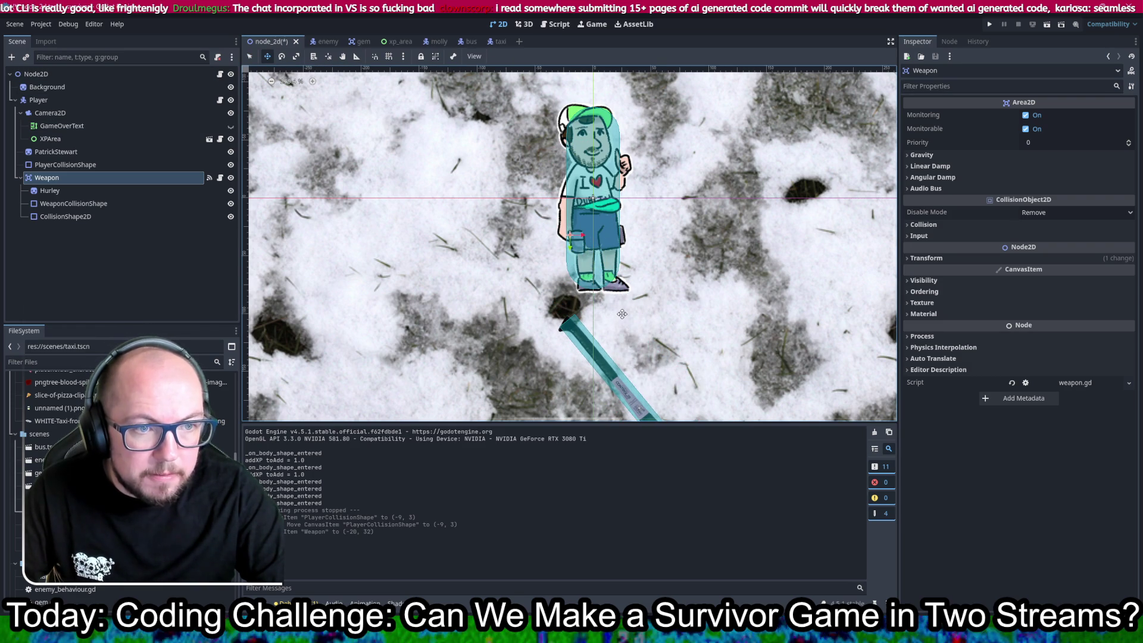
- Move Hurley and its collision shapes back up beside the player and save the scene
scroll(623, 313, "down", 5)
left_click(50, 190)
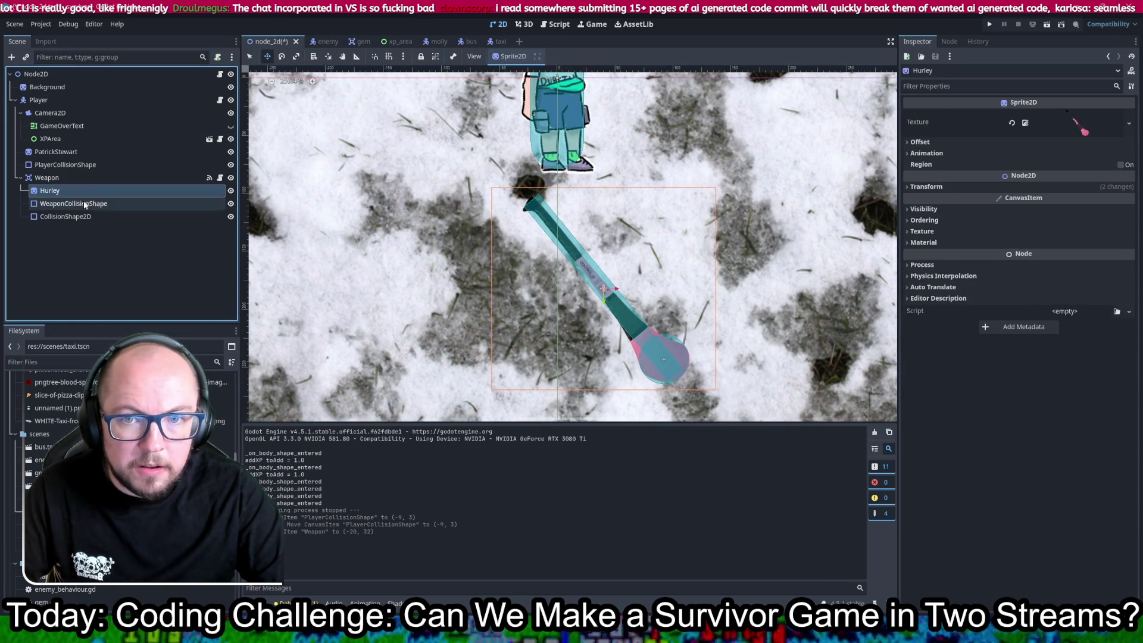
left_click(66, 216, "shift")
mouse_move(605, 301)
left_mouse_down()
mouse_move(626, 209)
mouse_move(749, 210)
left_mouse_up()
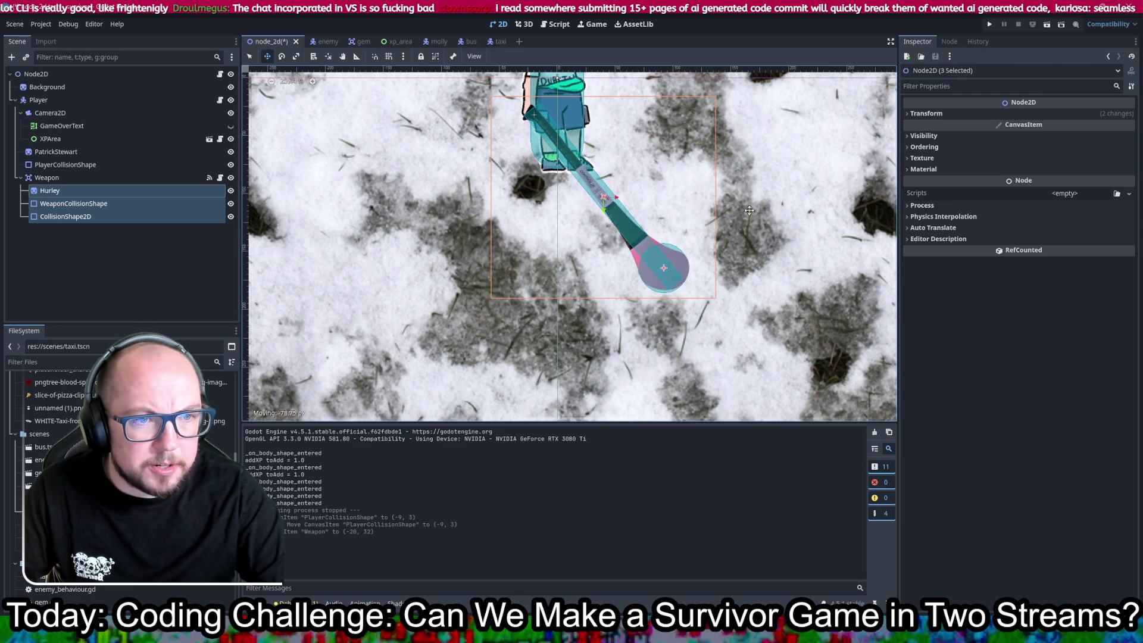
key("ctrl+s")
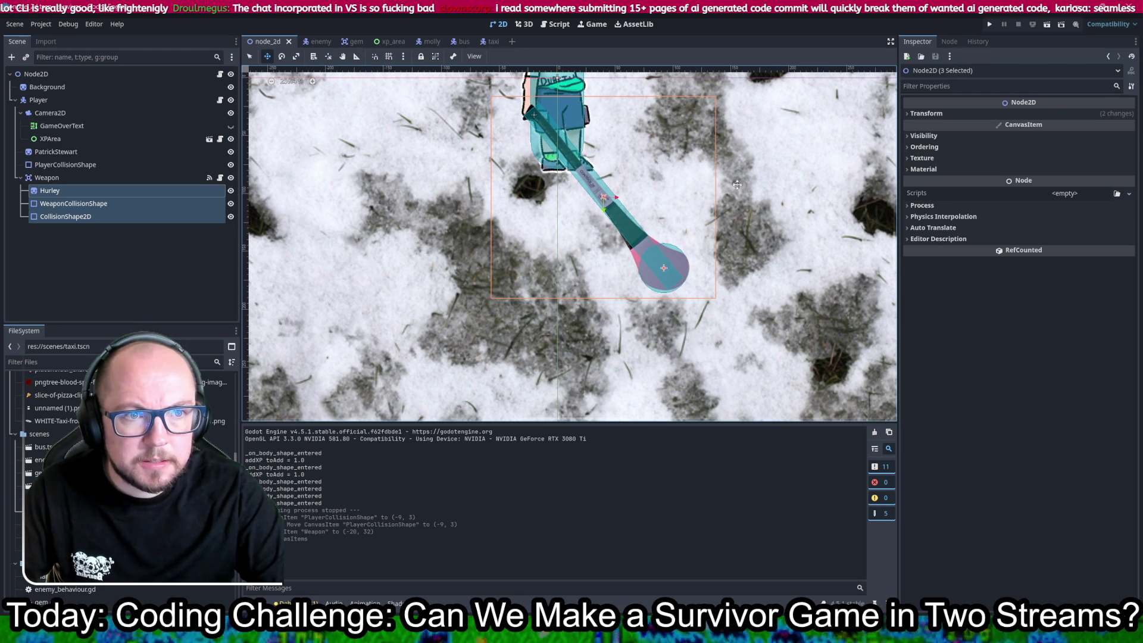
- Open the Weapon node's weapon.gd script
scroll(738, 185, "down", 5)
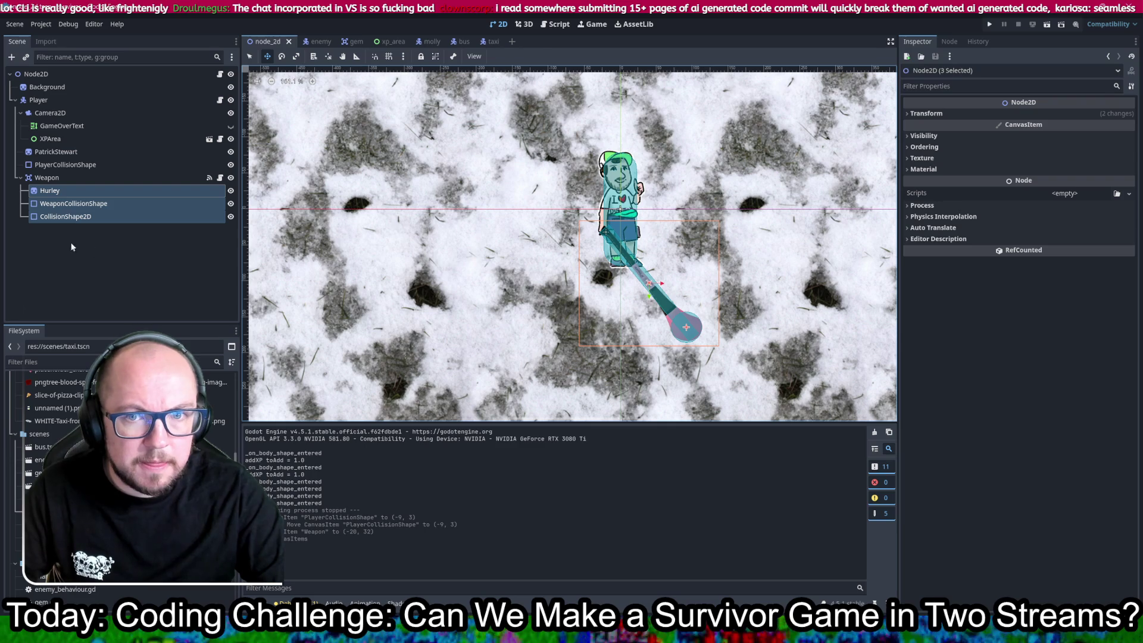
left_click(78, 178)
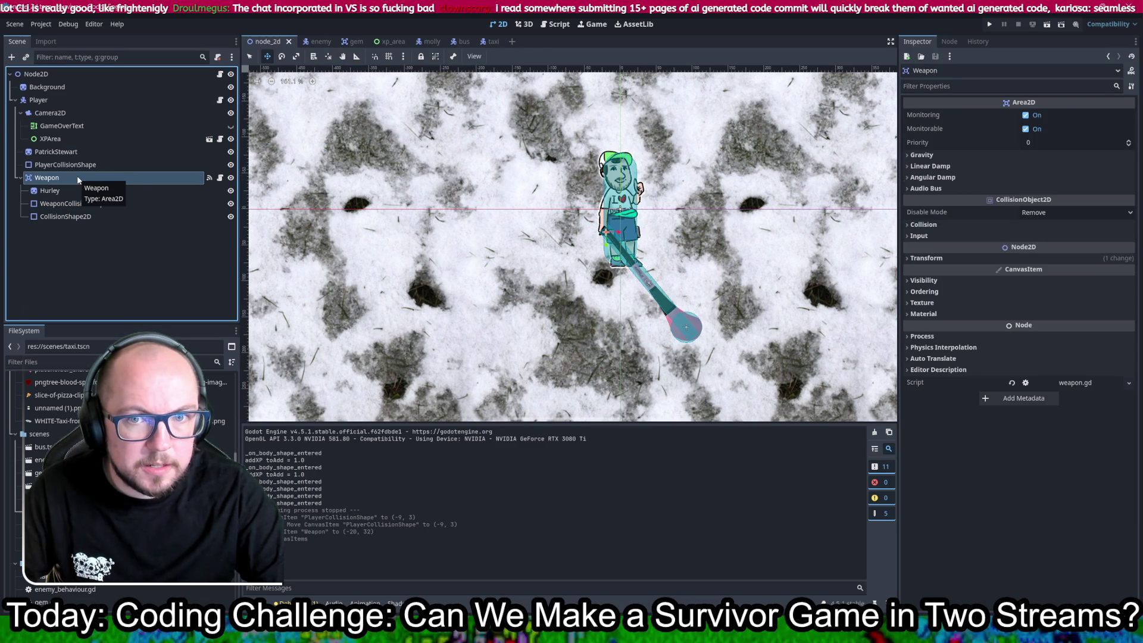
left_click(221, 179)
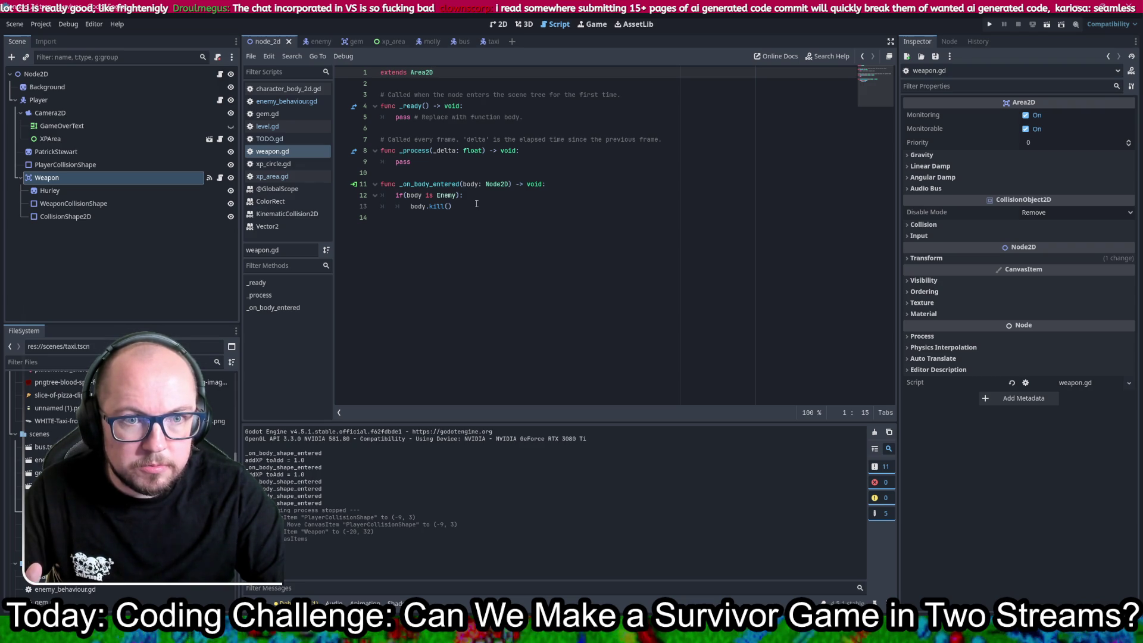
- Add 'rotation += 0.1' inside weapon.gd's _process, save, and run the game
left_click(286, 101)
scroll(531, 192, "up", 1)
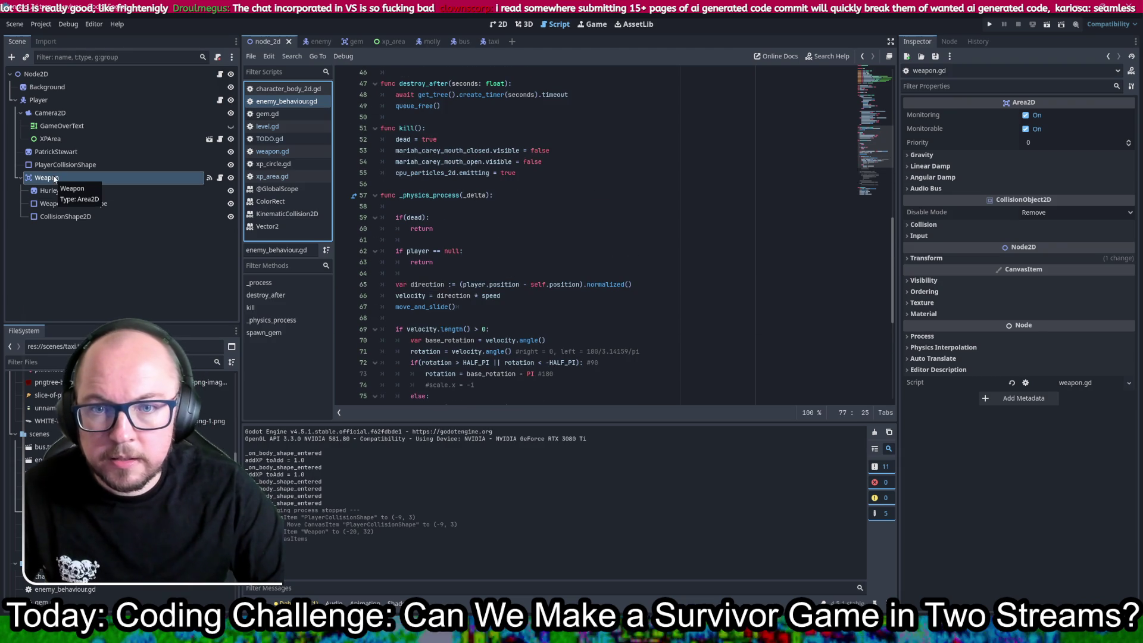
scroll(417, 178, "up", 2)
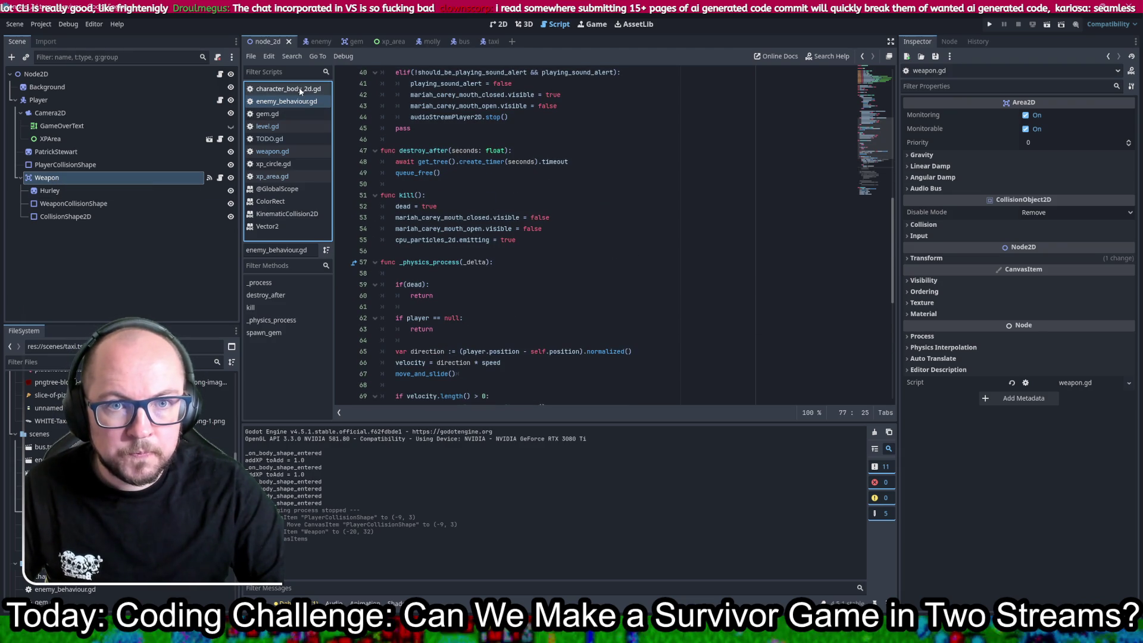
left_click(273, 152)
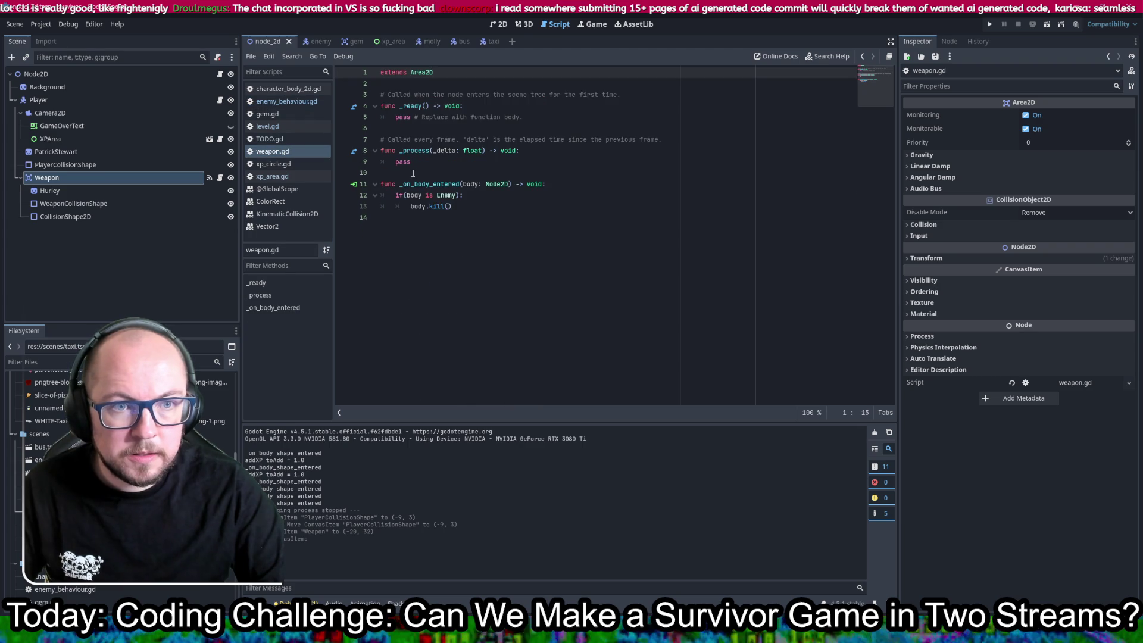
left_click(550, 150)
key("Return")
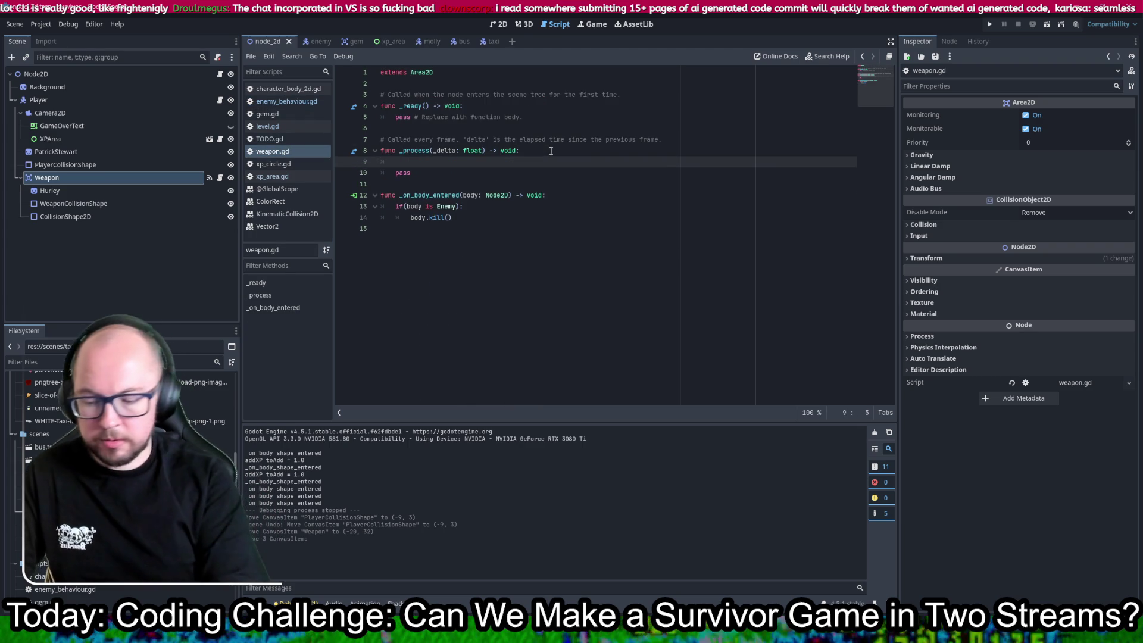
type("rotation += ")
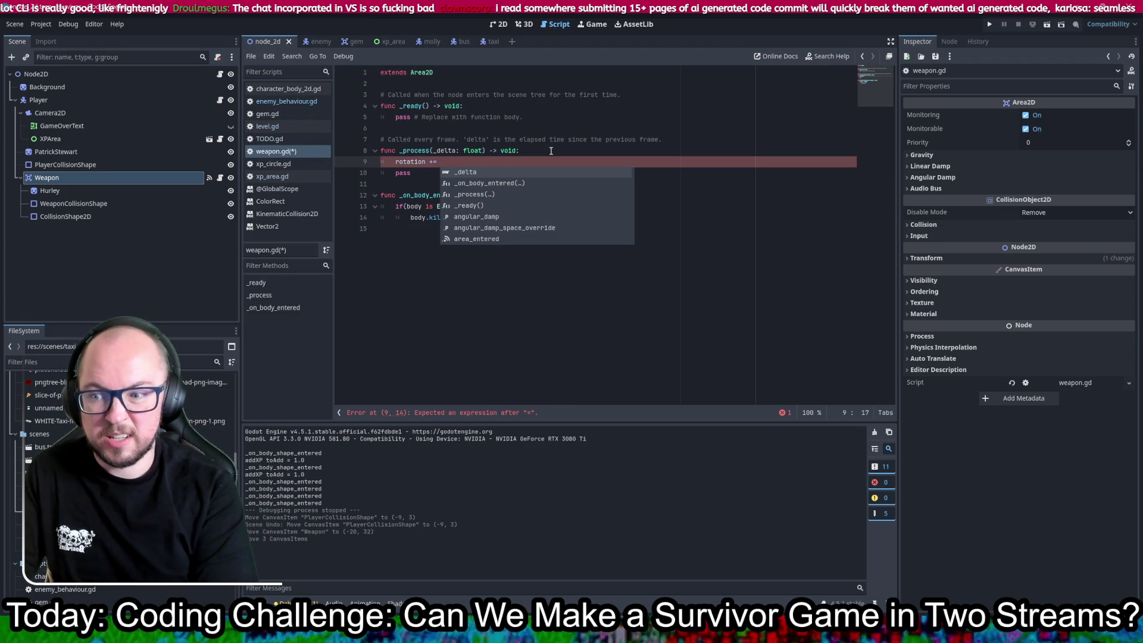
type("0.1")
key("ctrl+s")
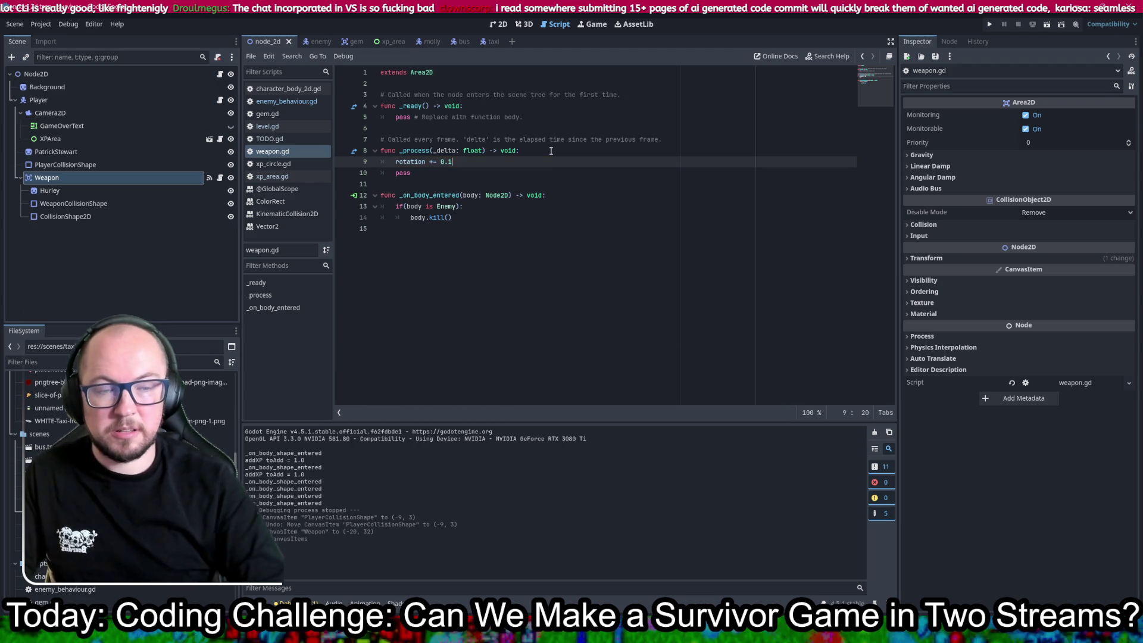
left_click(987, 25)
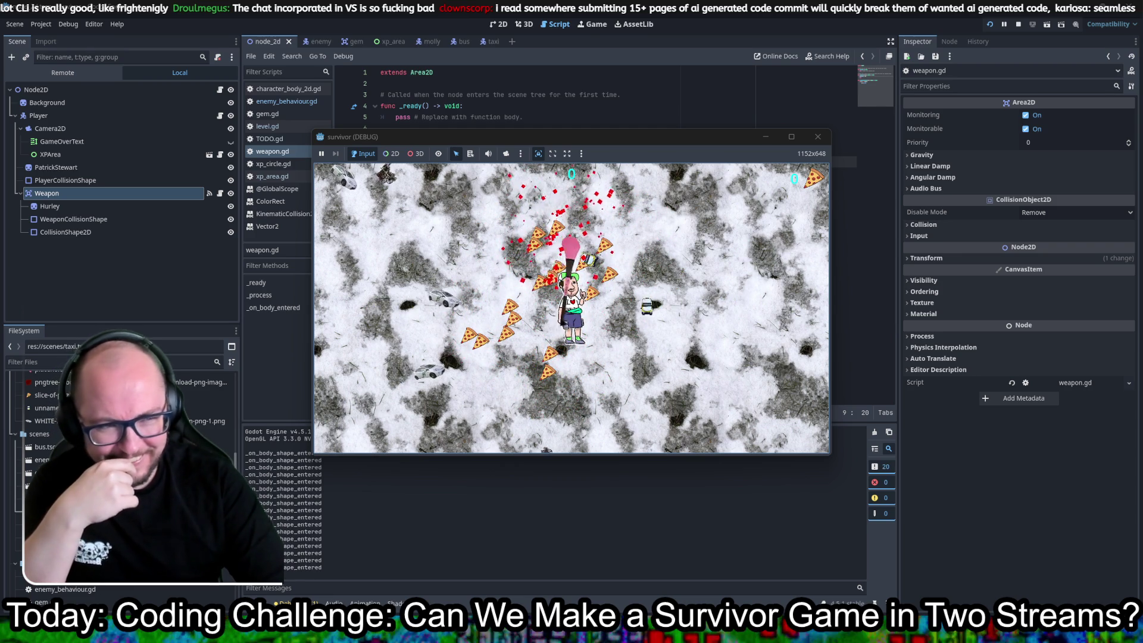
- Maximize the debug game window and stretch the game view to fill it
left_click(784, 136)
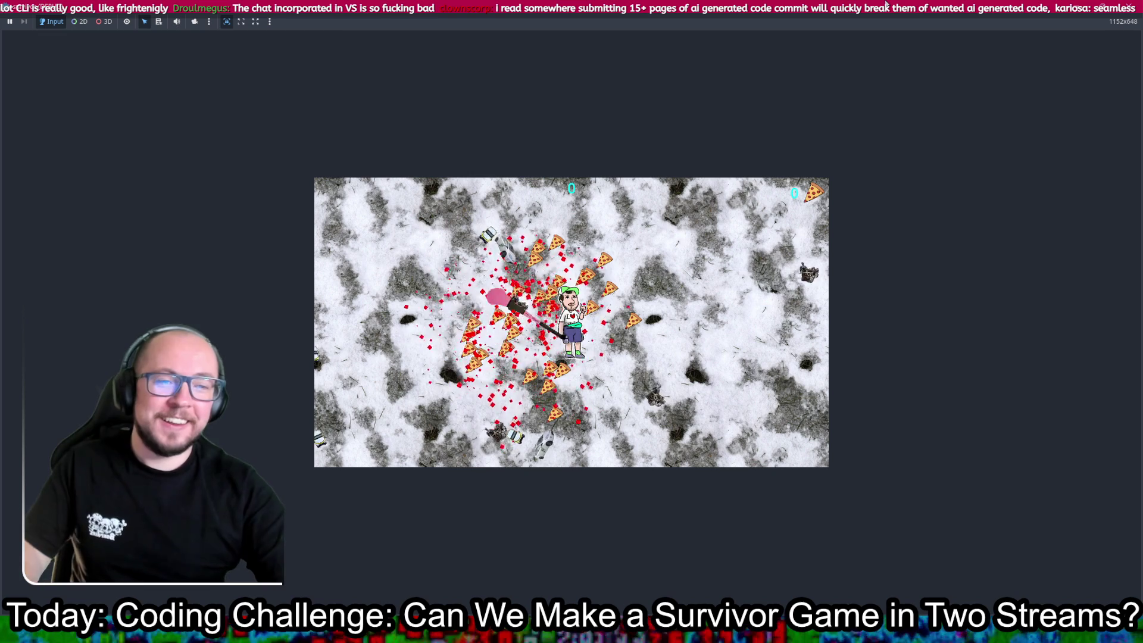
left_click(630, 262)
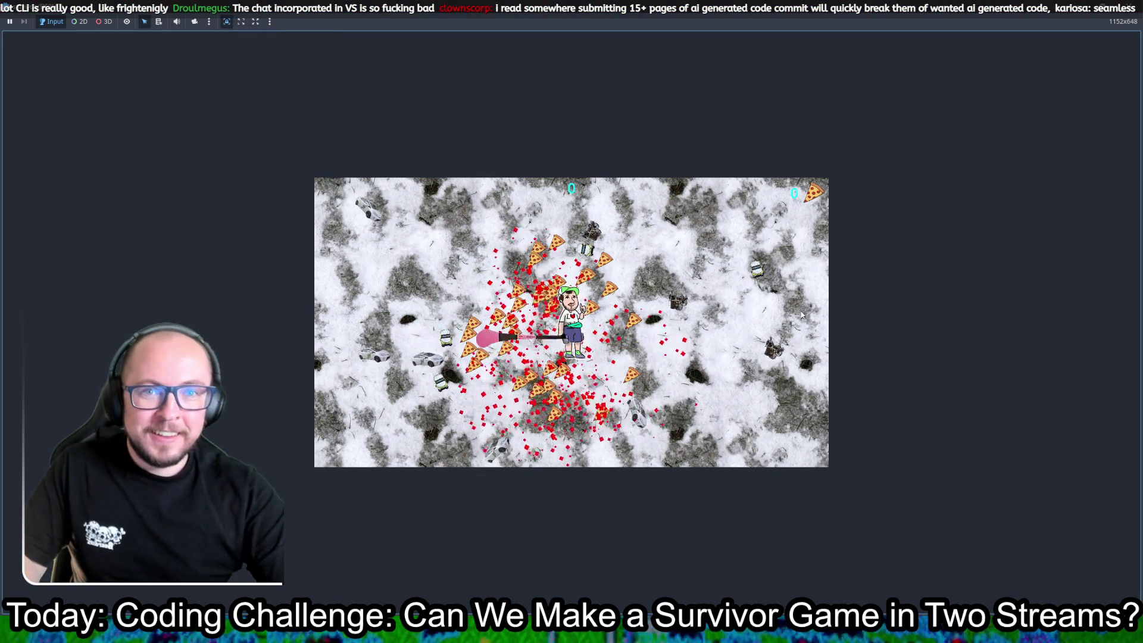
left_click(241, 22)
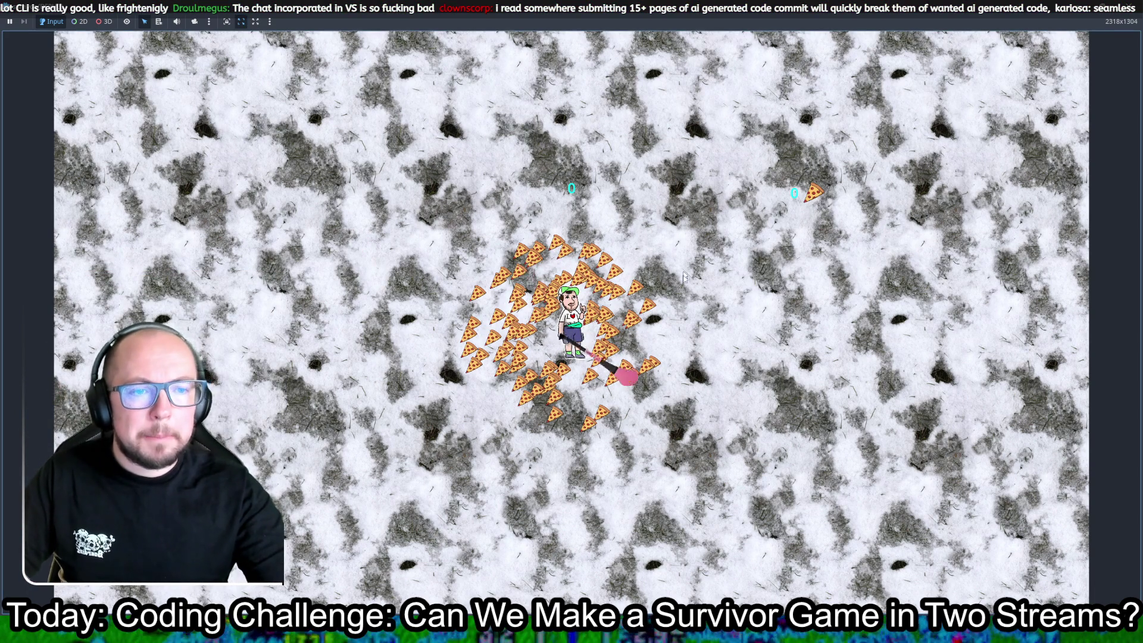
- Walk the character around the snowfield with WASD through the pizza swarm, then close the game
key("s")
key("w")
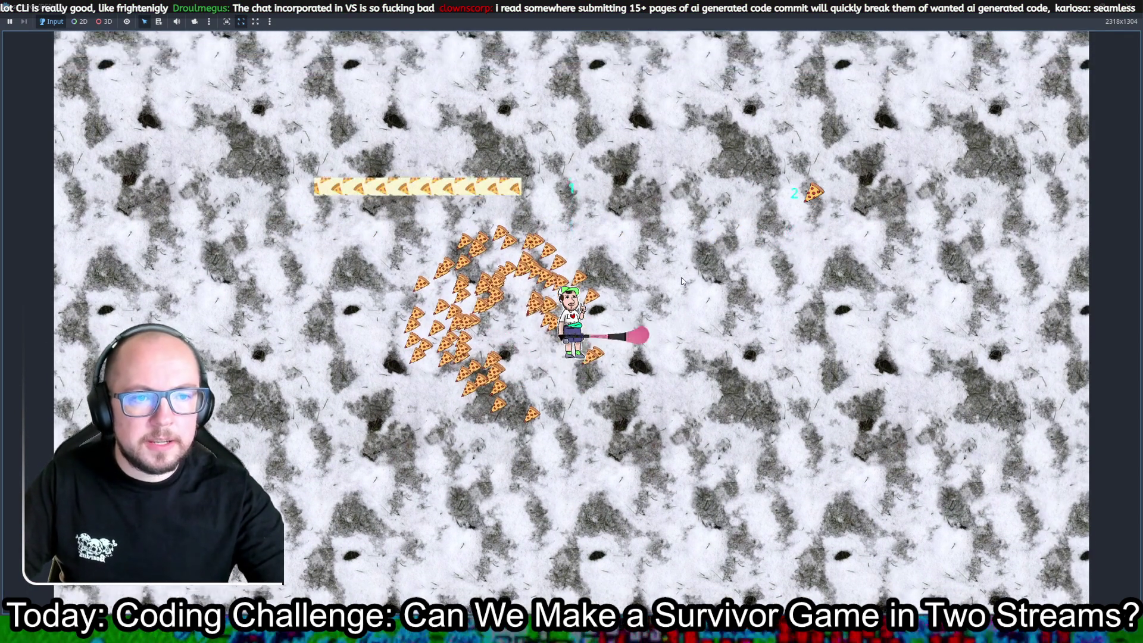
key("s")
key("a")
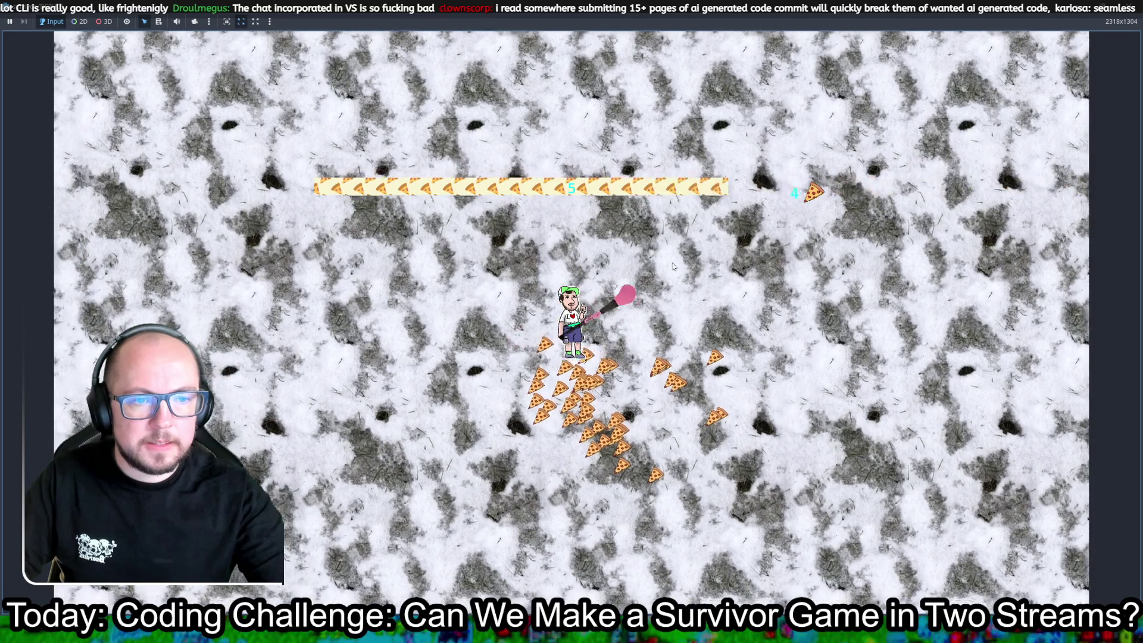
key("d")
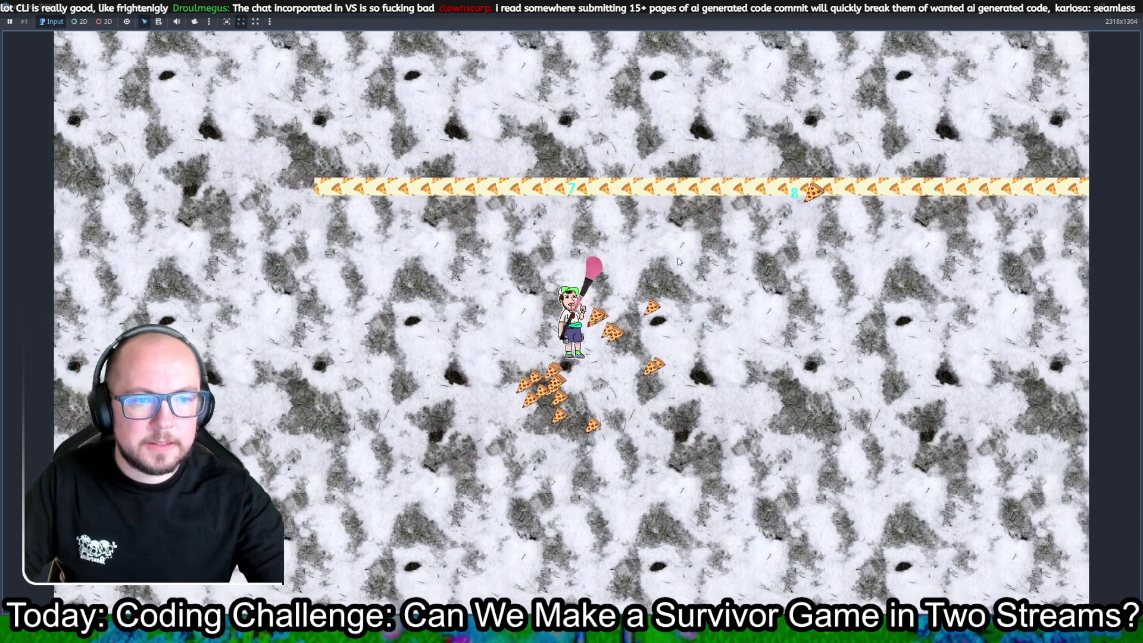
key("a")
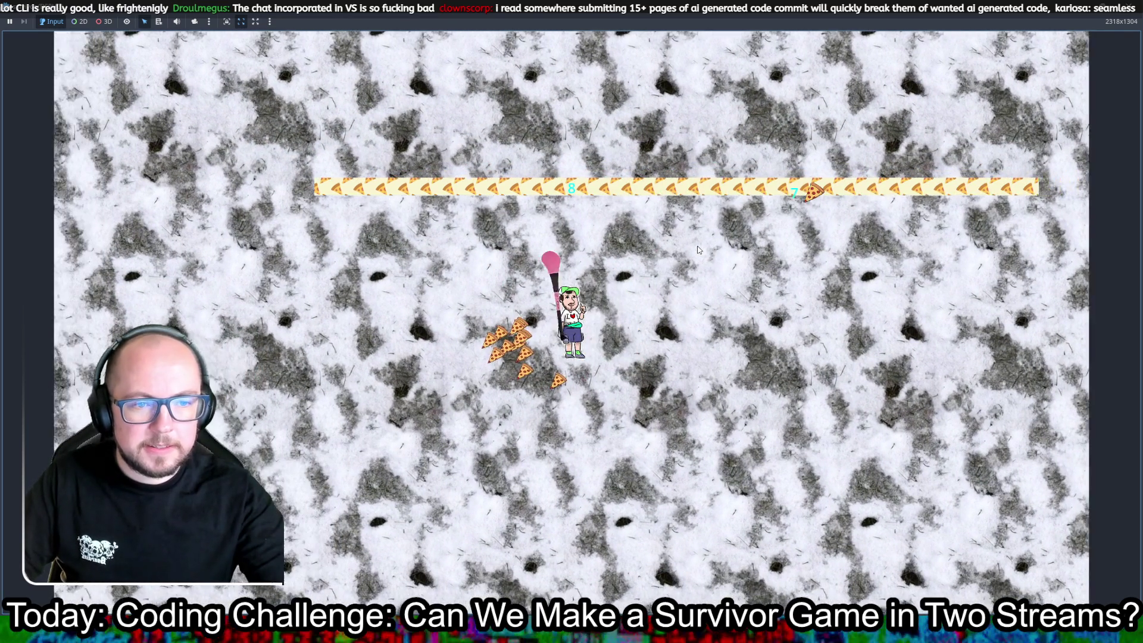
key("d")
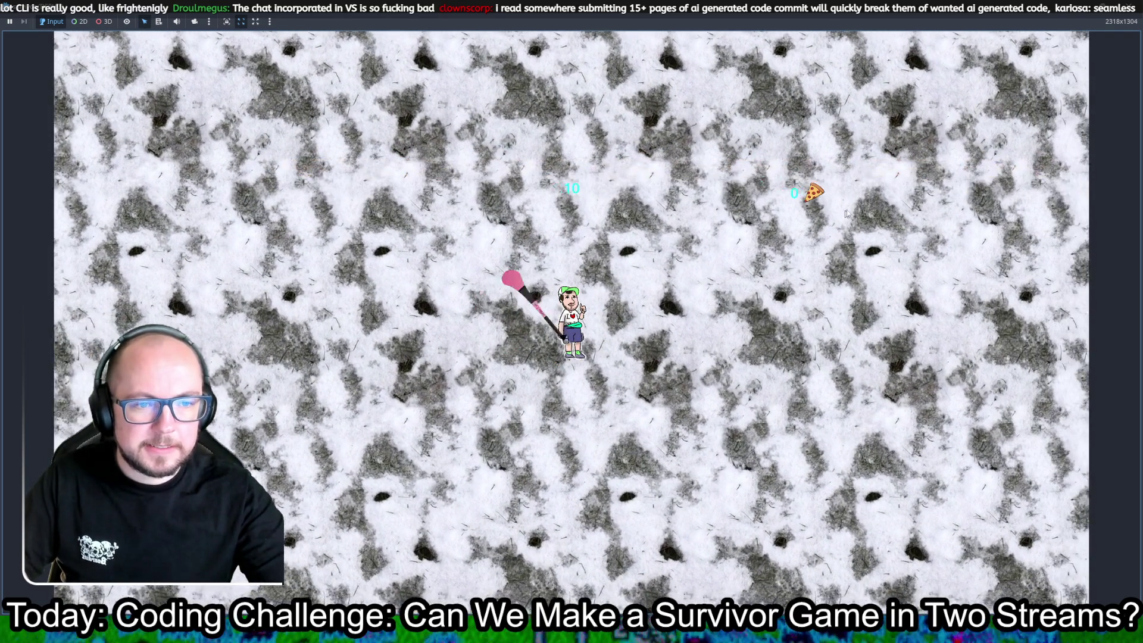
left_click(1125, 5)
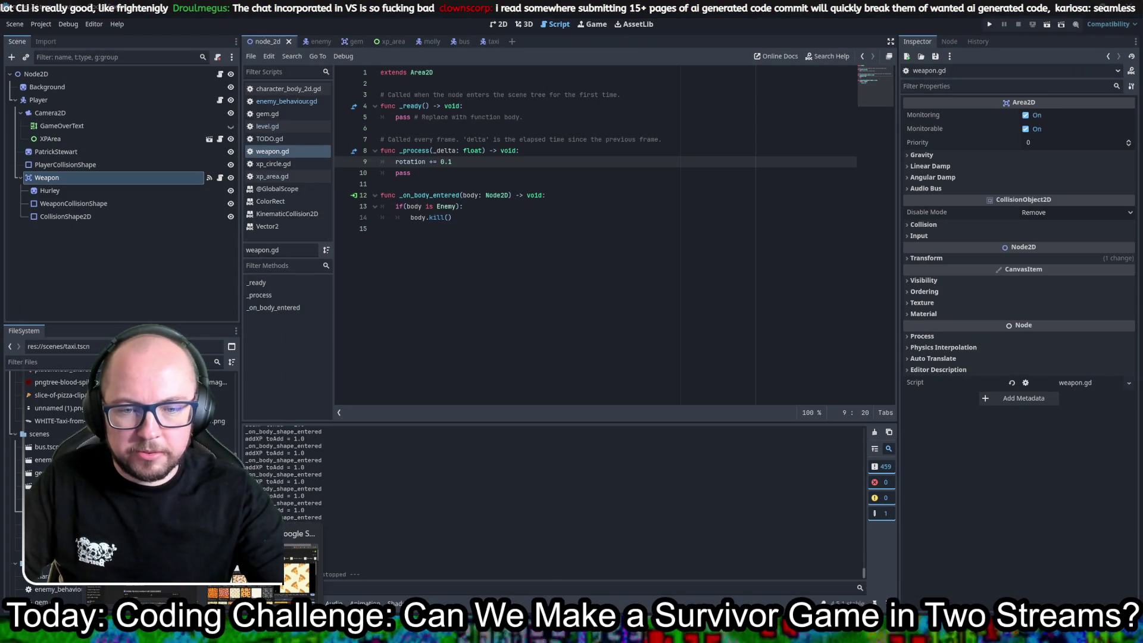
- Search Google Images for 'cobblestone seamless' textures, refining the query from 'dublin seamless tile'
left_click(298, 563)
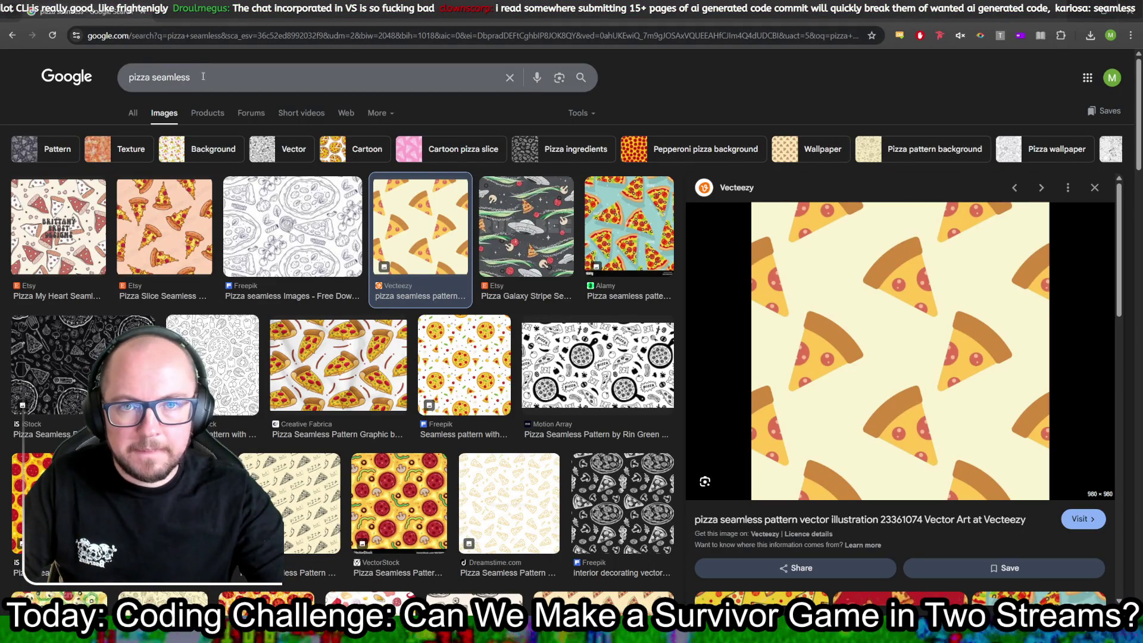
left_click_drag(198, 76, 142, 86)
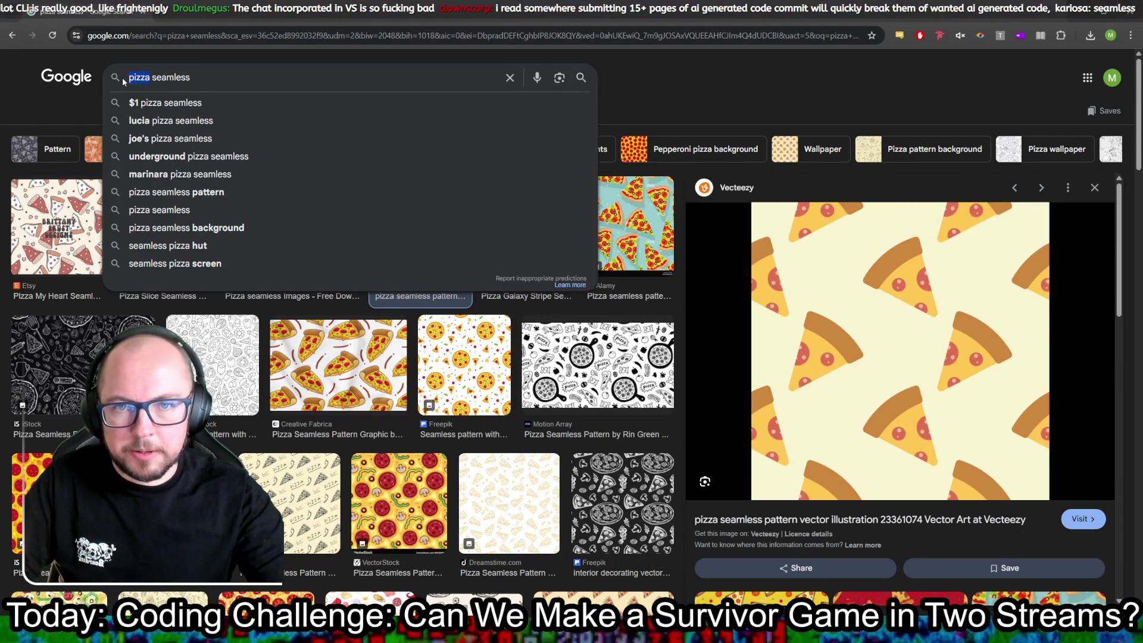
type("dublin")
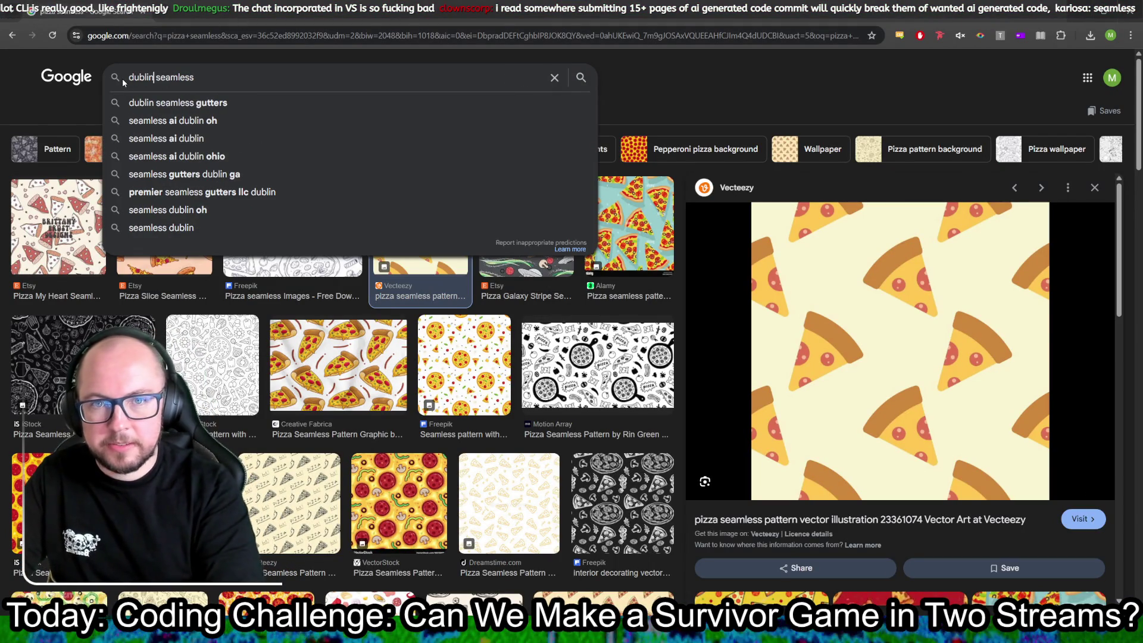
left_click(239, 75)
type("tile")
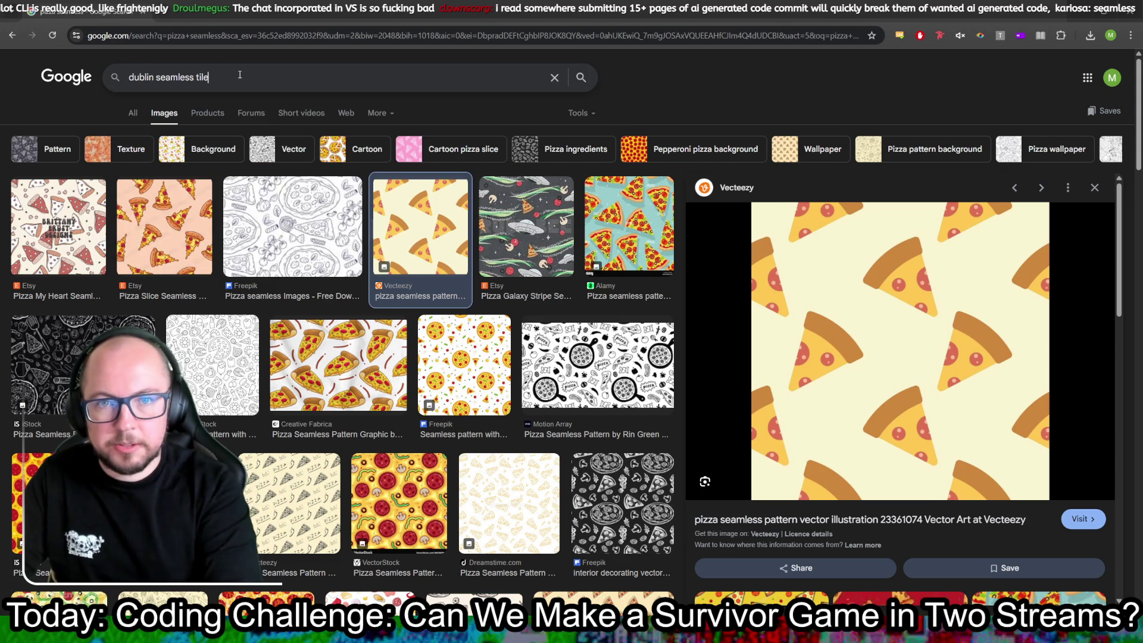
key("Return")
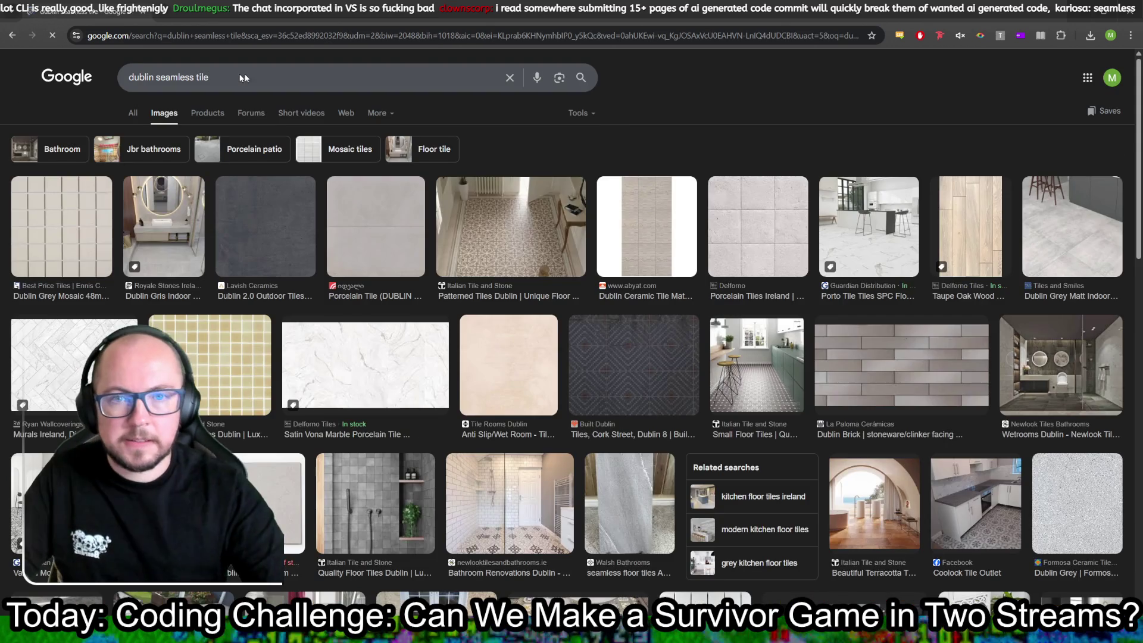
scroll(542, 317, "down", 5)
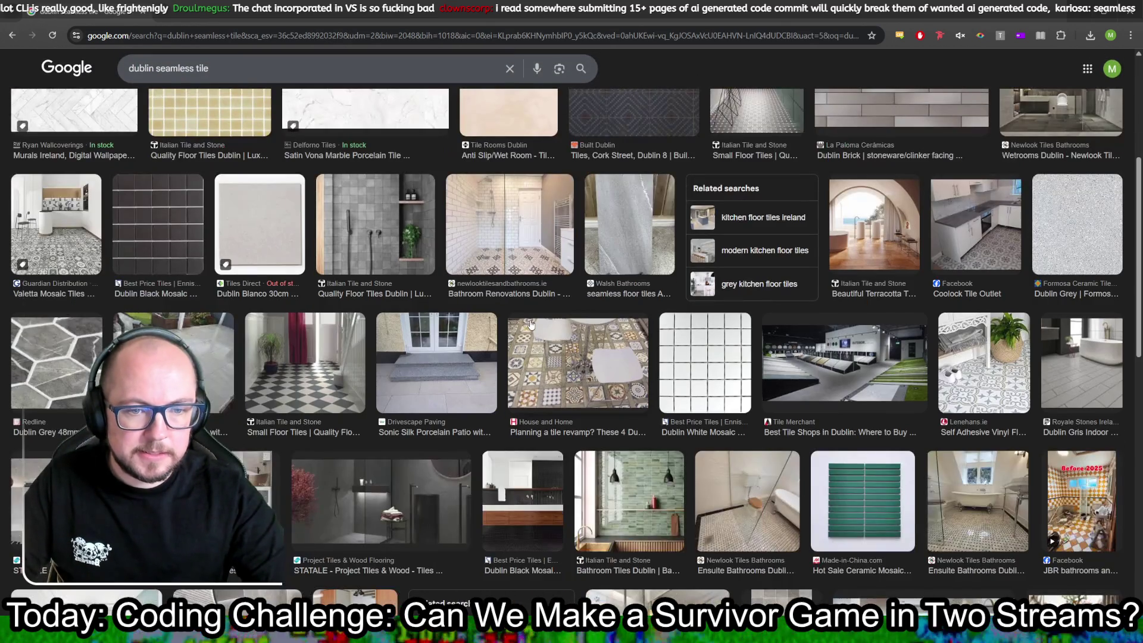
scroll(532, 321, "down", 4)
scroll(532, 320, "up", 9)
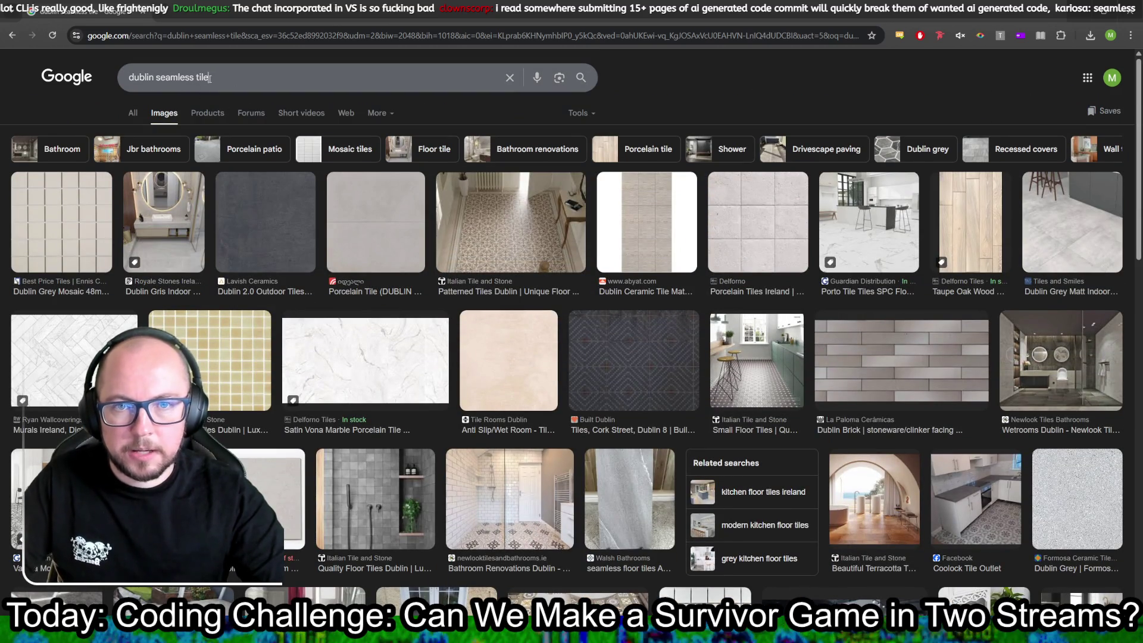
key("BackSpace")
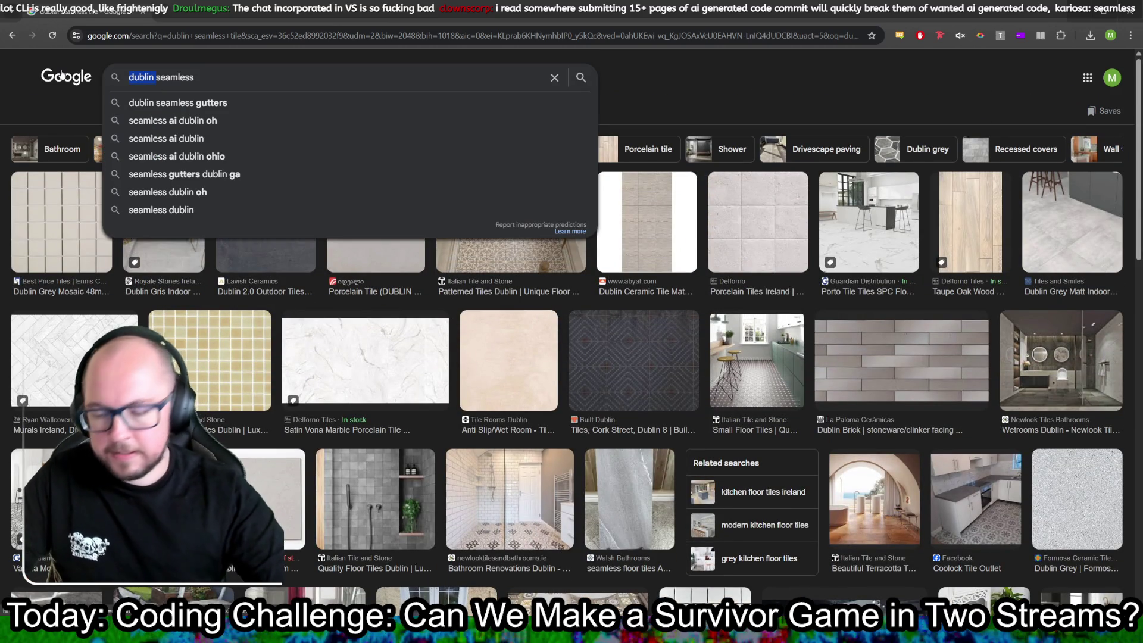
type("cobblest")
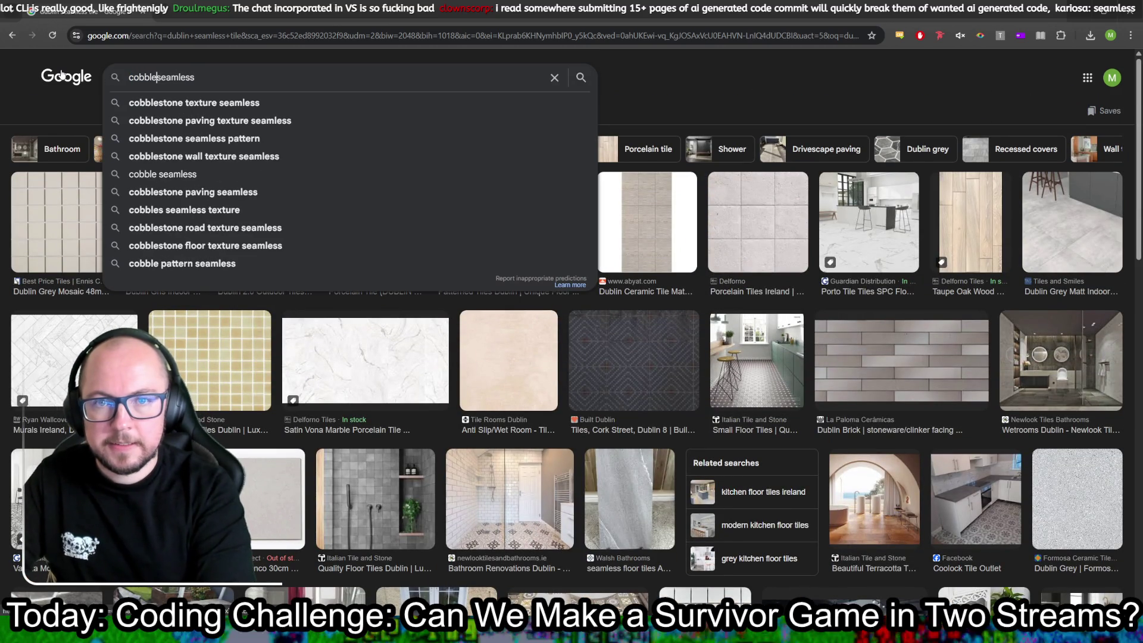
type("one")
key("Return")
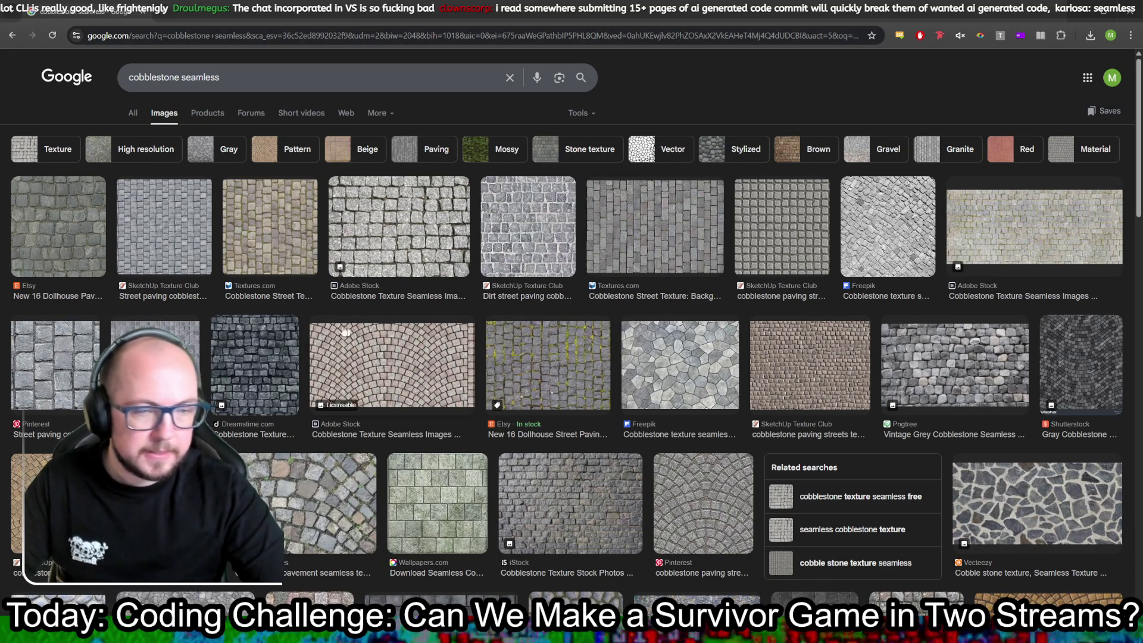
- Save the street paving cobblestone texture image to disk and return to Godot
left_click(52, 385)
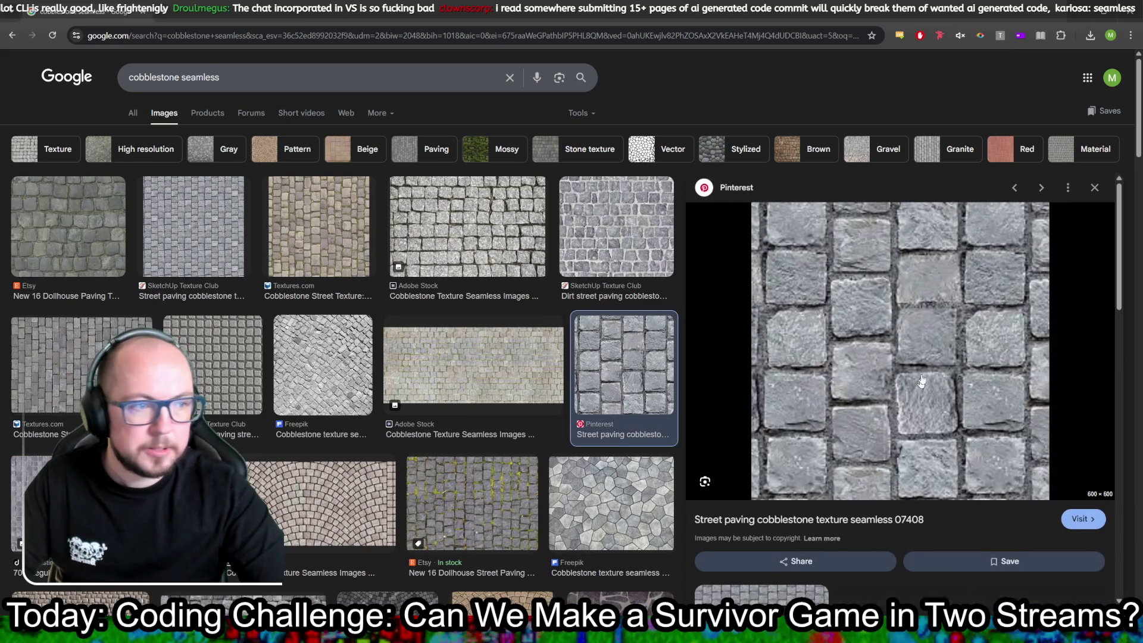
right_click(875, 283)
left_click(893, 451)
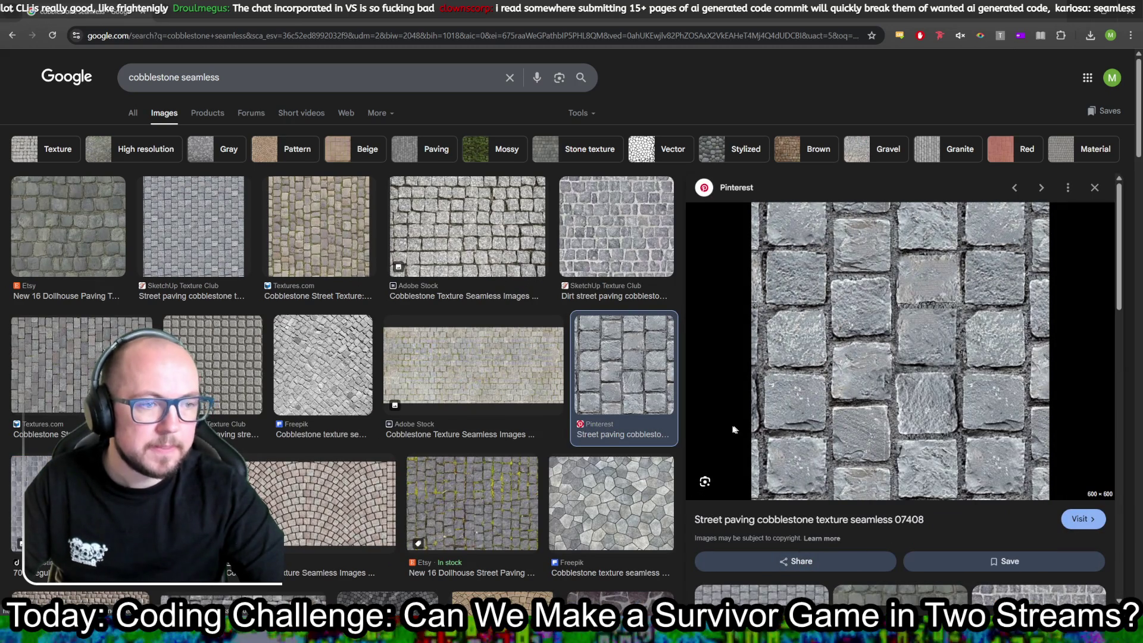
left_click(478, 555)
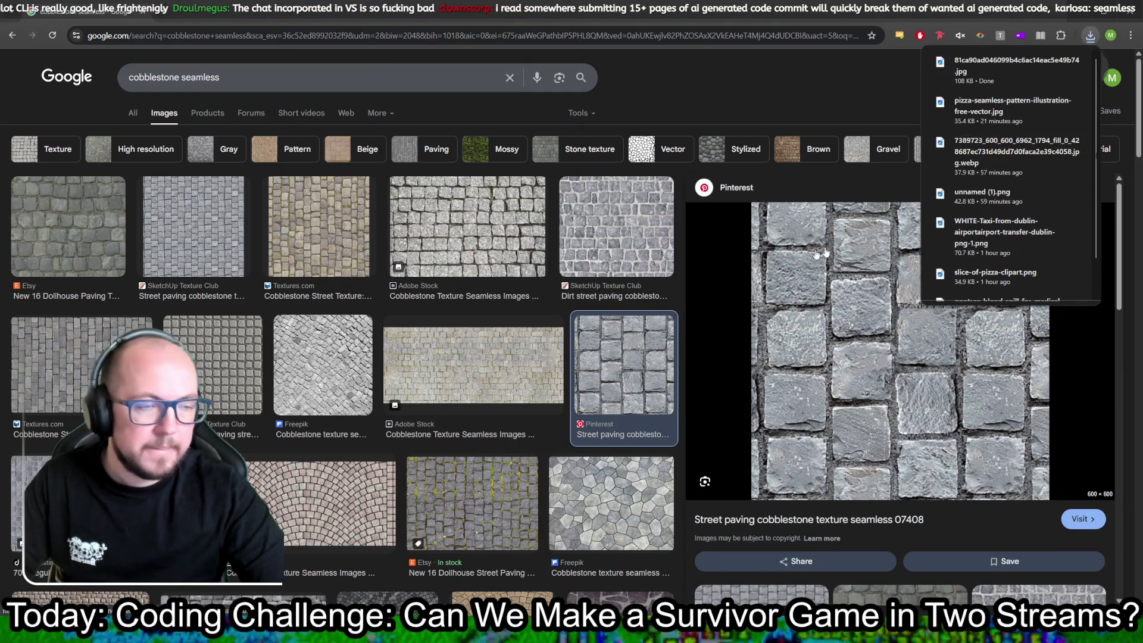
key("alt+Tab")
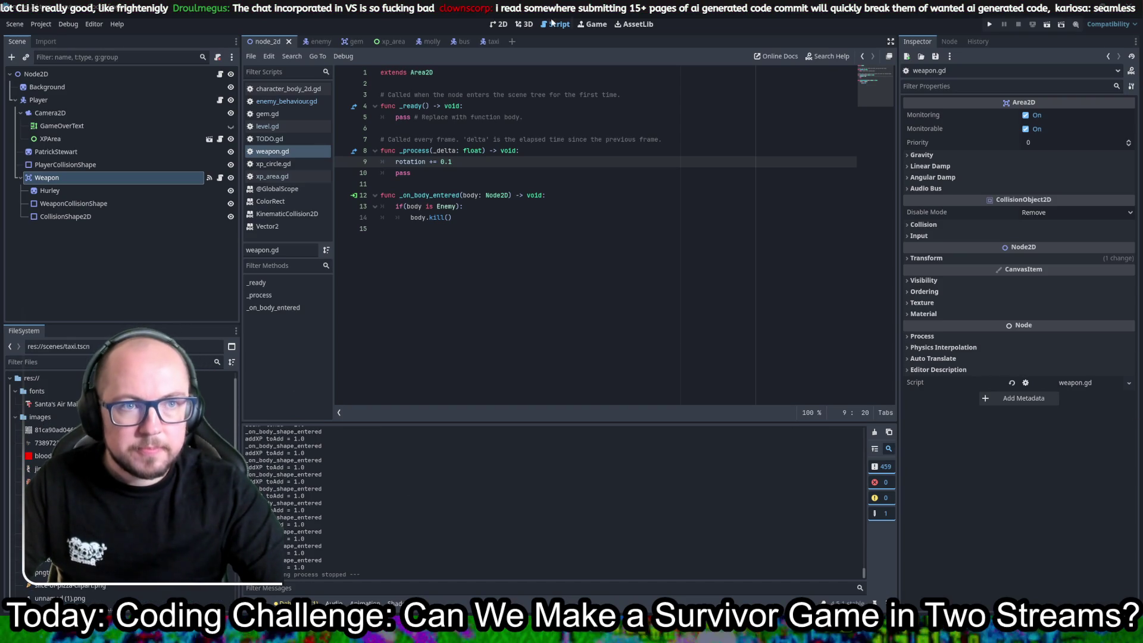
- Select the Background node in the 2D view and run the game to see the cobblestone floor
left_click(497, 25)
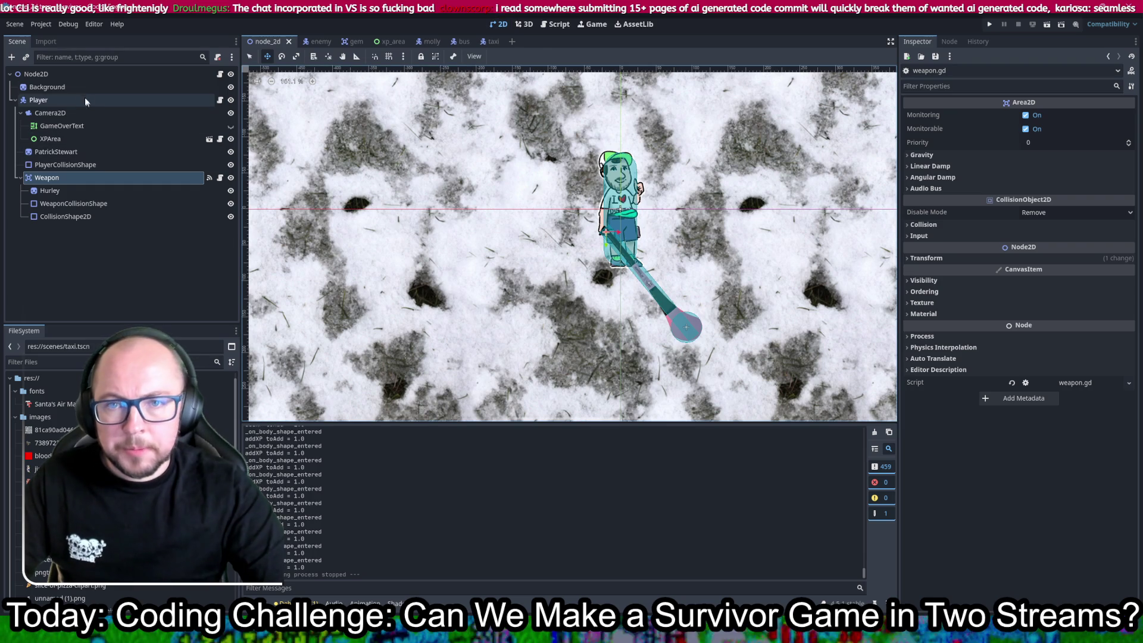
left_click(81, 88)
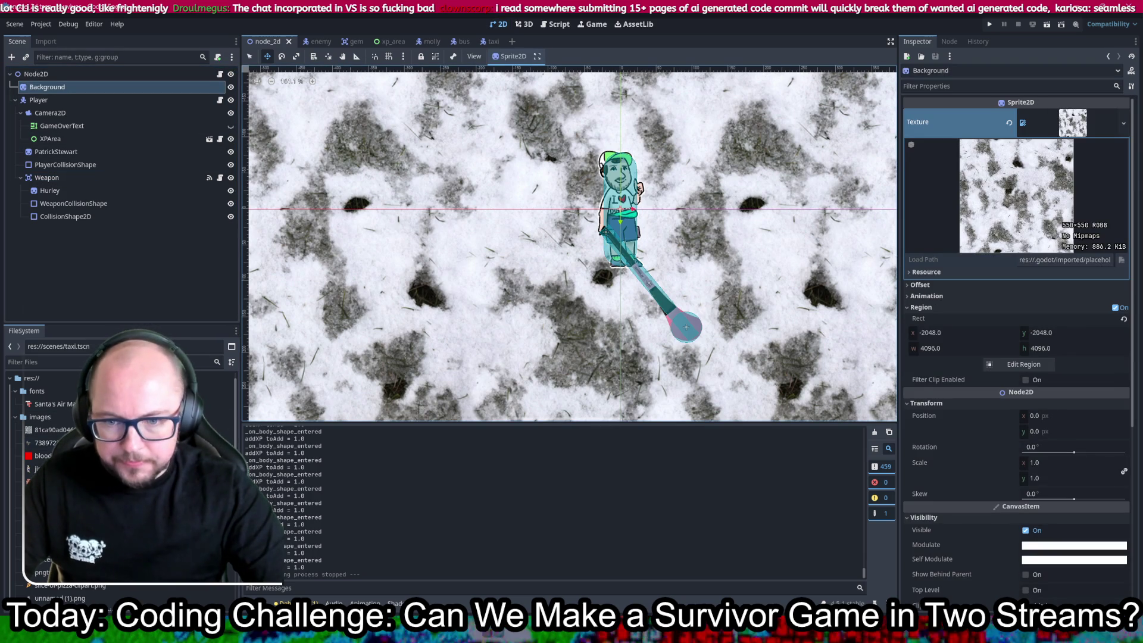
key("F5")
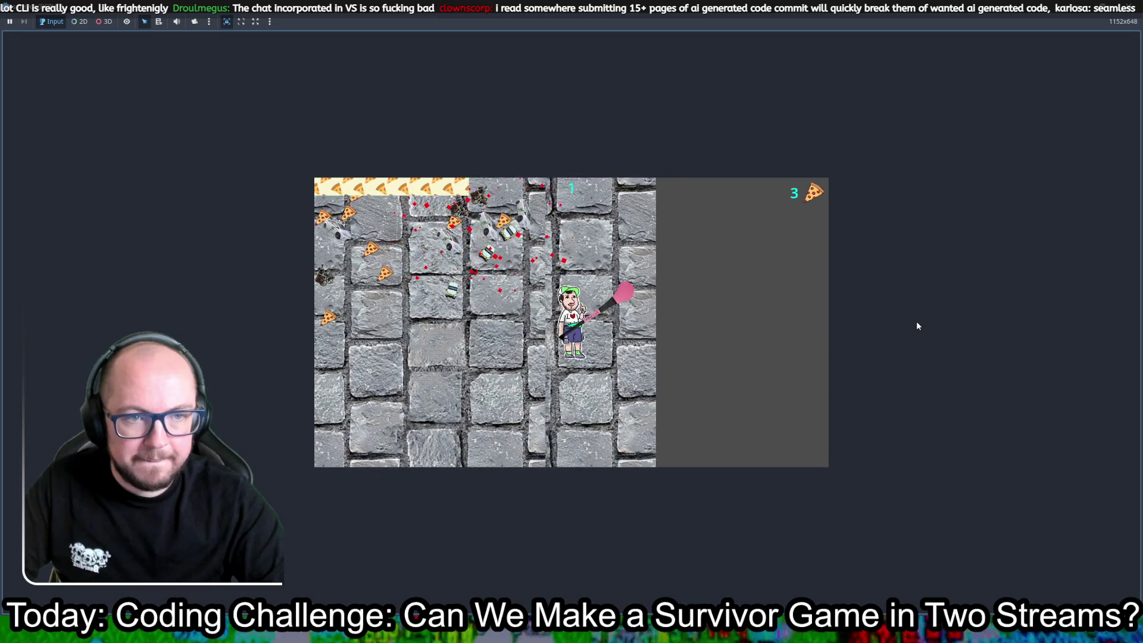
- Walk the player down and left across the cobblestone floor, then stop the game with F8
key("Down")
key("Left")
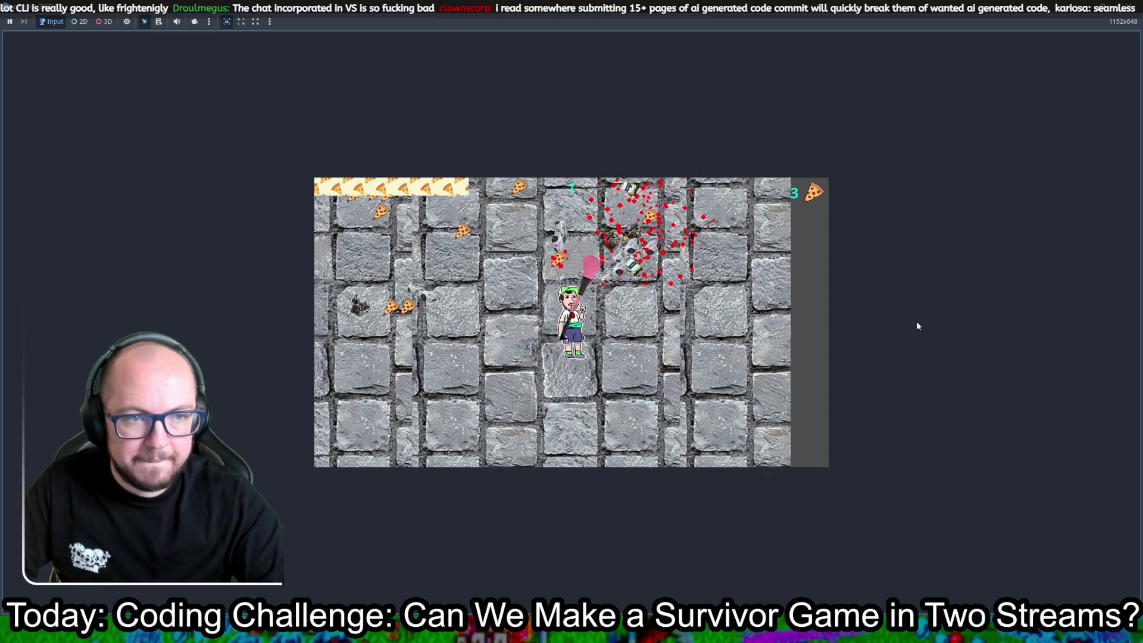
key("Left")
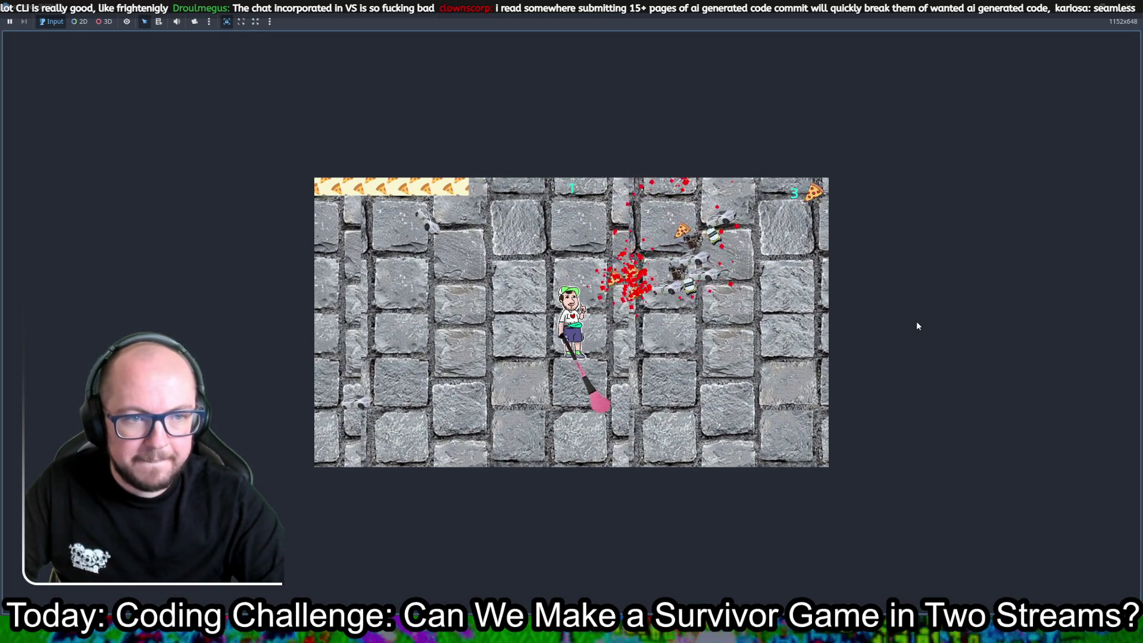
key("Left")
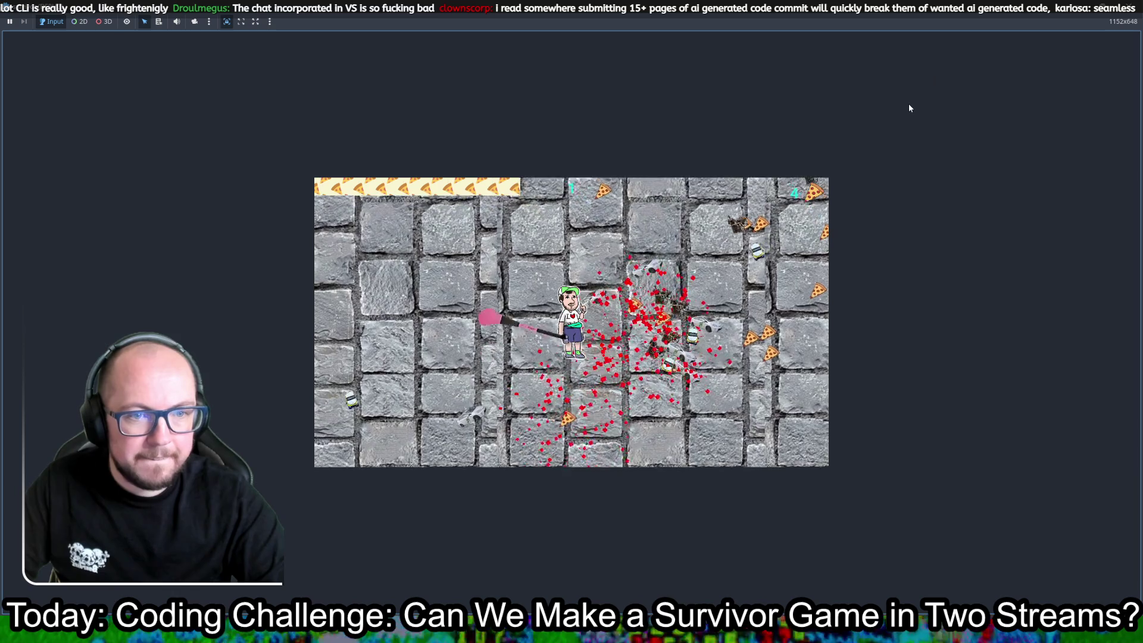
key("F8")
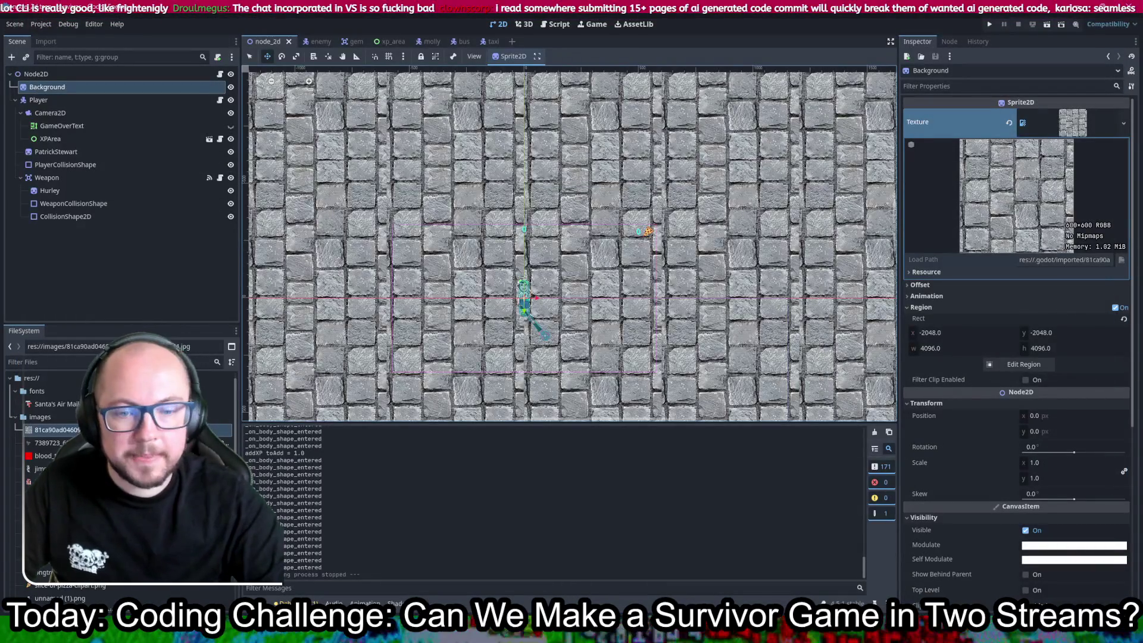
- Preview several cobblestone results and save the dirt street paving cobblestone texture to Downloads
mouse_move(261, 634)
left_click(300, 572)
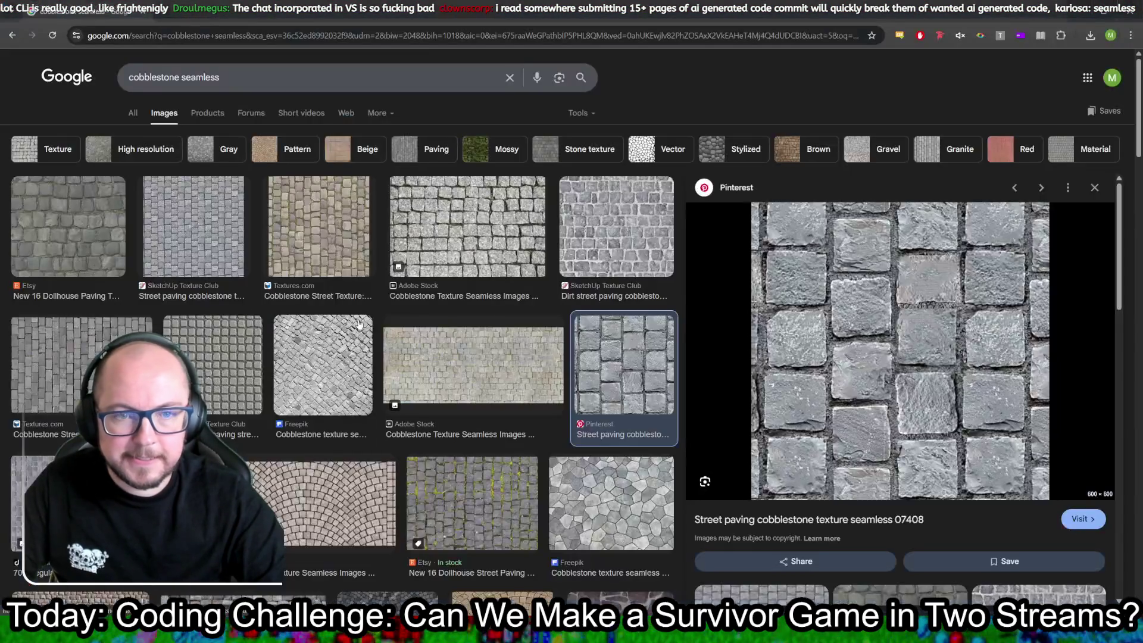
left_click(341, 222)
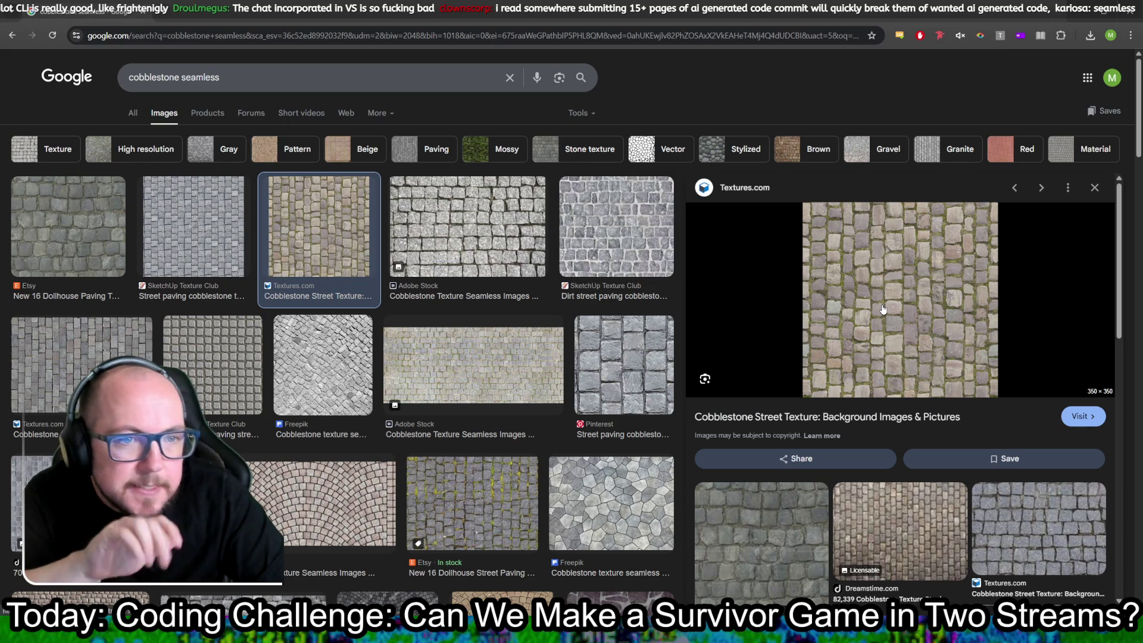
left_click(466, 228)
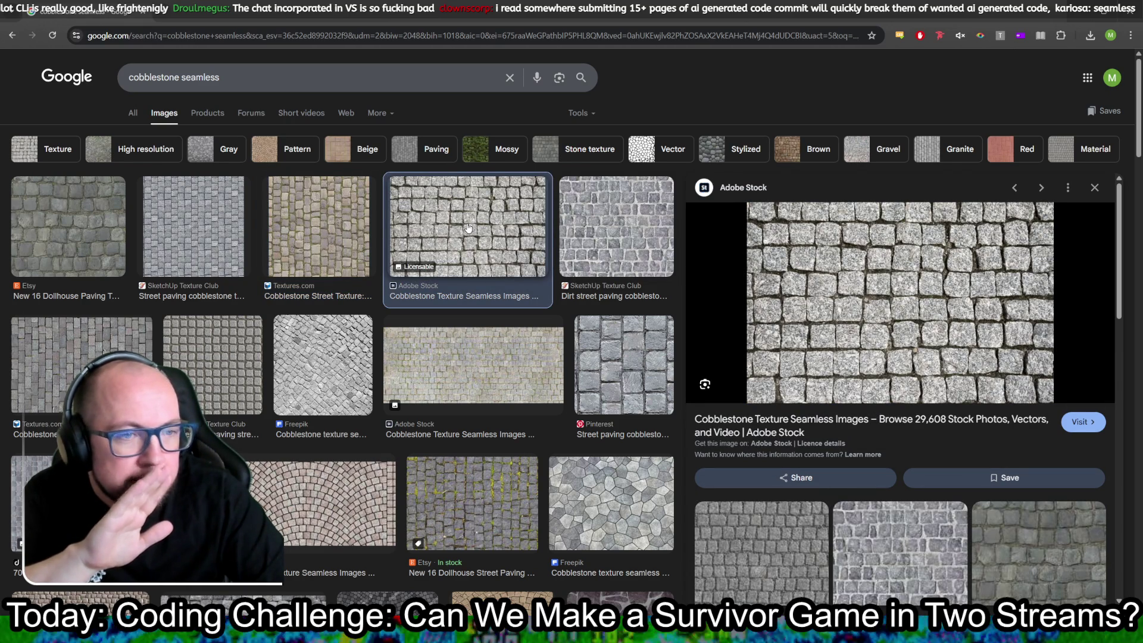
left_click(596, 212)
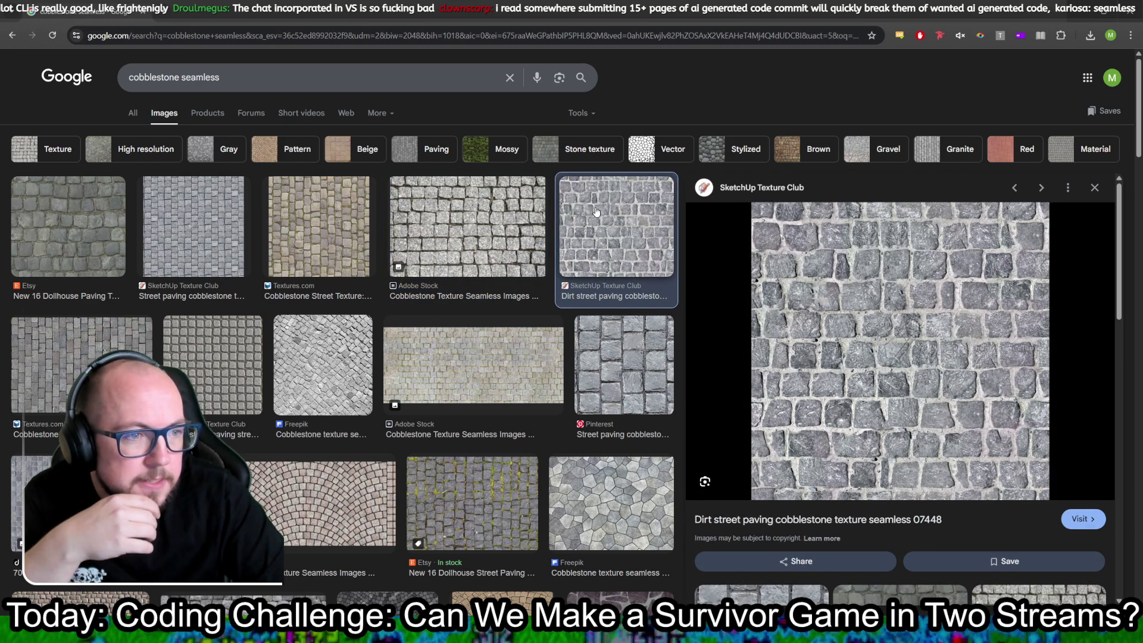
right_click(886, 333)
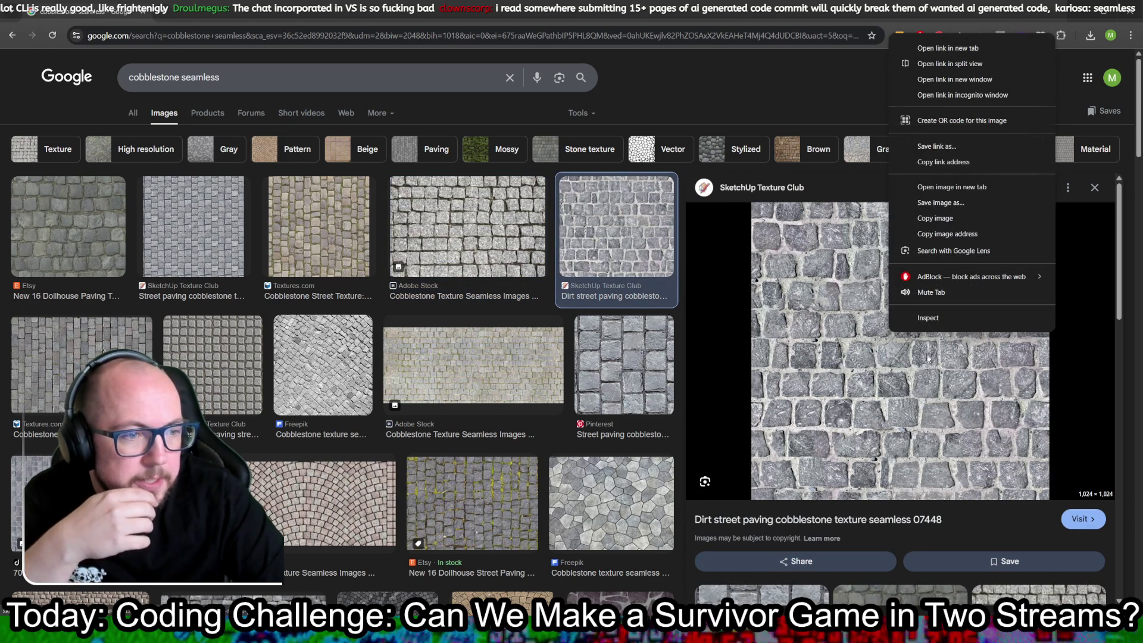
left_click(937, 203)
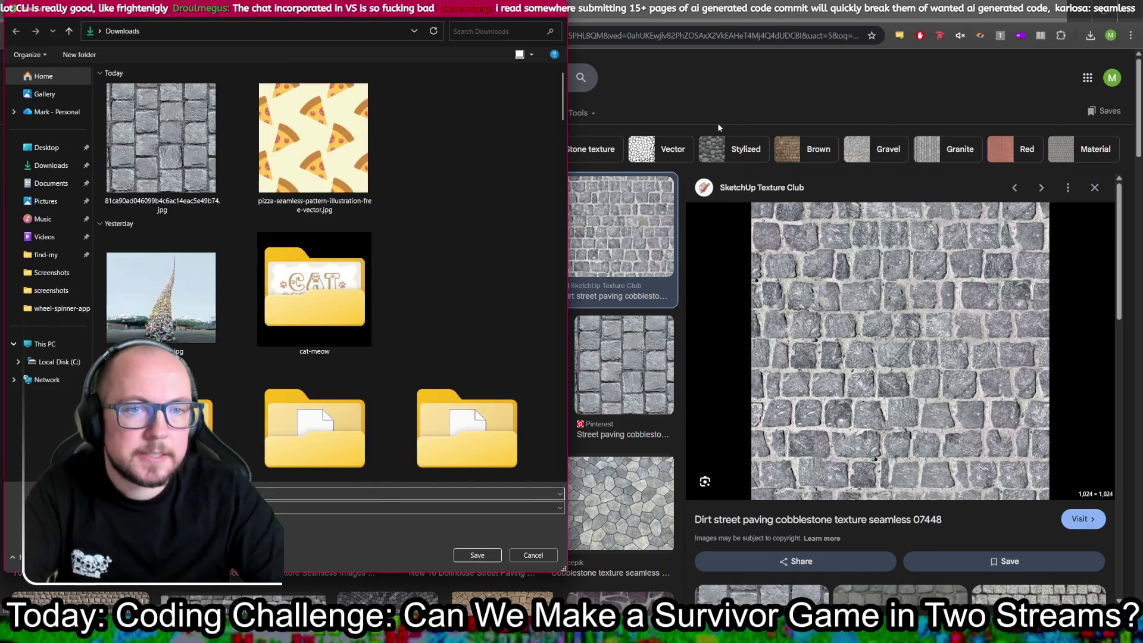
key("Return")
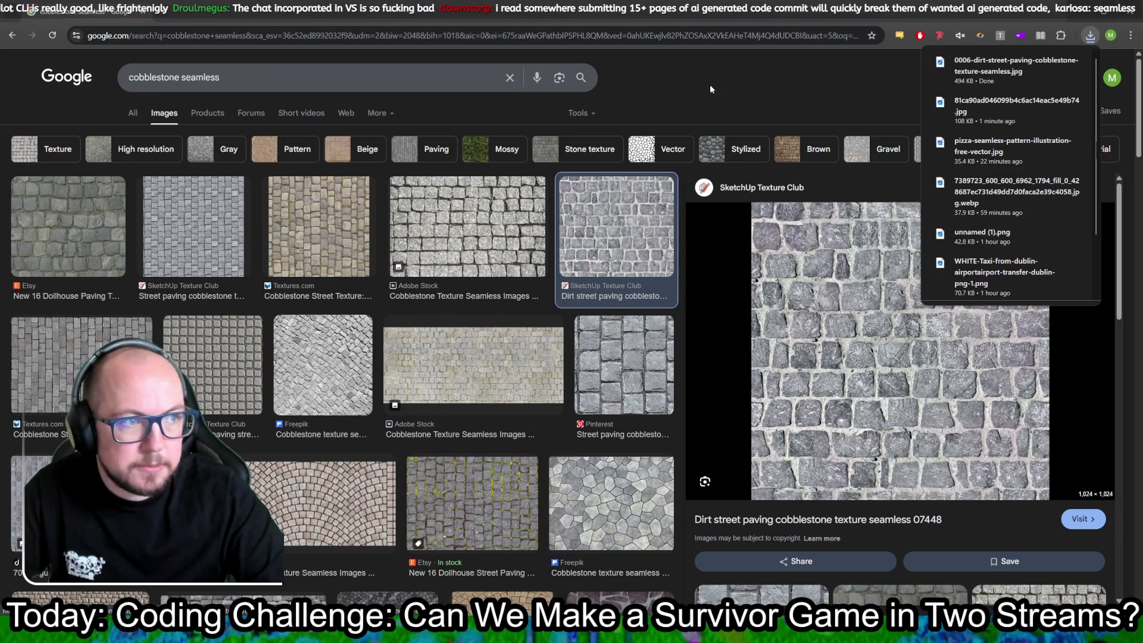
left_click(710, 89)
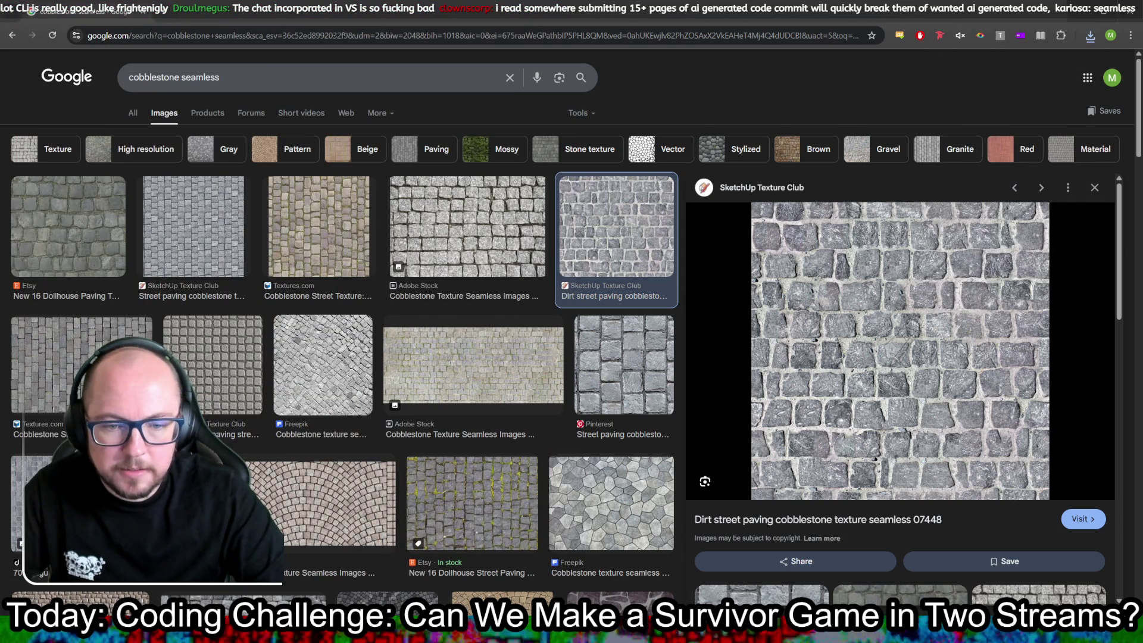
key("alt+Tab")
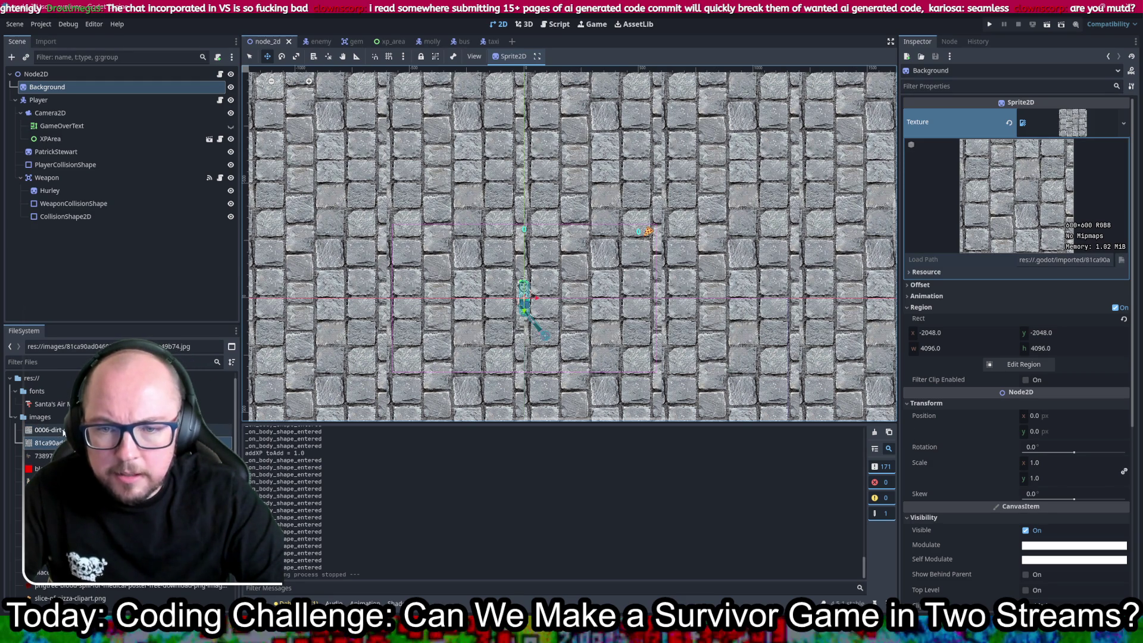
- Assign 0006-dirt-street-paving-cobblestone-texture-seamless.jpg as the Background texture and run the project
left_click_drag(63, 432, 1010, 123)
left_click_drag(1087, 127, 1078, 124)
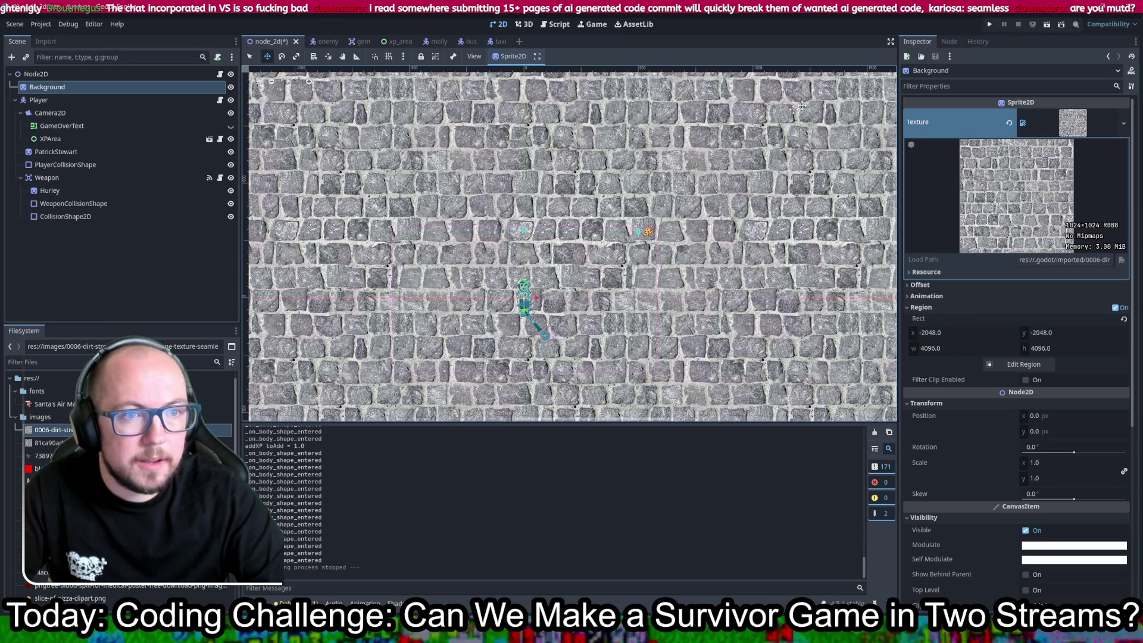
left_click(990, 24)
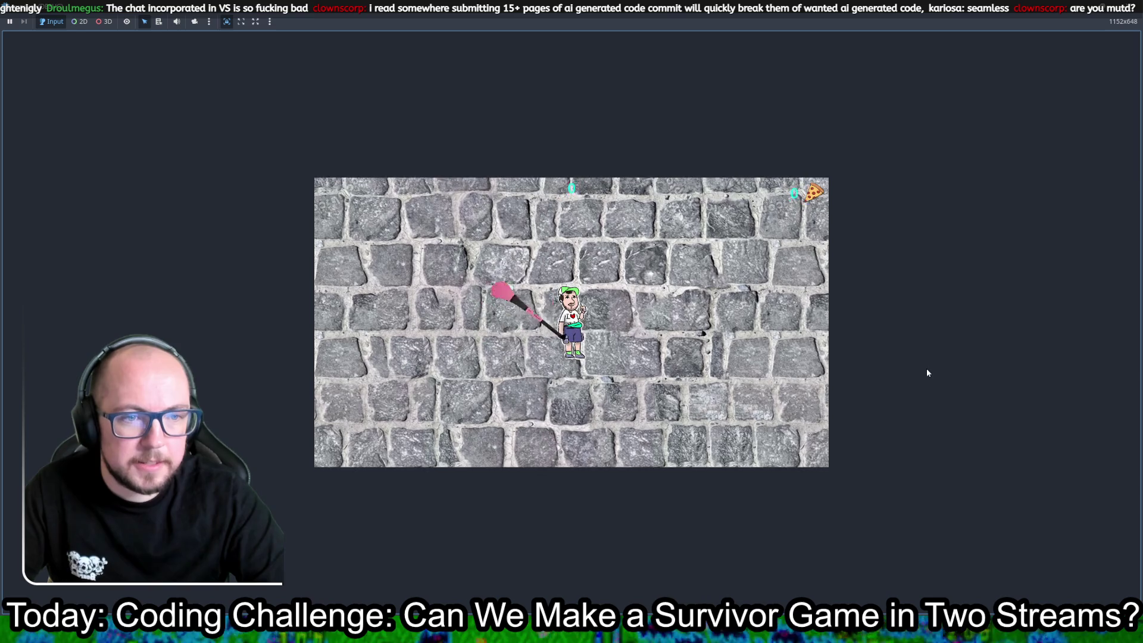
- Walk the player around the cobblestone map, steering away from the enemy swarm
key("w")
key("s")
key("s")
key("d")
key("w")
key("d")
key("s")
key("w")
key("w")
key("d")
key("d")
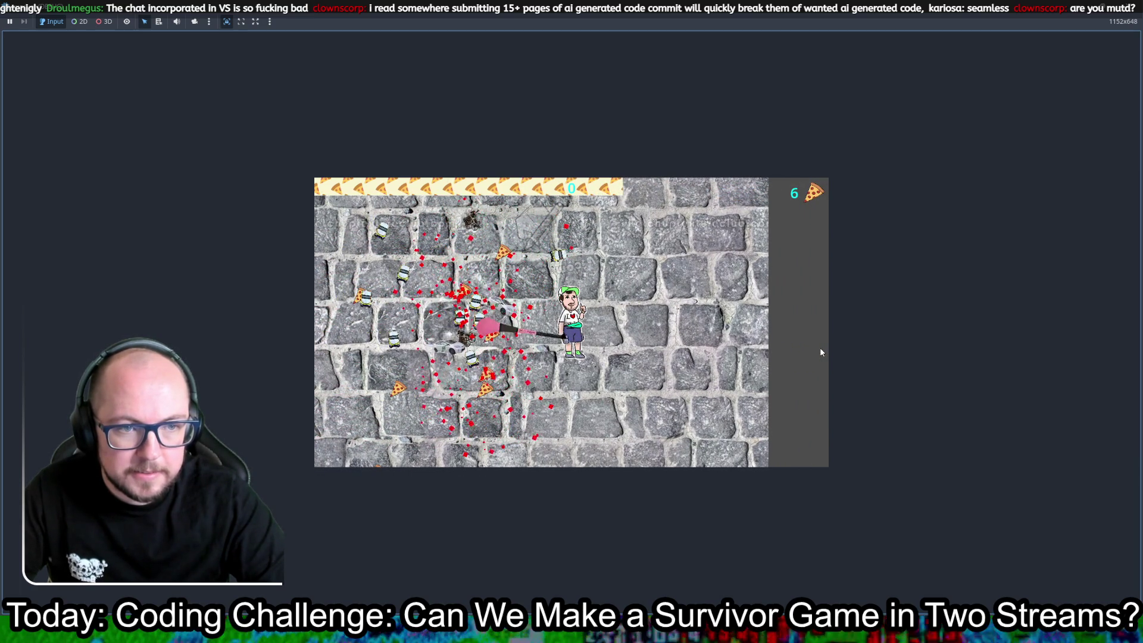
key("s")
key("a")
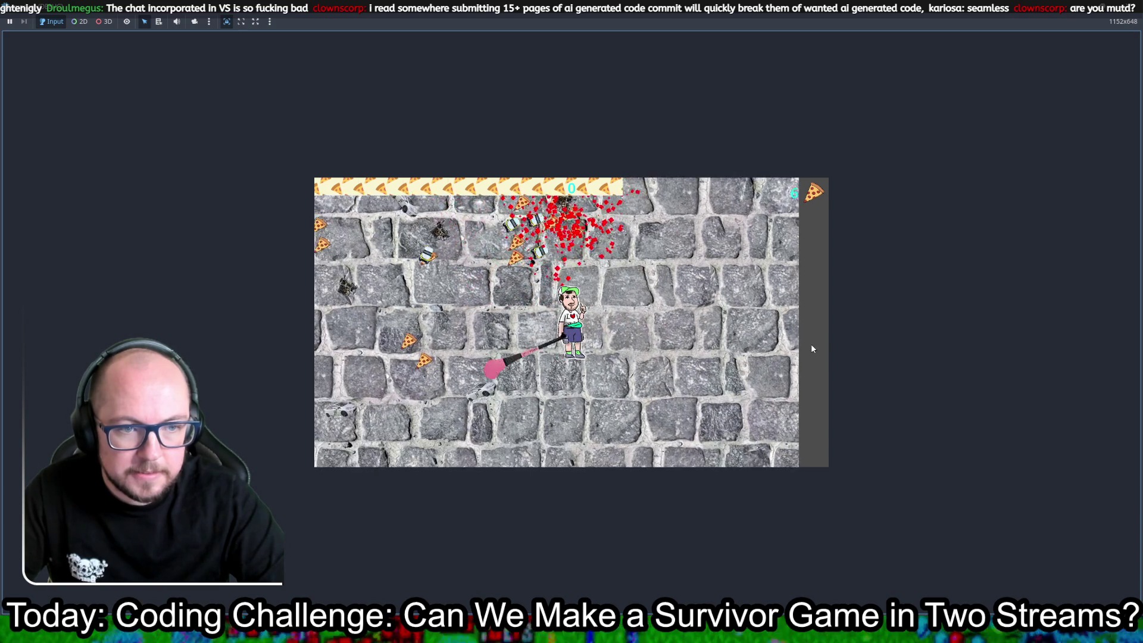
key("s")
key("s")
key("d")
key("s")
key("a")
key("s")
key("a")
key("s")
key("a")
key("s")
key("a")
key("s")
key("a")
key("w")
key("a")
key("s")
key("a")
key("w")
key("a")
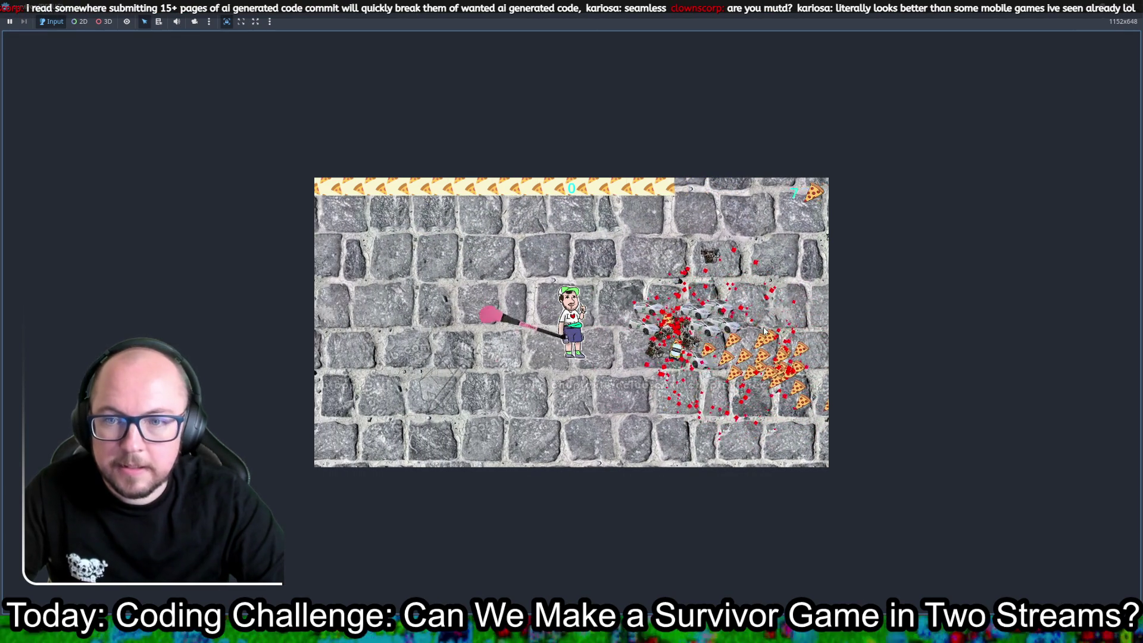
key("a")
key("a")
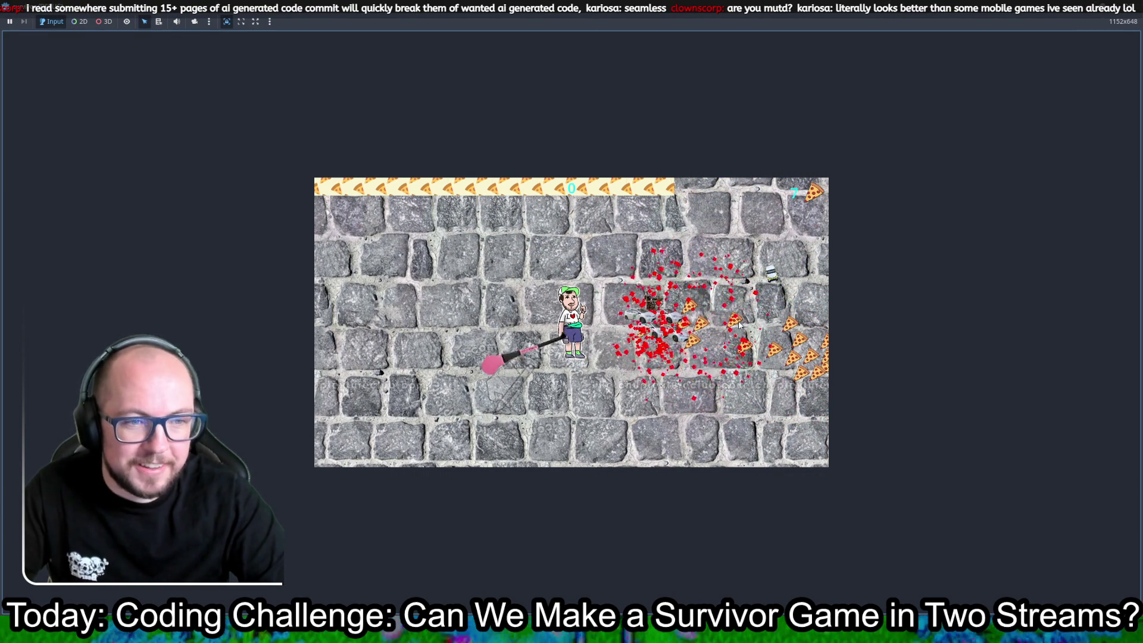
key("s")
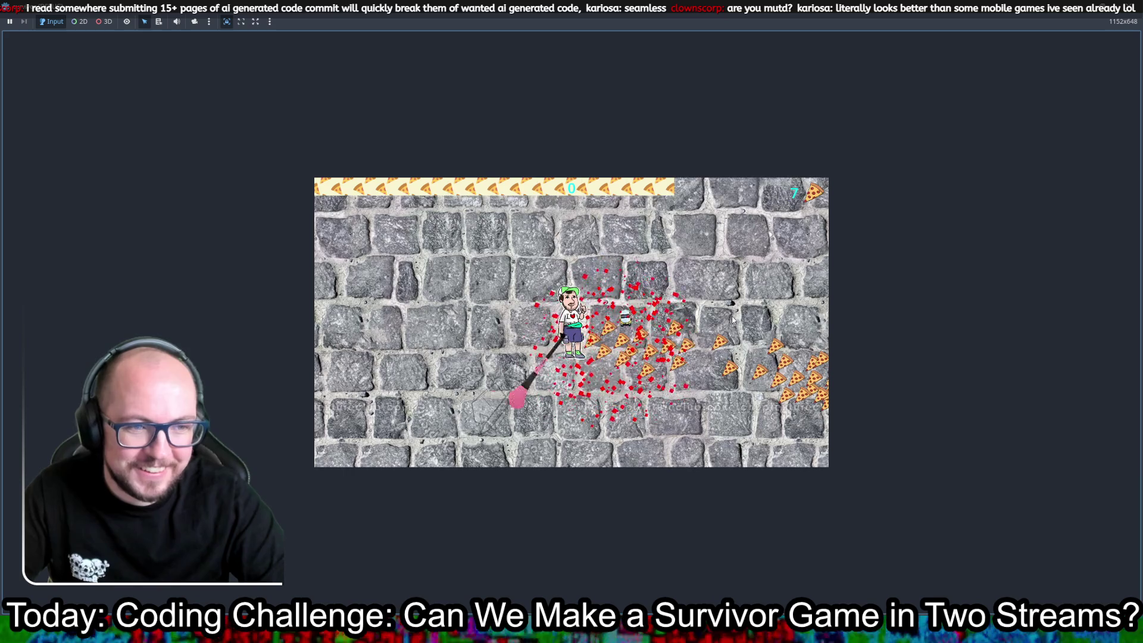
key("w")
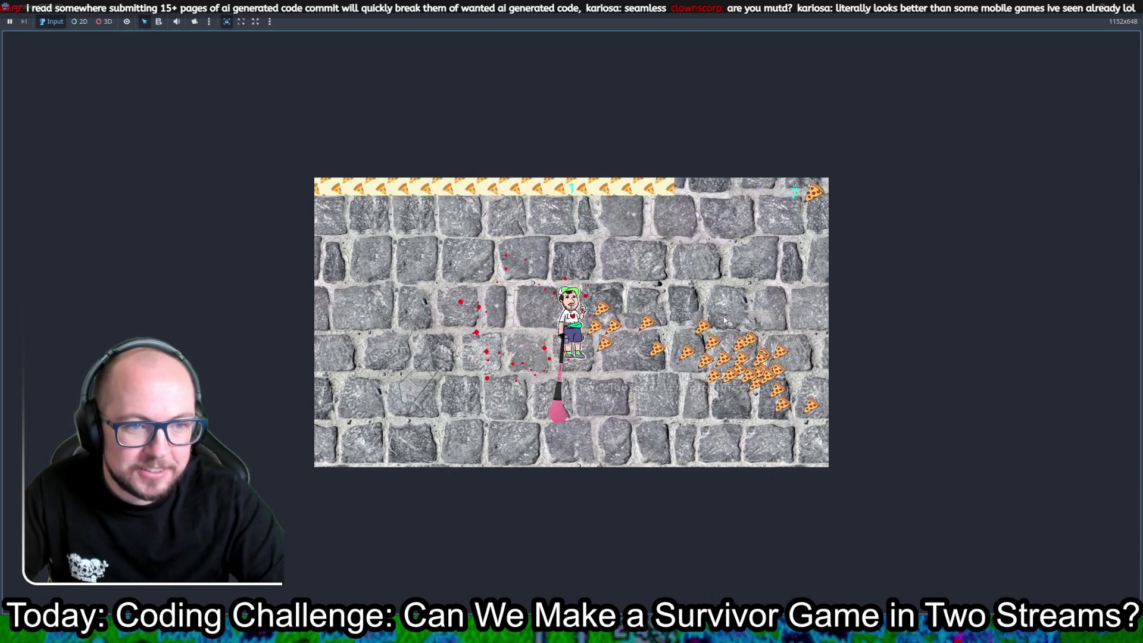
- Collect pizzas until the player levels up, then stop the game with F8
key("s")
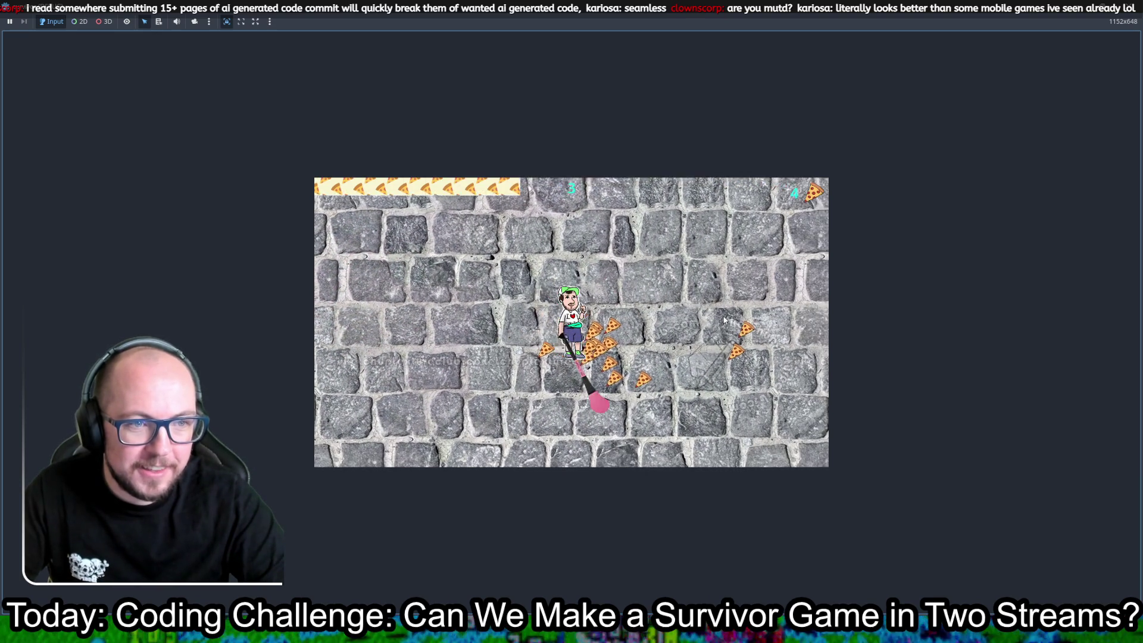
key("a")
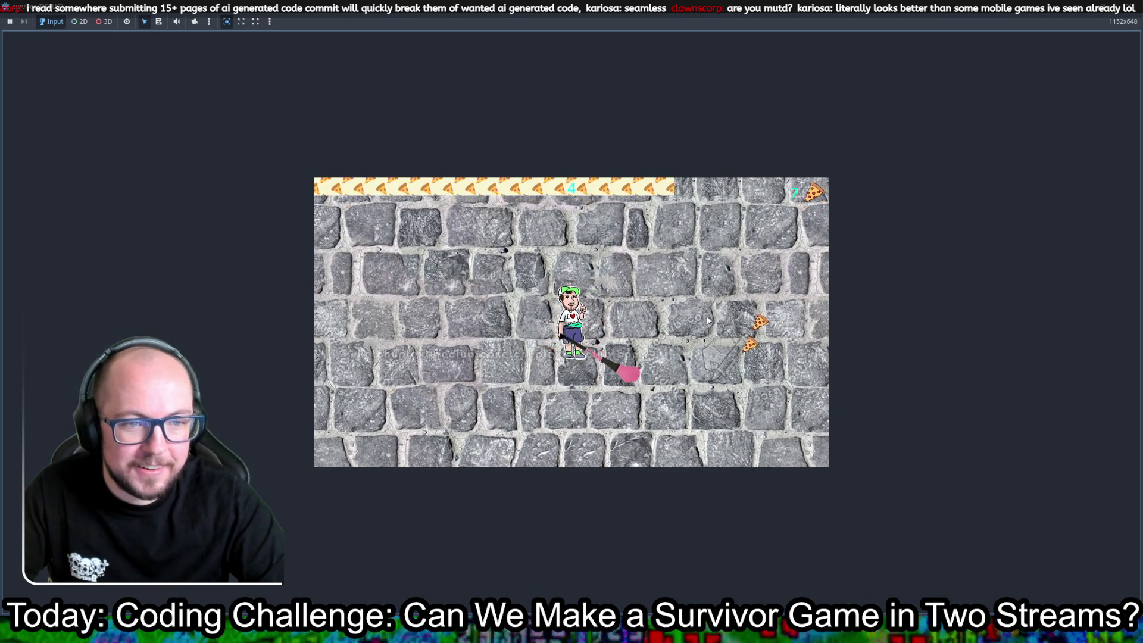
key("d")
key("w")
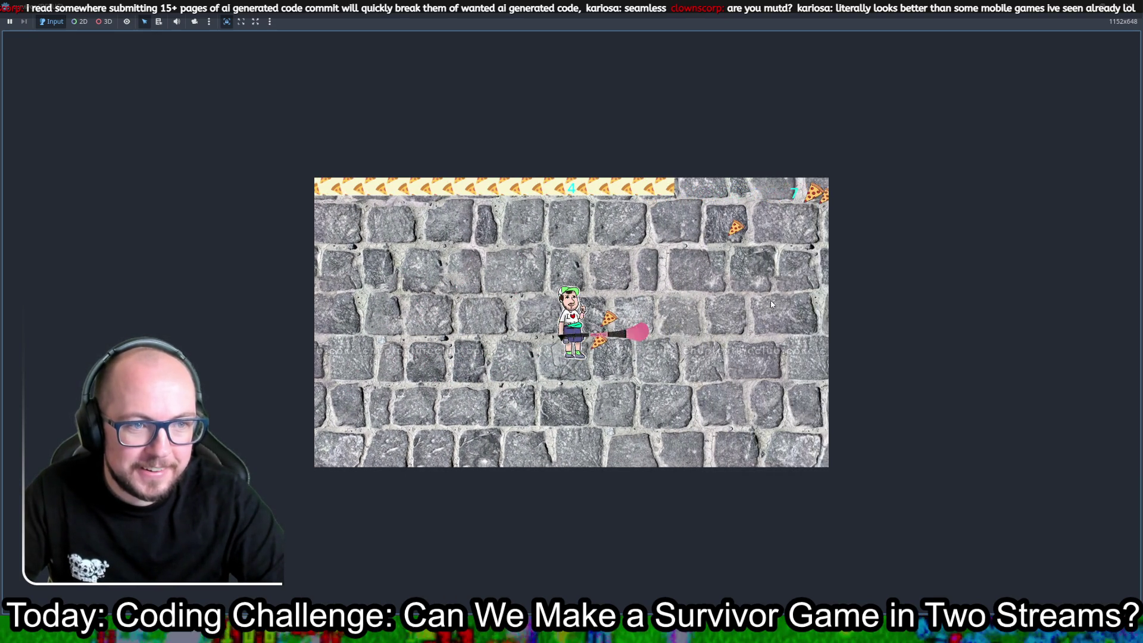
key("d")
key("w")
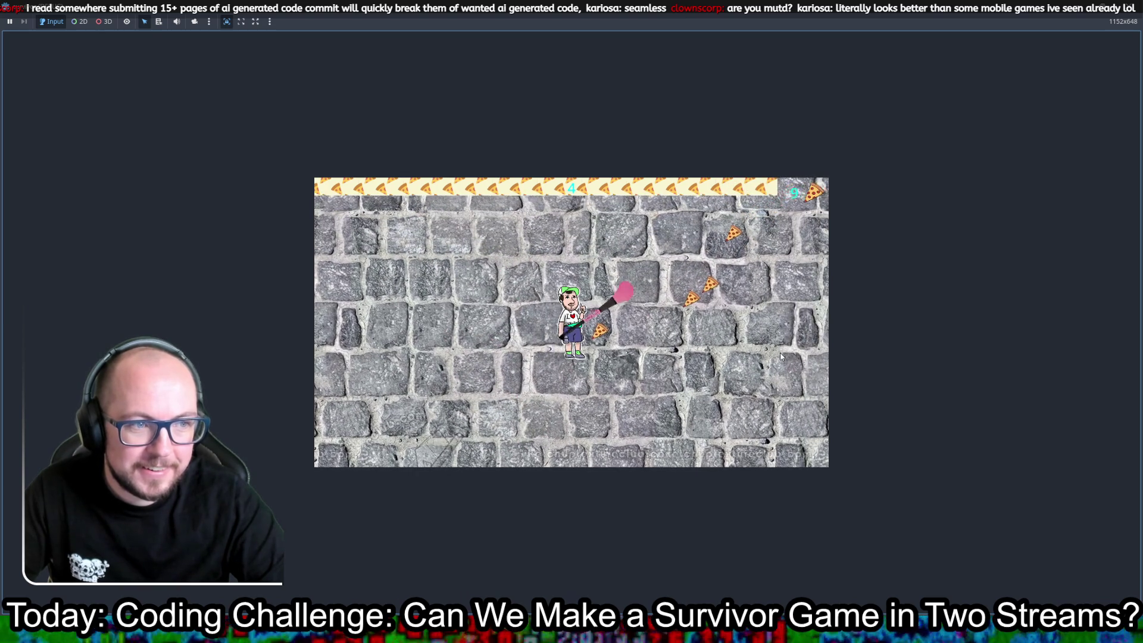
key("d")
key("w")
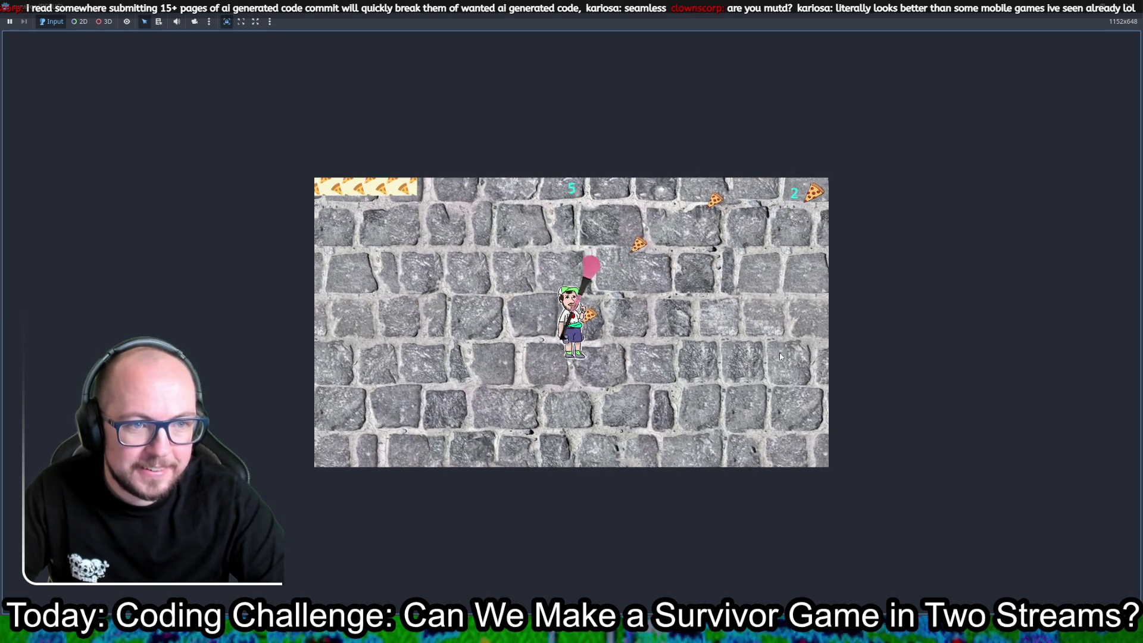
key("d")
key("w")
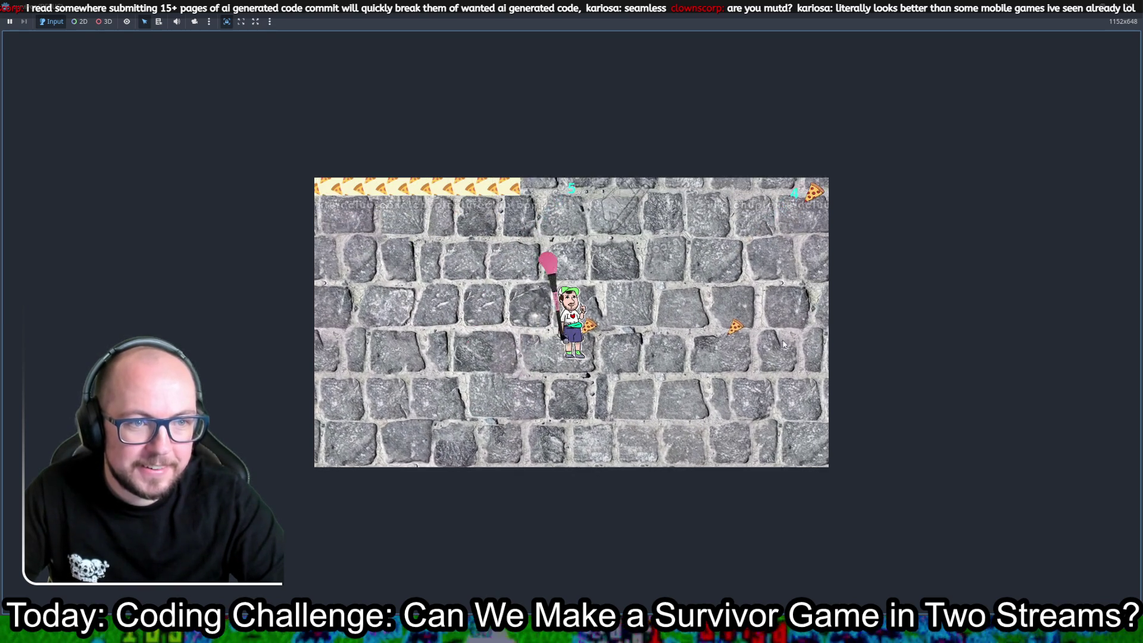
key("d")
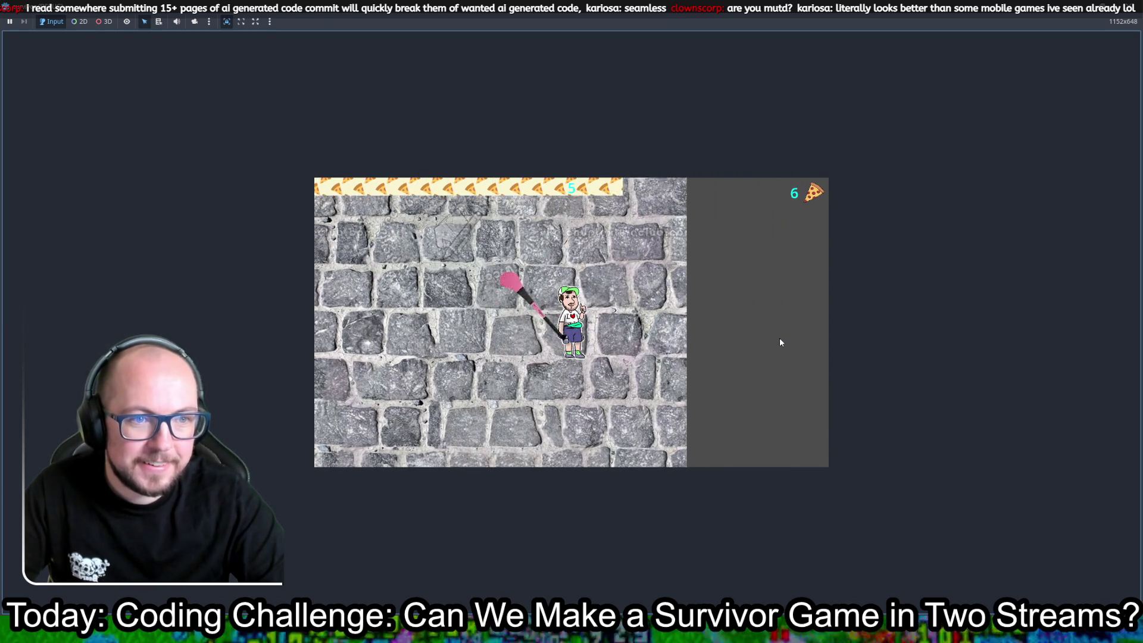
key("a")
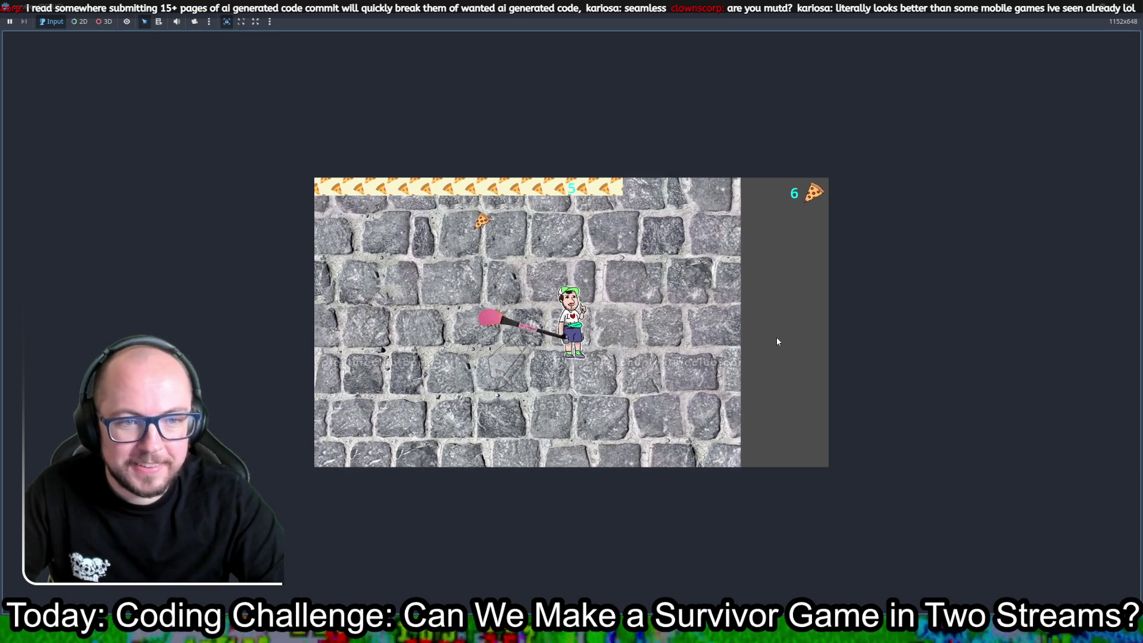
key("a")
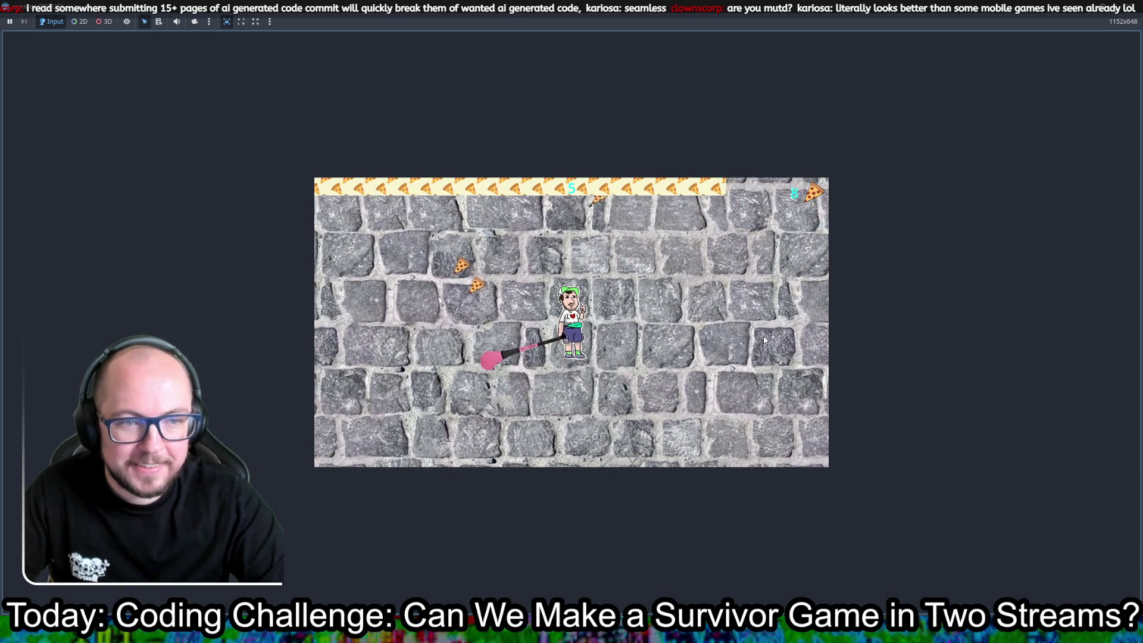
key("w")
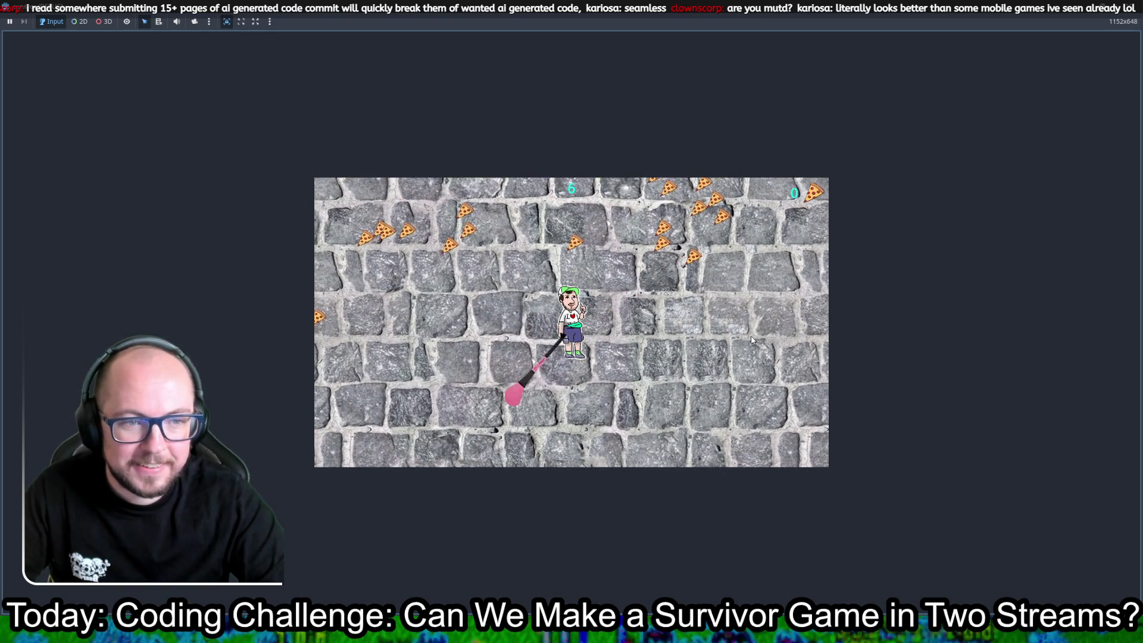
key("w")
key("d")
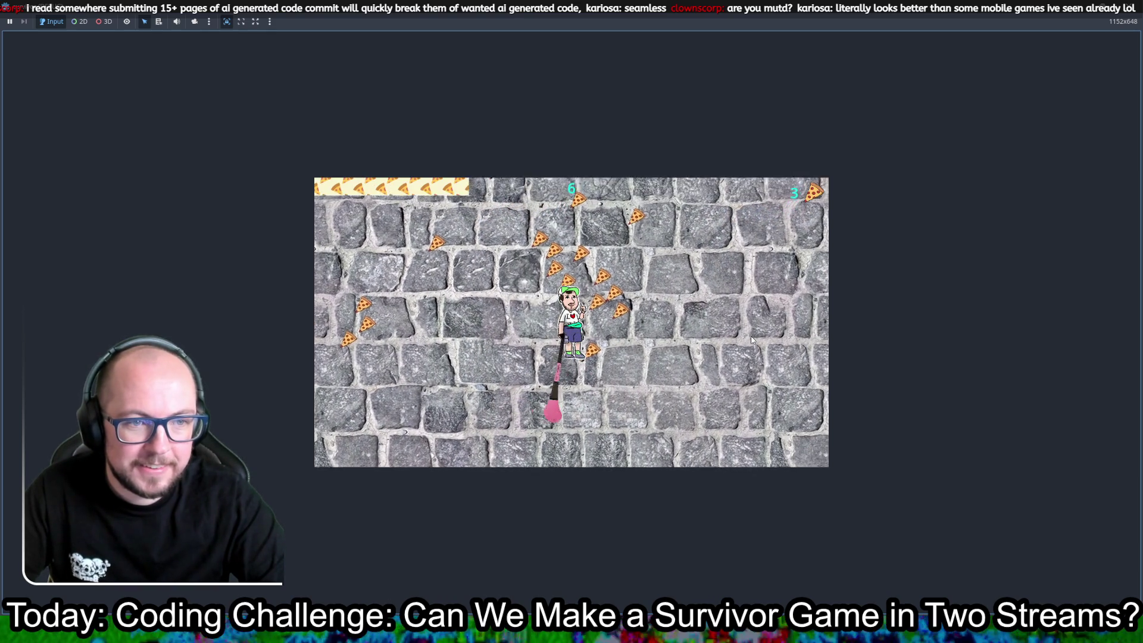
key("d")
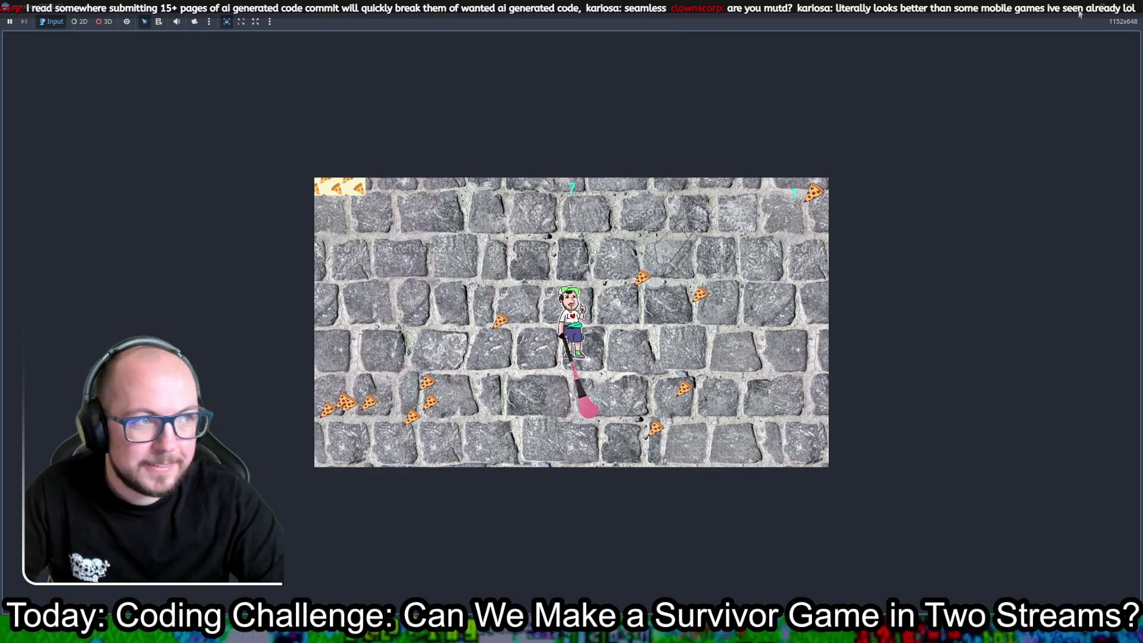
key("F8")
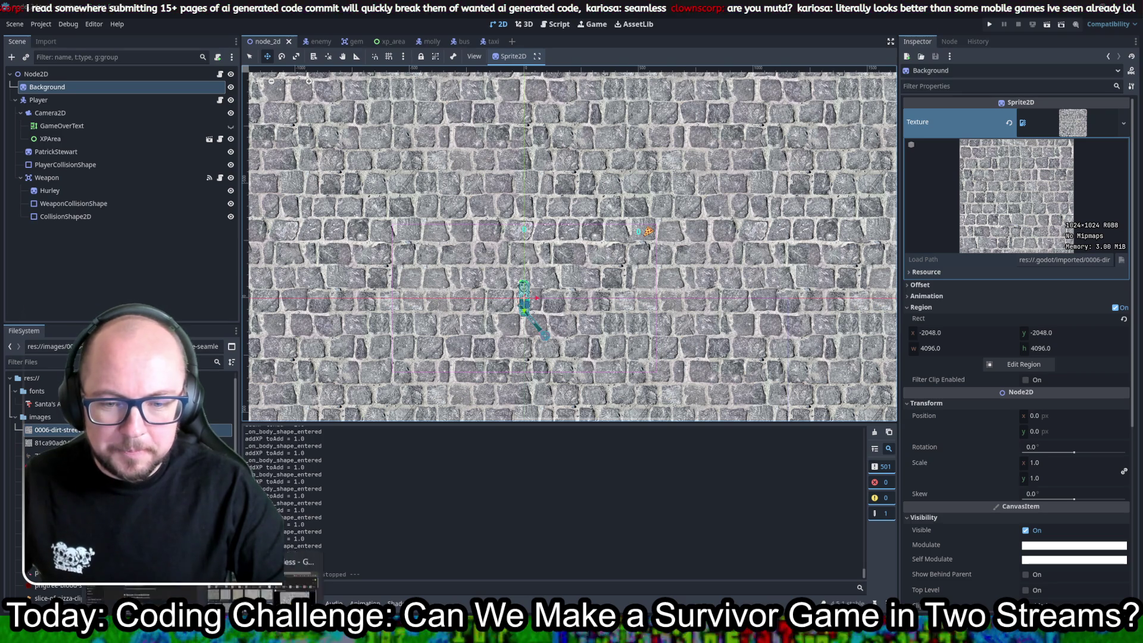
- Open the streamer's Twitch channel page in a new browser tab
left_click(301, 562)
key("ctrl+t")
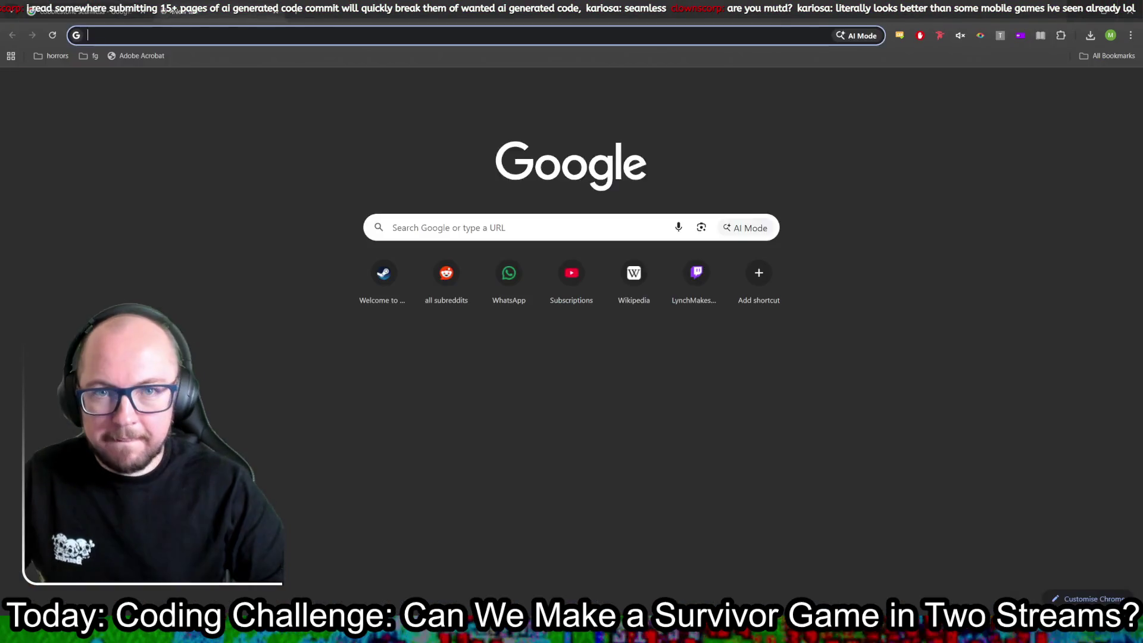
type("twitch.tv/ju")
key("BackSpace")
type("immytwoface")
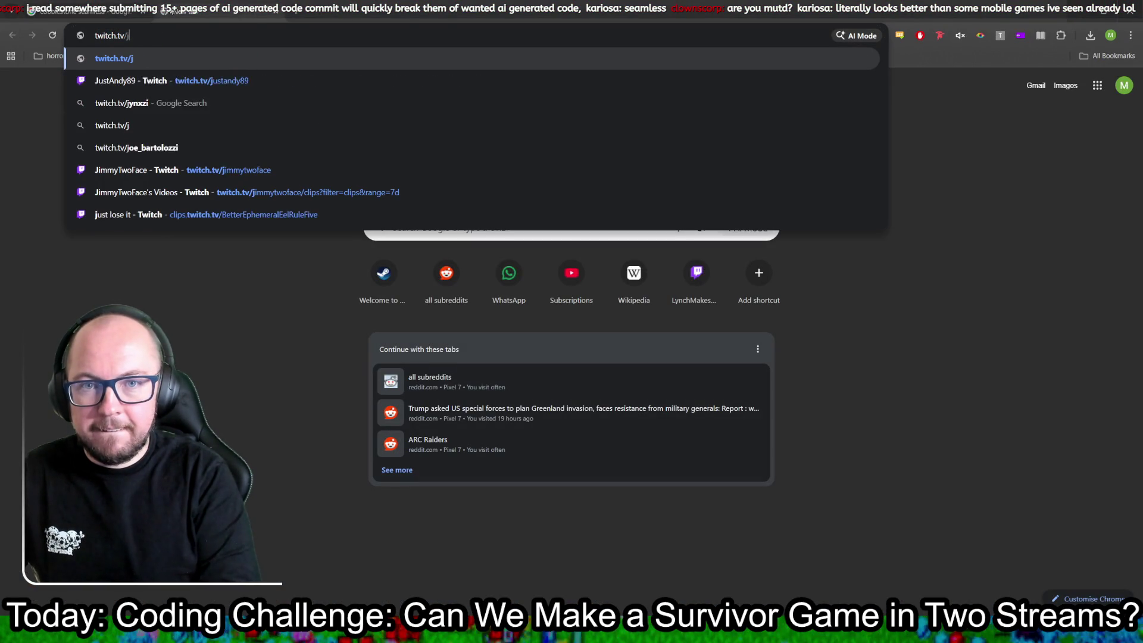
key("Return")
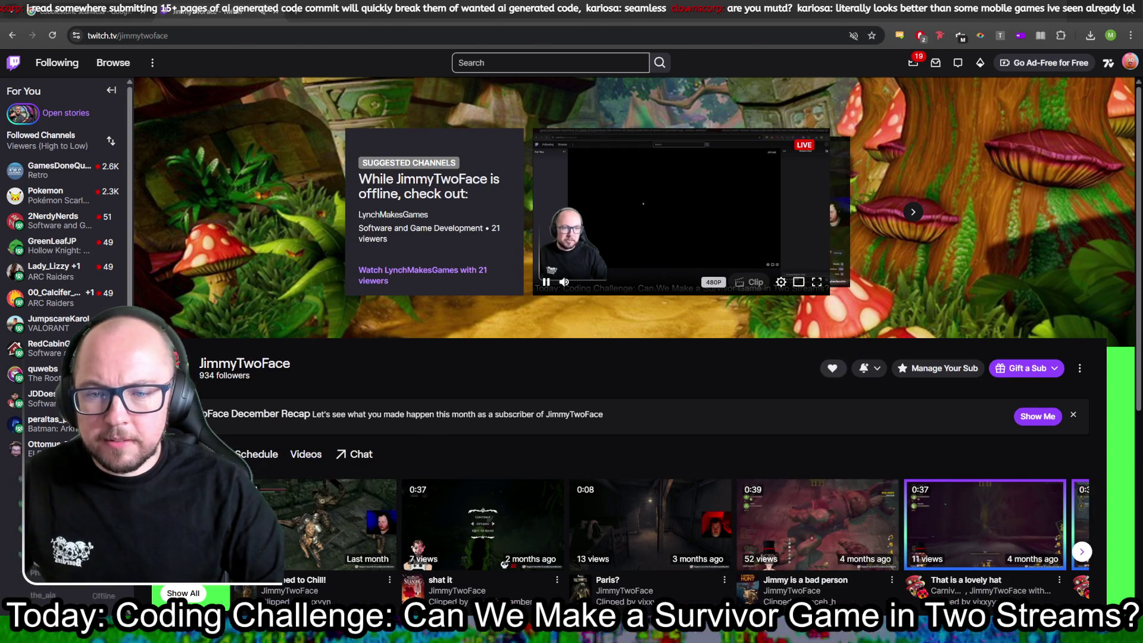
scroll(92, 313, "down", 1)
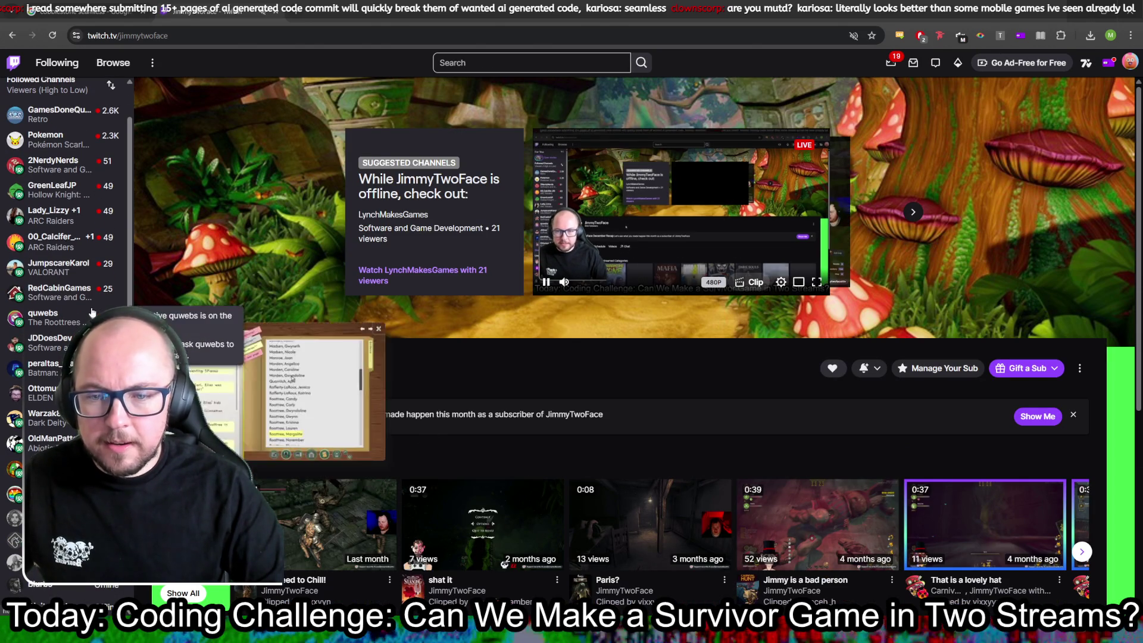
scroll(92, 298, "up", 1)
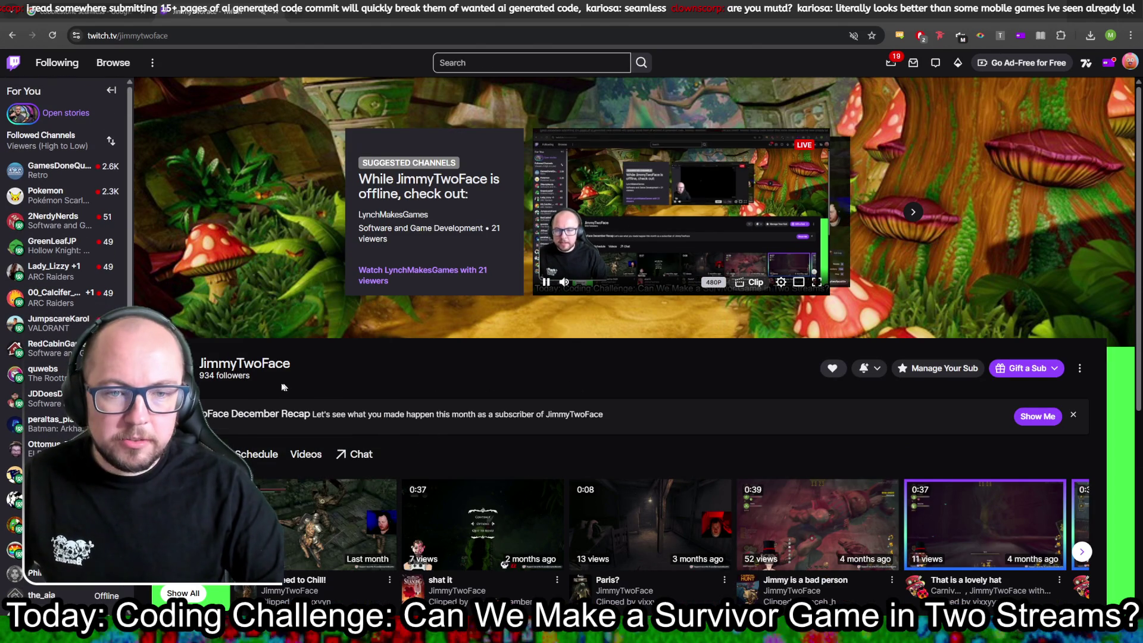
- Filter the channel's Videos section to show only clips
left_click(306, 454)
scroll(238, 405, "down", 2)
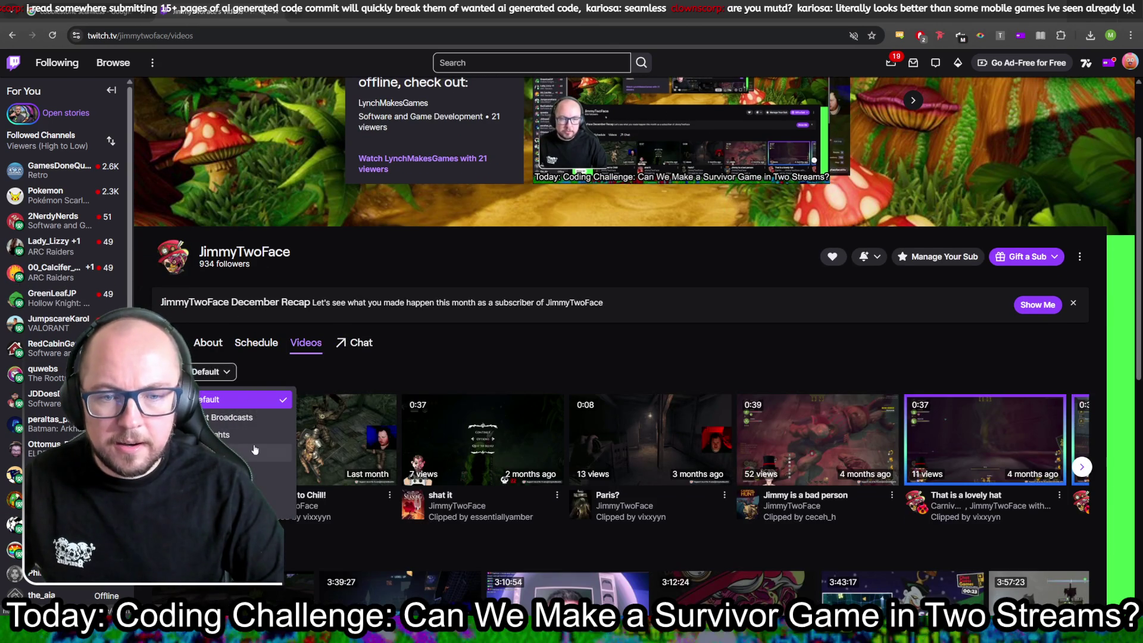
left_click(254, 451)
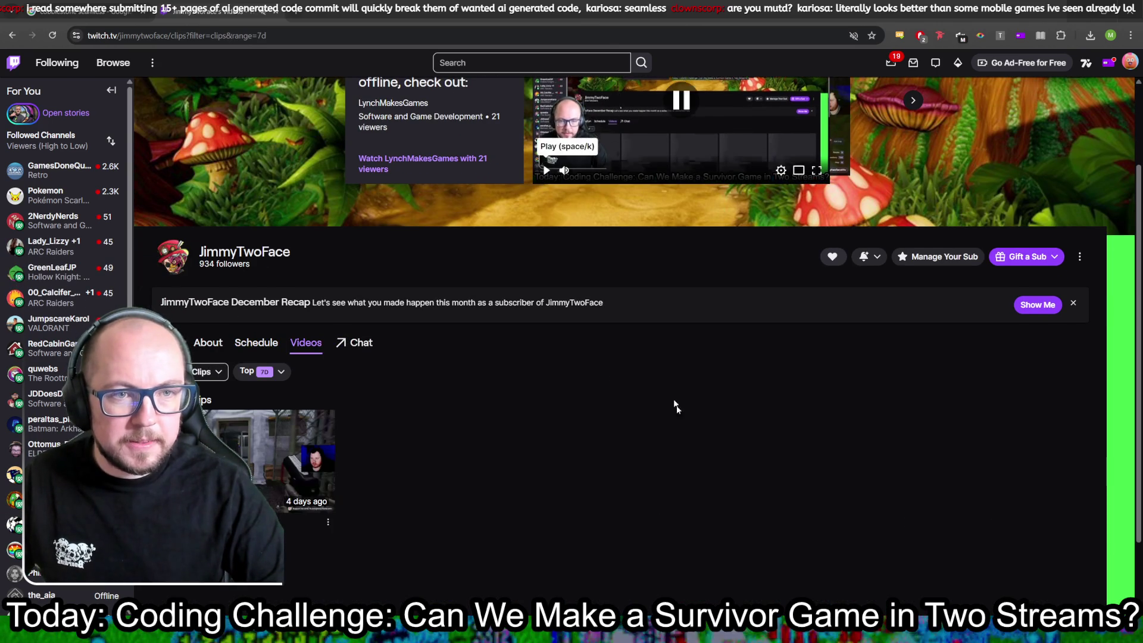
scroll(650, 442, "down", 2)
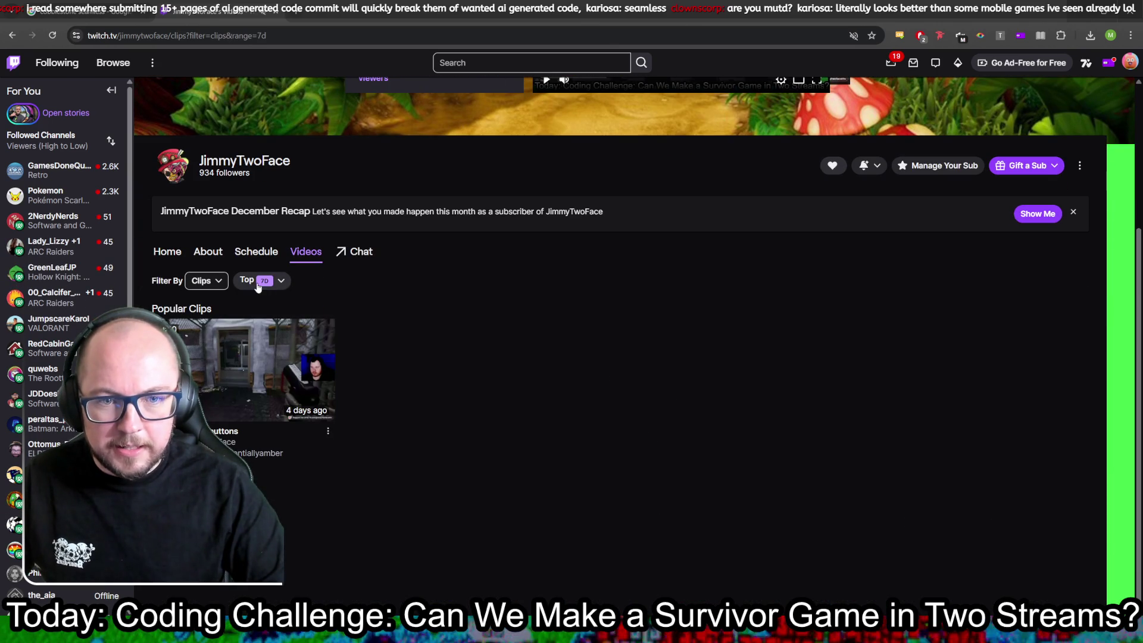
- Widen the clip range to All, watch the Milhouse booli clip, and start a new tab
left_click(261, 370)
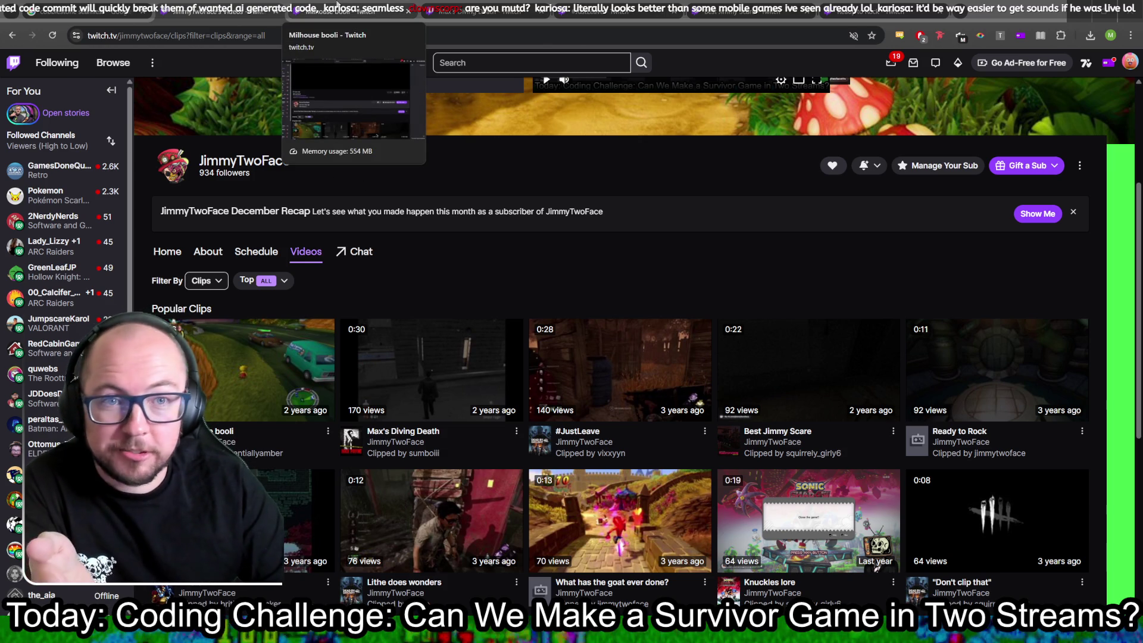
left_click(337, 7)
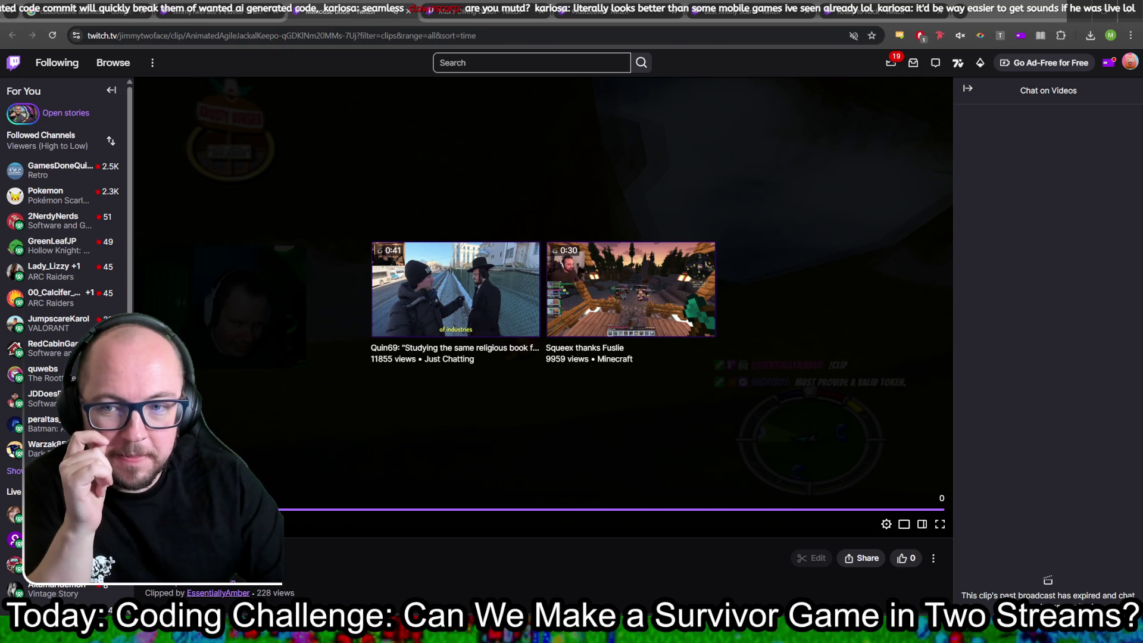
key("ctrl+t")
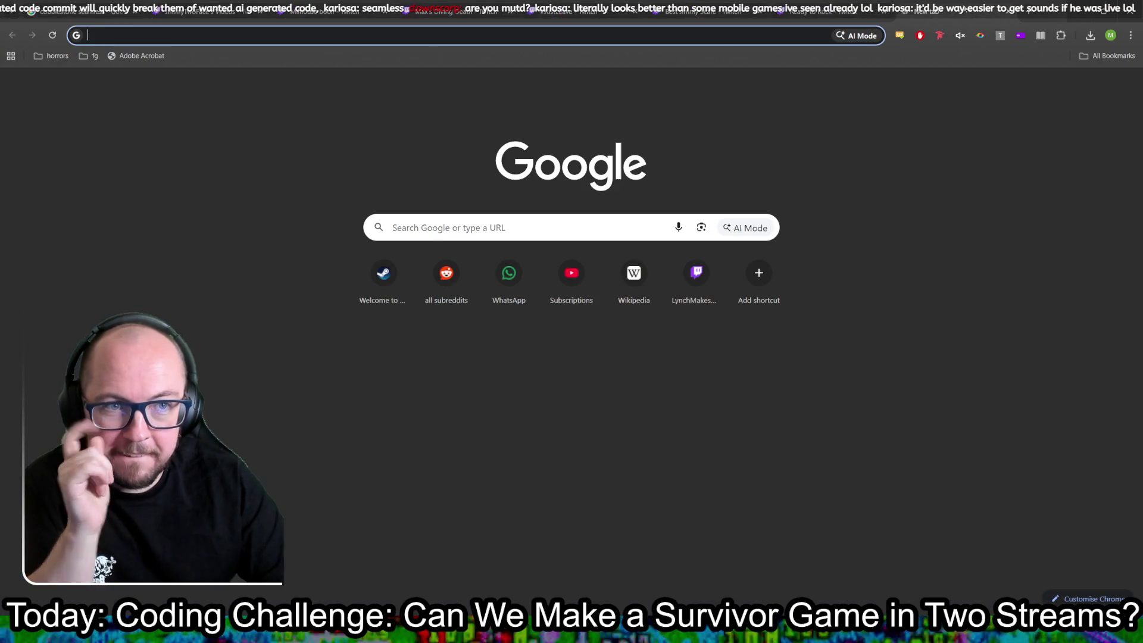
- Google 'download twitch clips' and open the Clipr downloader result
type("tw")
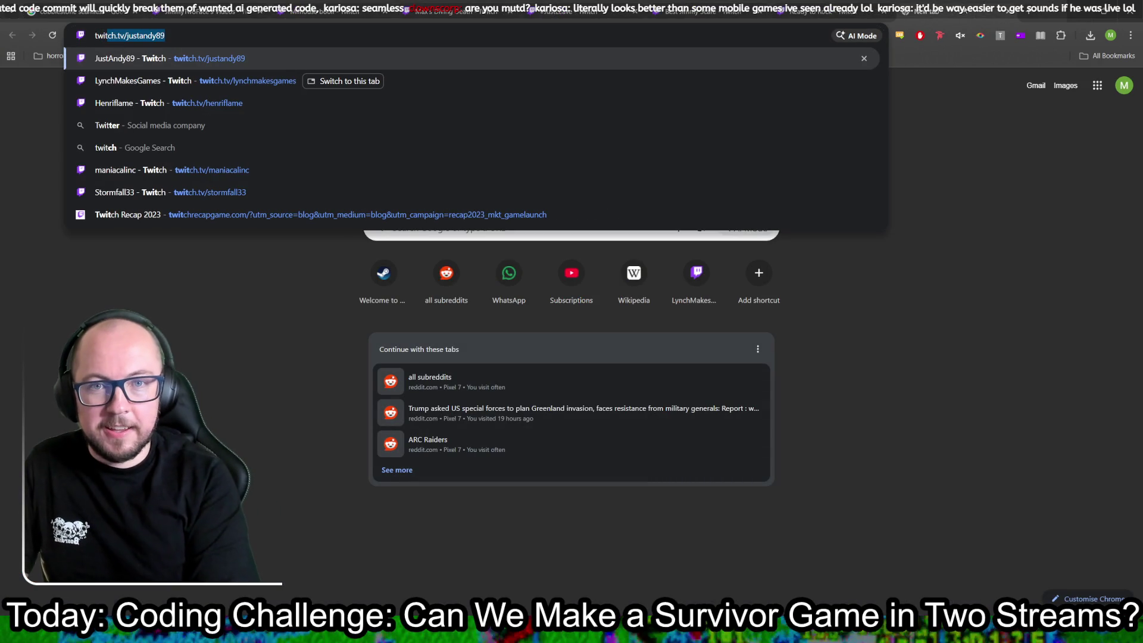
key("BackSpace")
key("BackSpace")
key("BackSpace")
type("do")
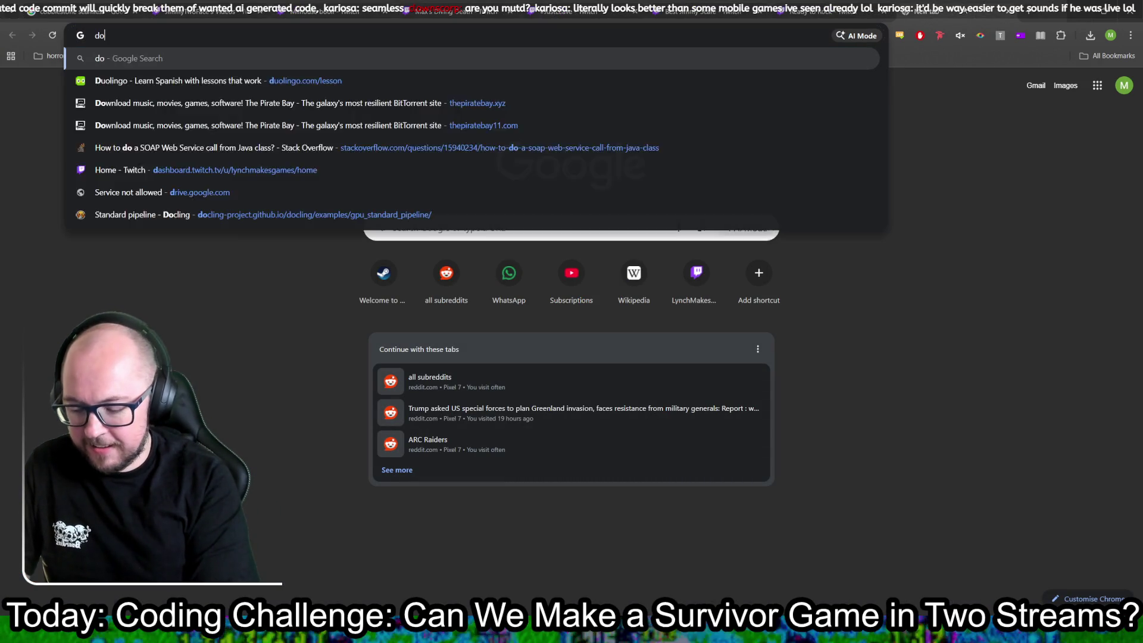
type("wnload twitch clips")
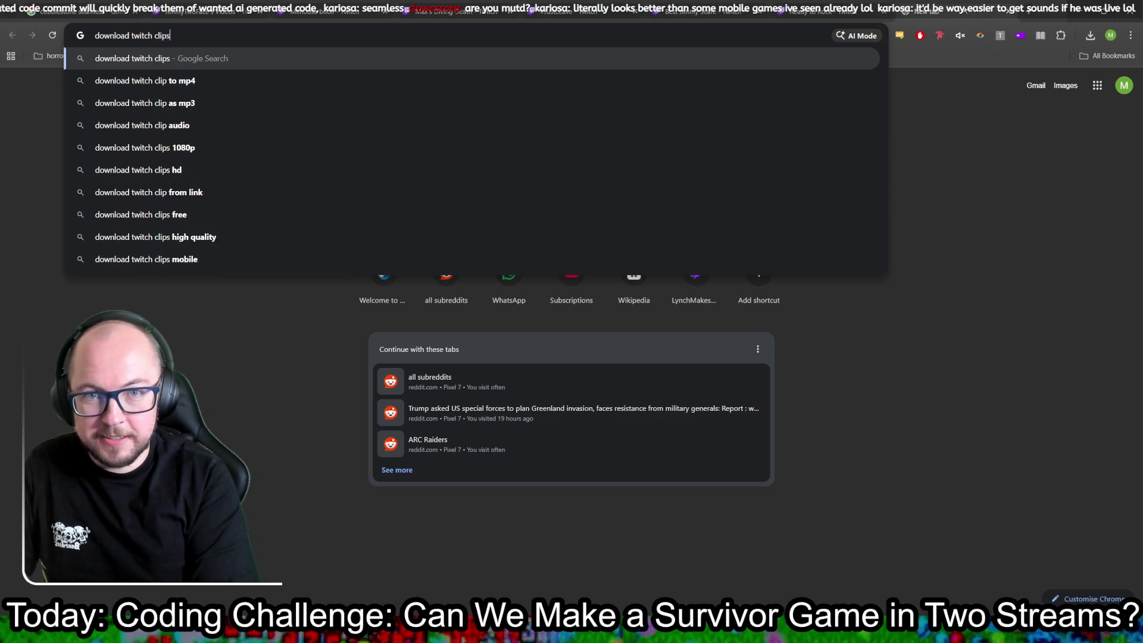
key("Return")
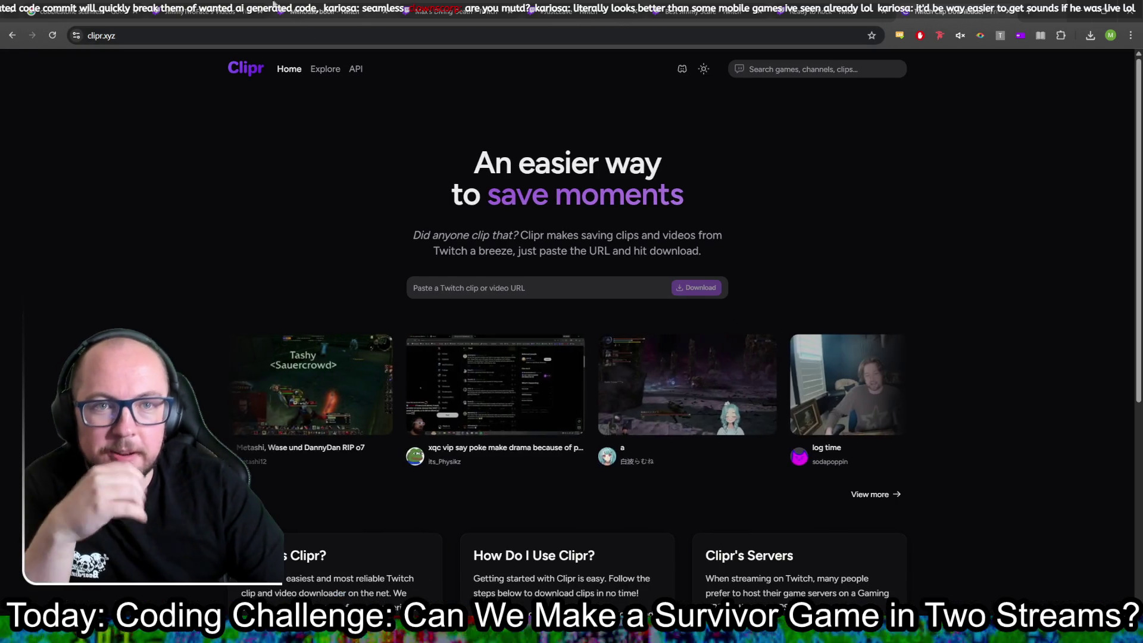
left_click(465, 12)
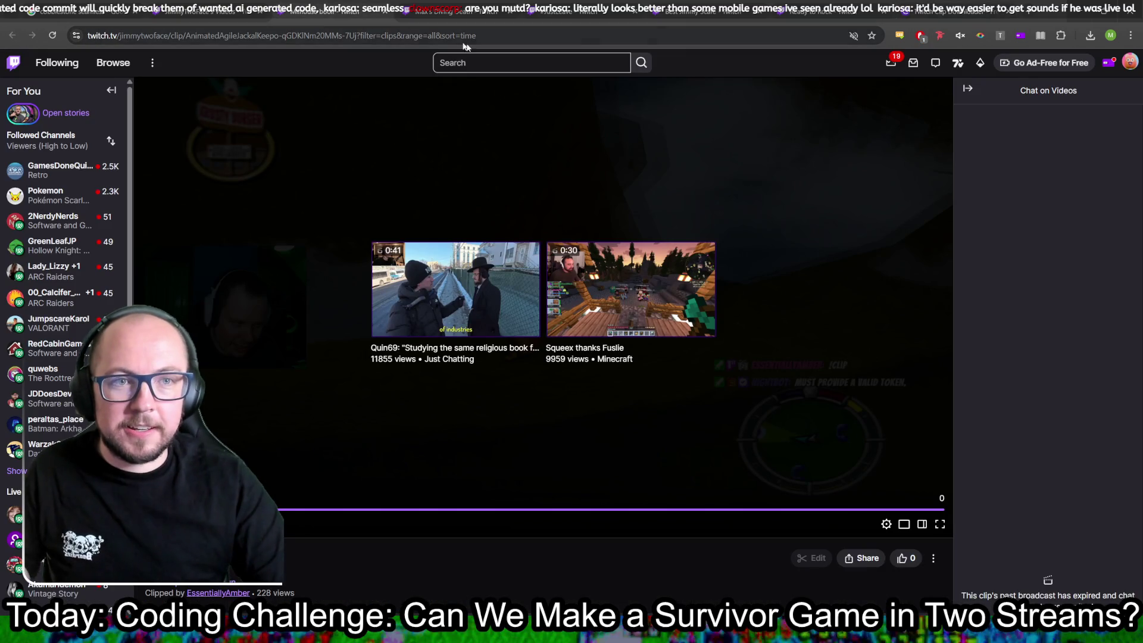
- Paste the Milhouse booli clip link into Clipr and download it at 1080p60
left_click(496, 37)
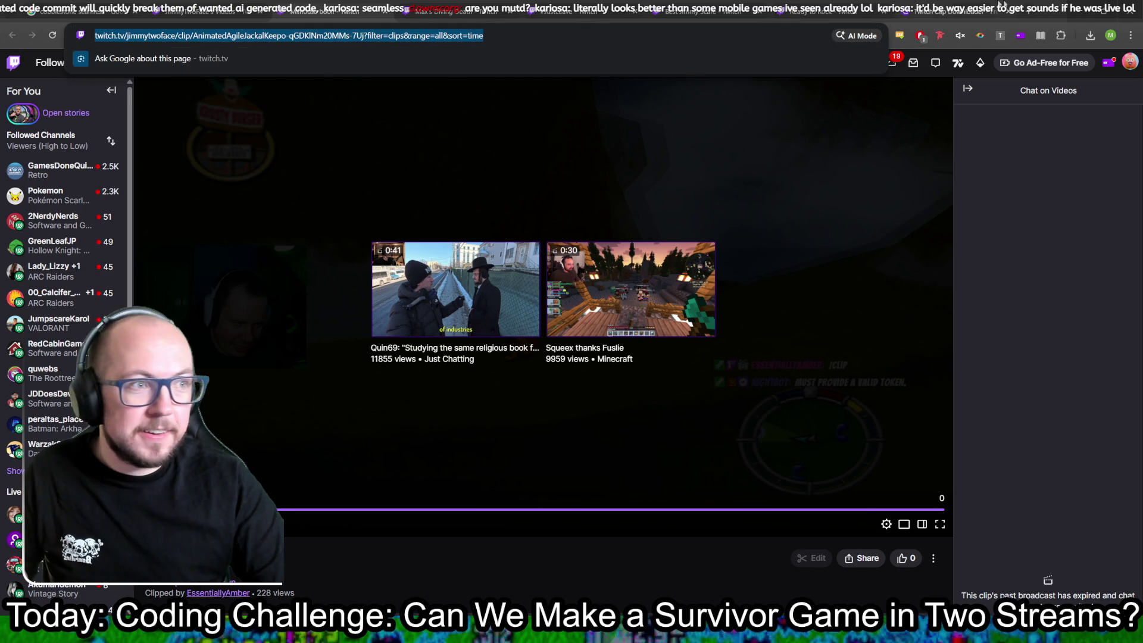
left_click(938, 10)
left_click(658, 288)
key("ctrl+v")
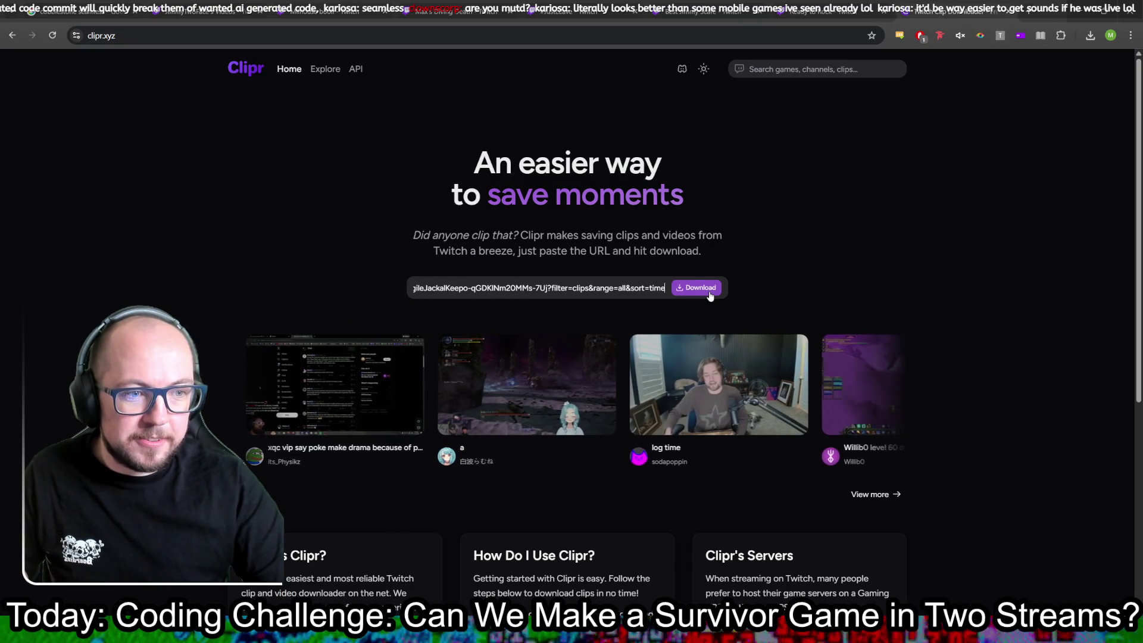
left_click(708, 290)
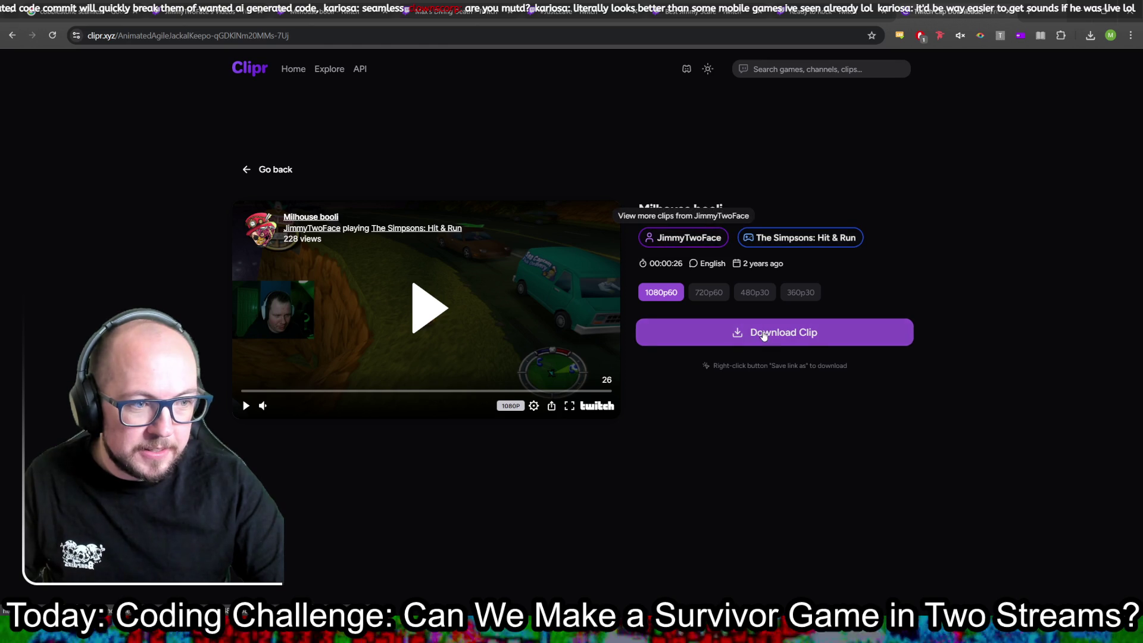
left_click(764, 335)
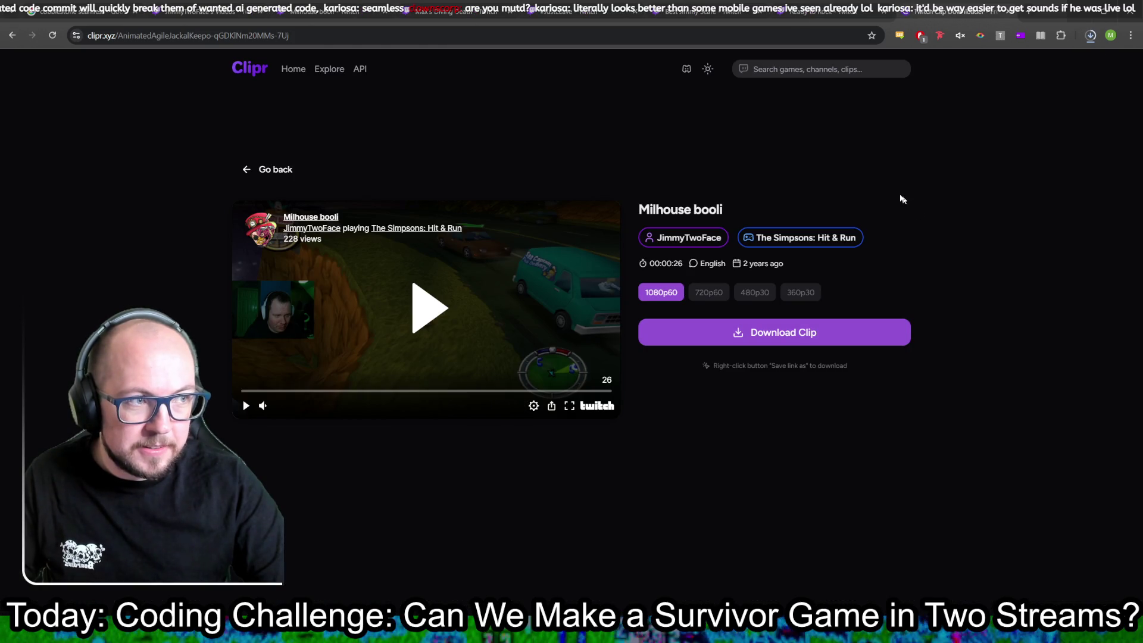
left_click(583, 10)
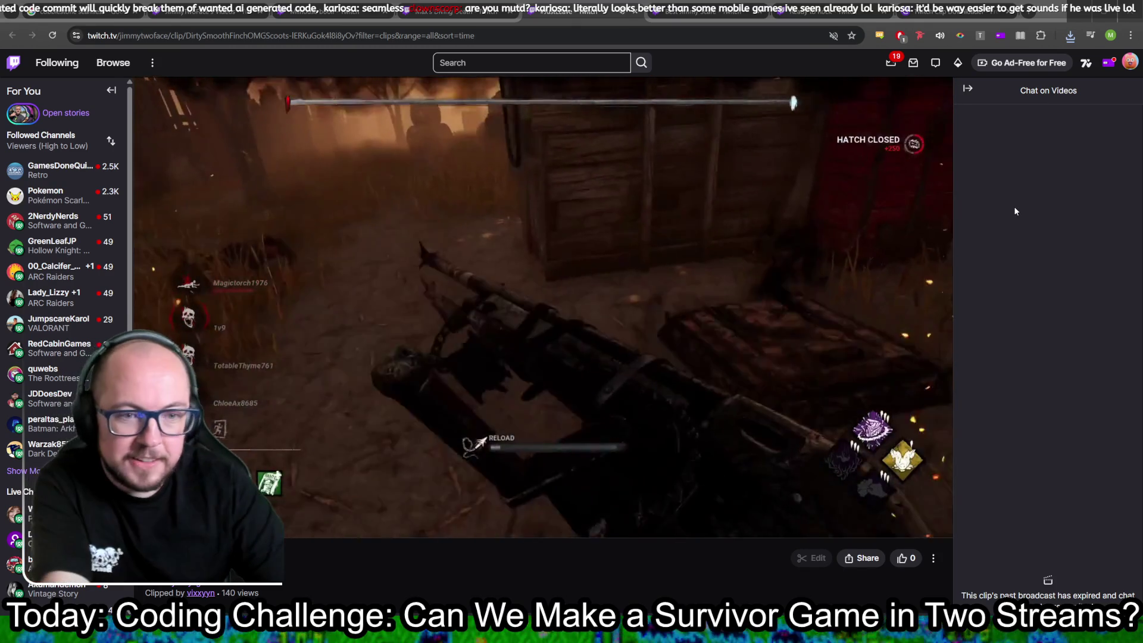
- Lower the volume and pause the Crash Bandicoot jungle clip once it finishes
key("XF86AudioLowerVolume")
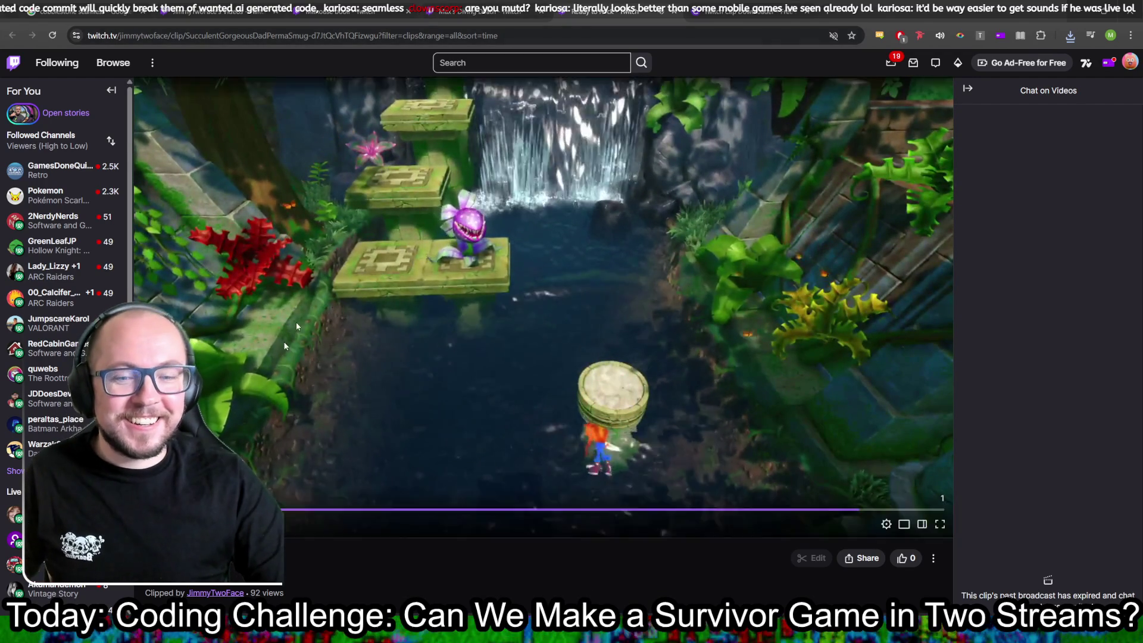
left_click(467, 220)
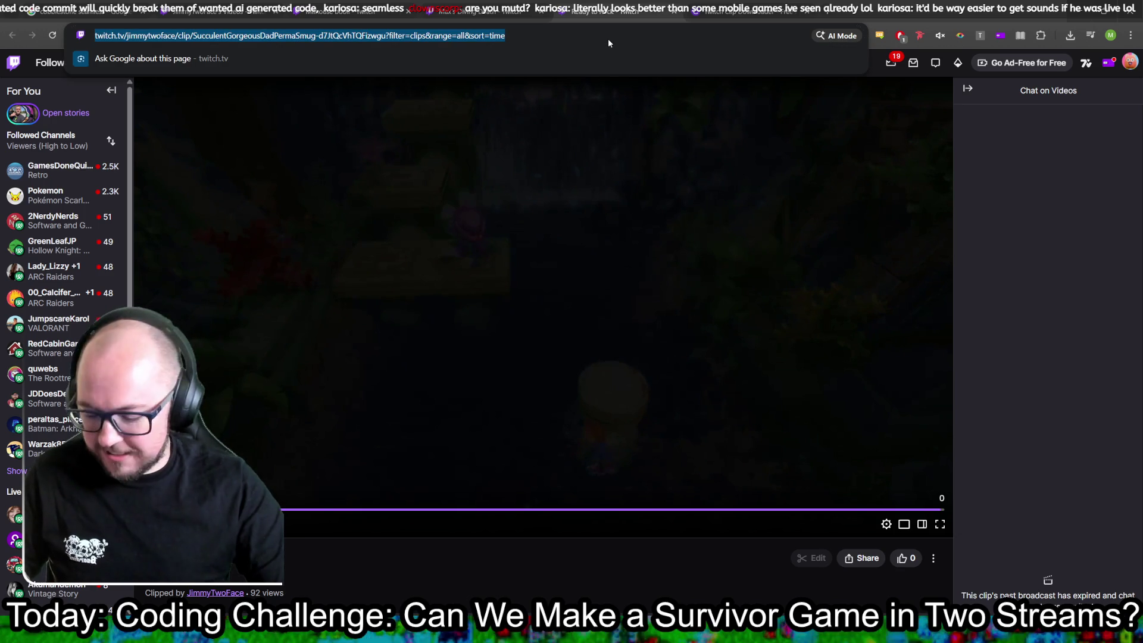
- Paste the Ready to Rock link into Clipr, download it at 1080p30, and return to Max's Diving Death
left_click(744, 11)
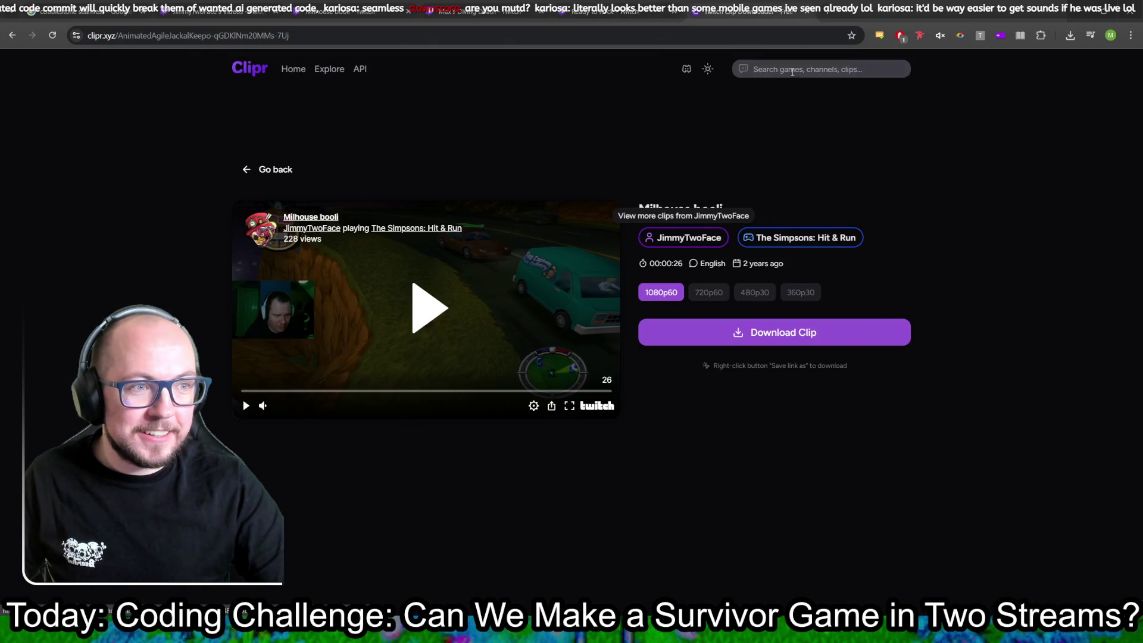
key("ctrl+v")
key("Return")
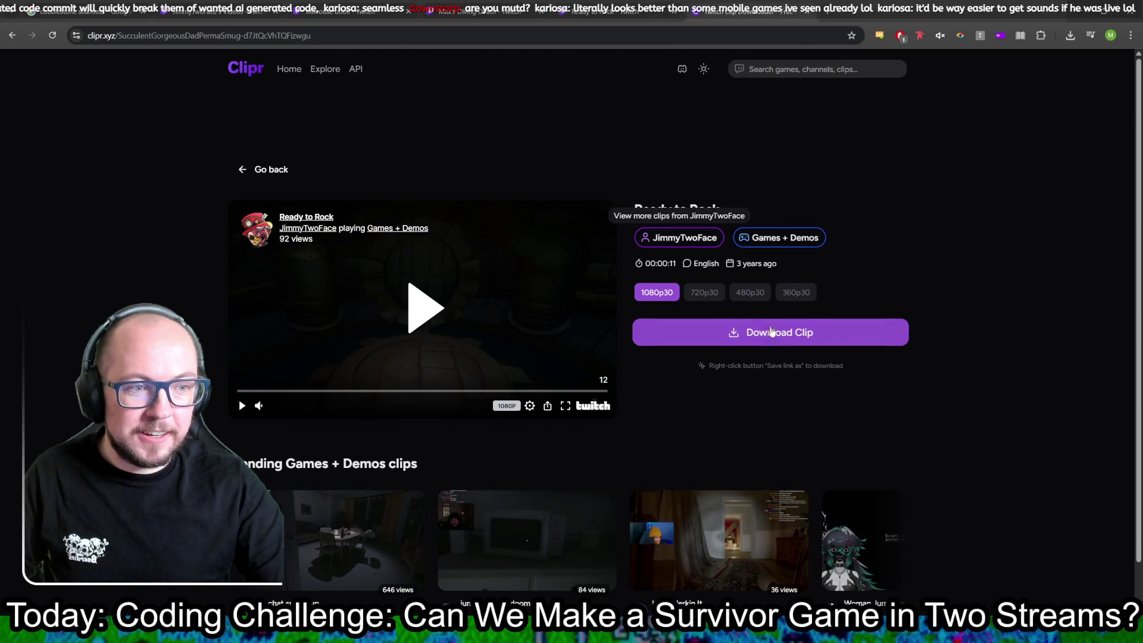
left_click(771, 332)
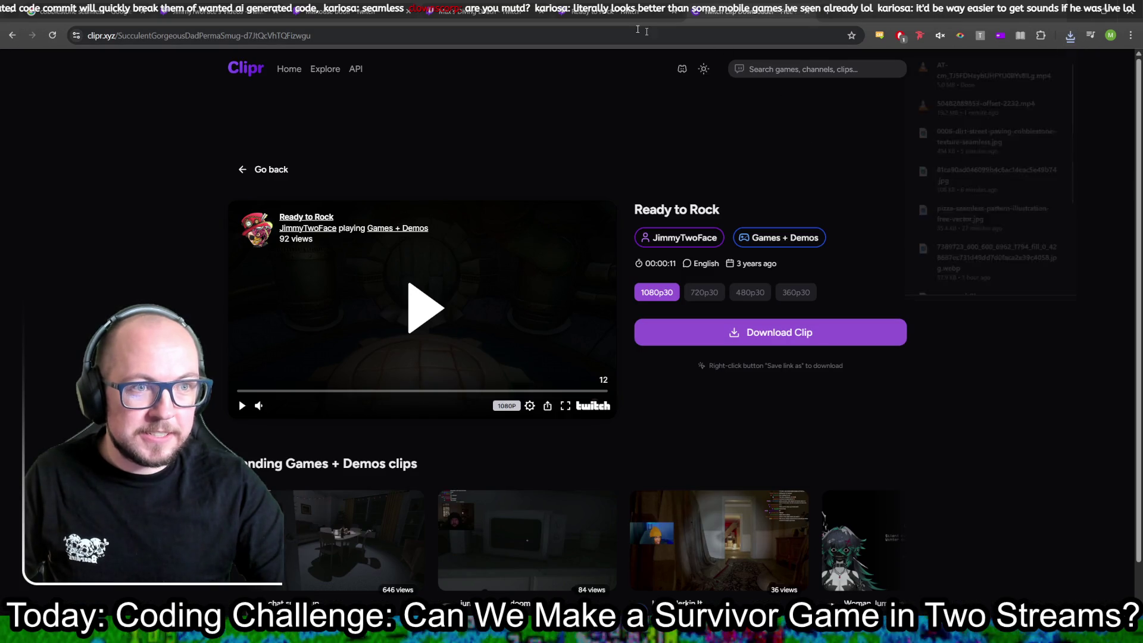
left_click(475, 7)
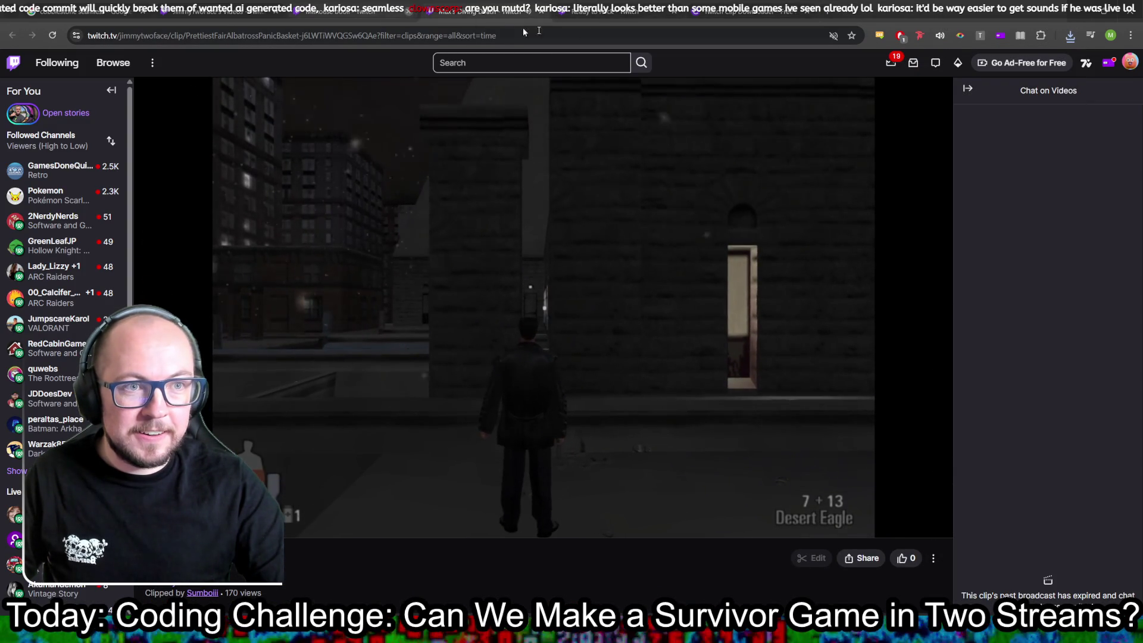
- Watch Max's Diving Death to its restart screen, close it, and return to the popular clips list
mouse_move(672, 278)
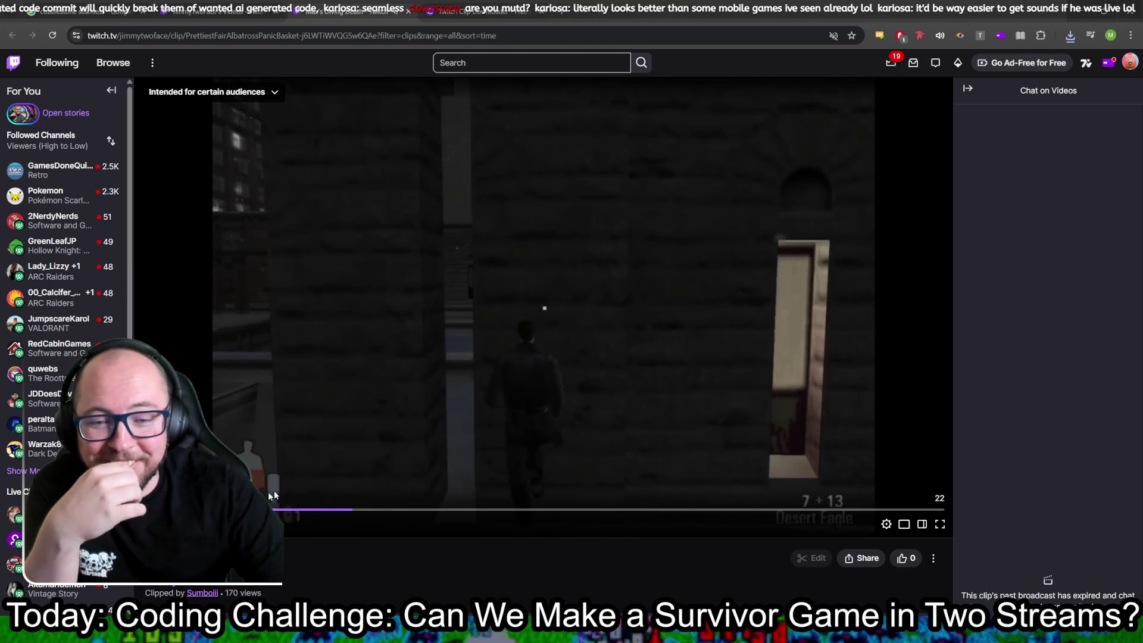
mouse_move(543, 307)
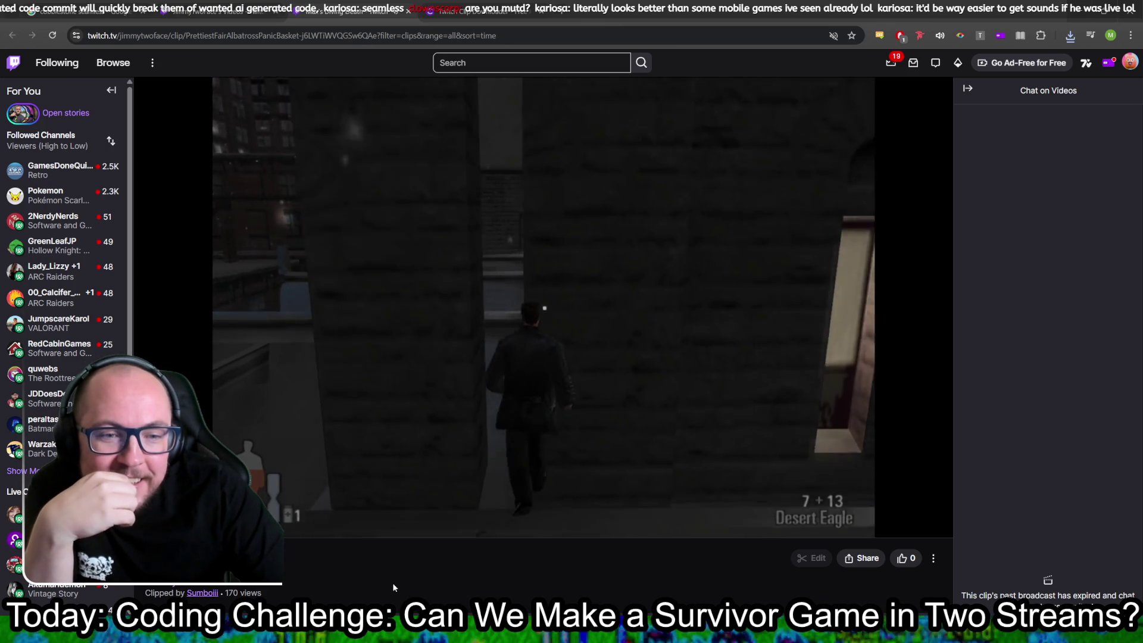
mouse_move(429, 398)
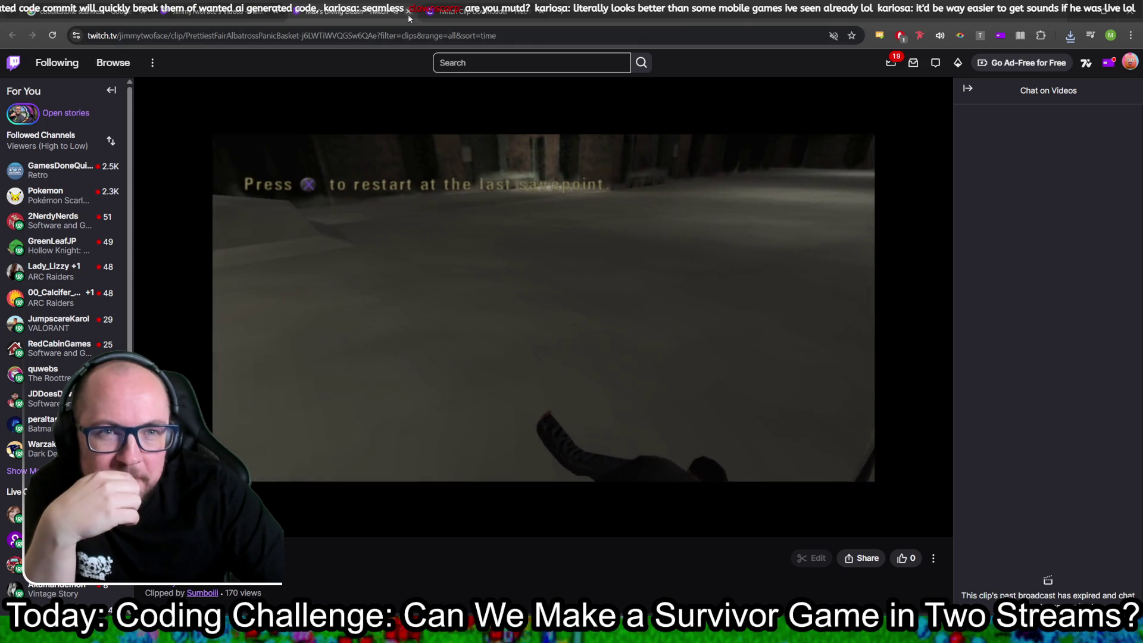
left_click(409, 12)
left_click(189, 8)
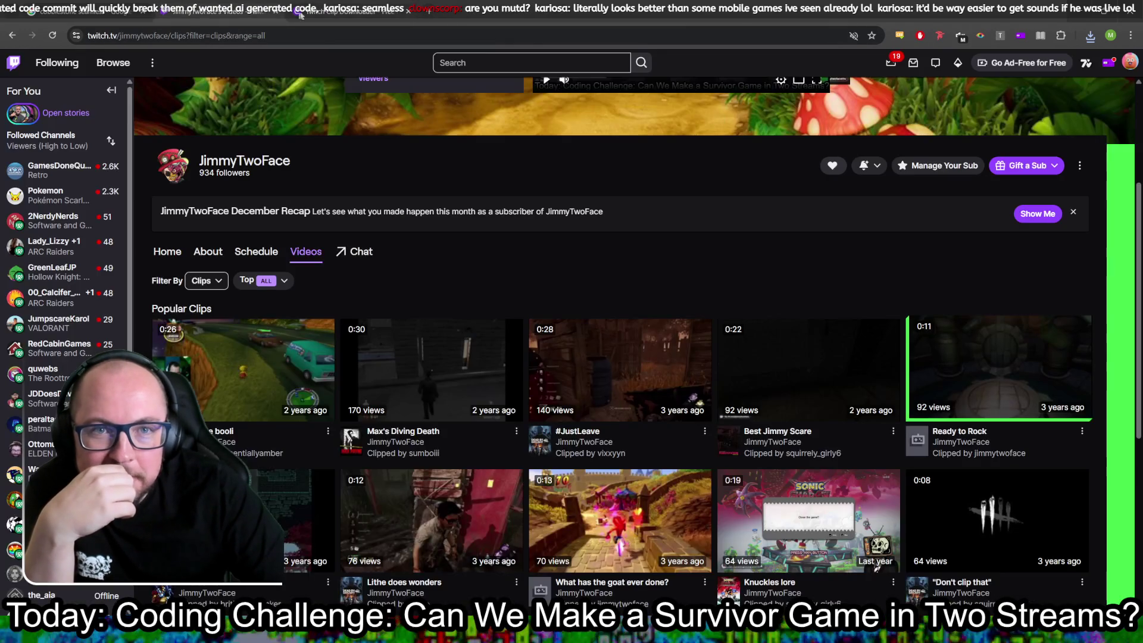
- Open the Jump King clip 'This Game' (77 views) from the channel's clips grid
scroll(584, 240, "down", 5)
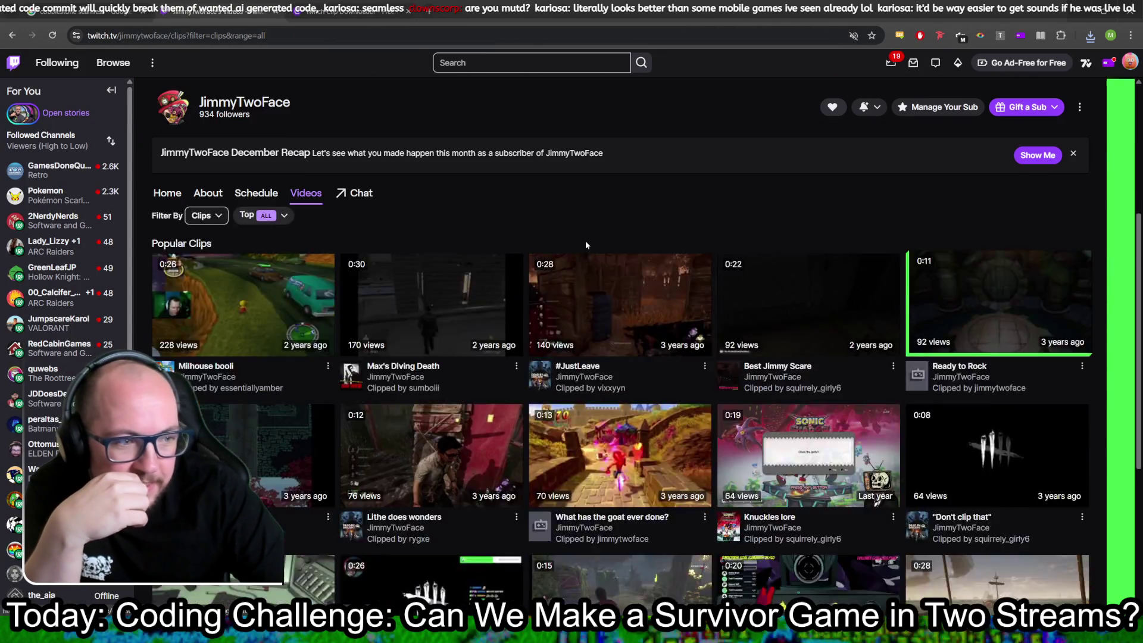
scroll(448, 290, "up", 2)
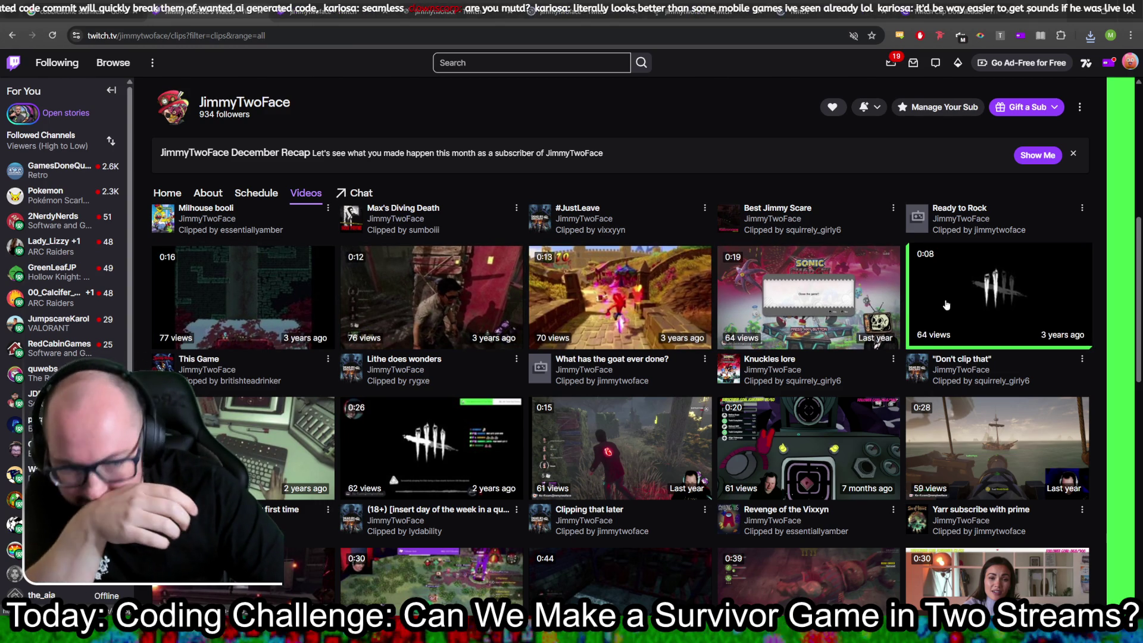
left_click(999, 296)
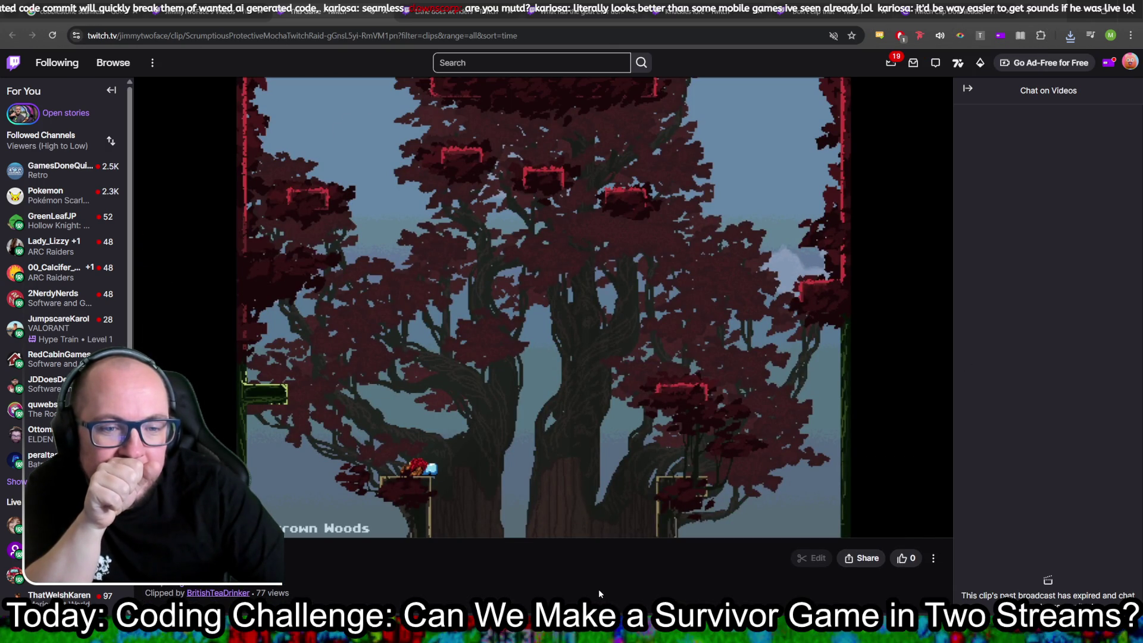
- Download the 'This Game' clip through Clipr as a 5.0 MB MP4, then return to Twitch
mouse_move(601, 434)
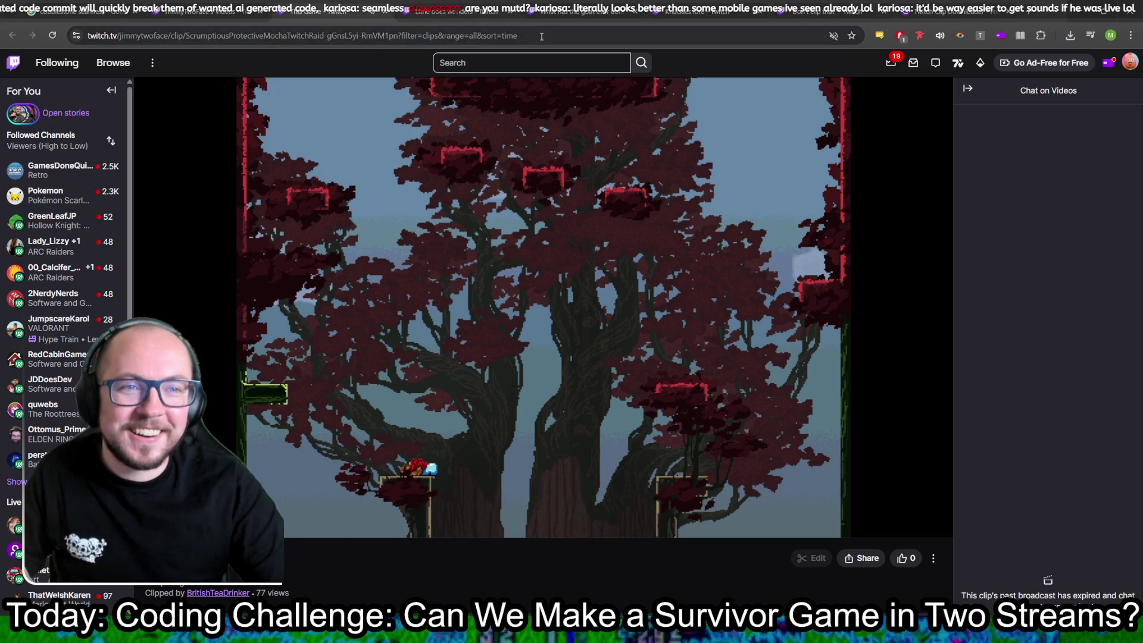
left_click(543, 36)
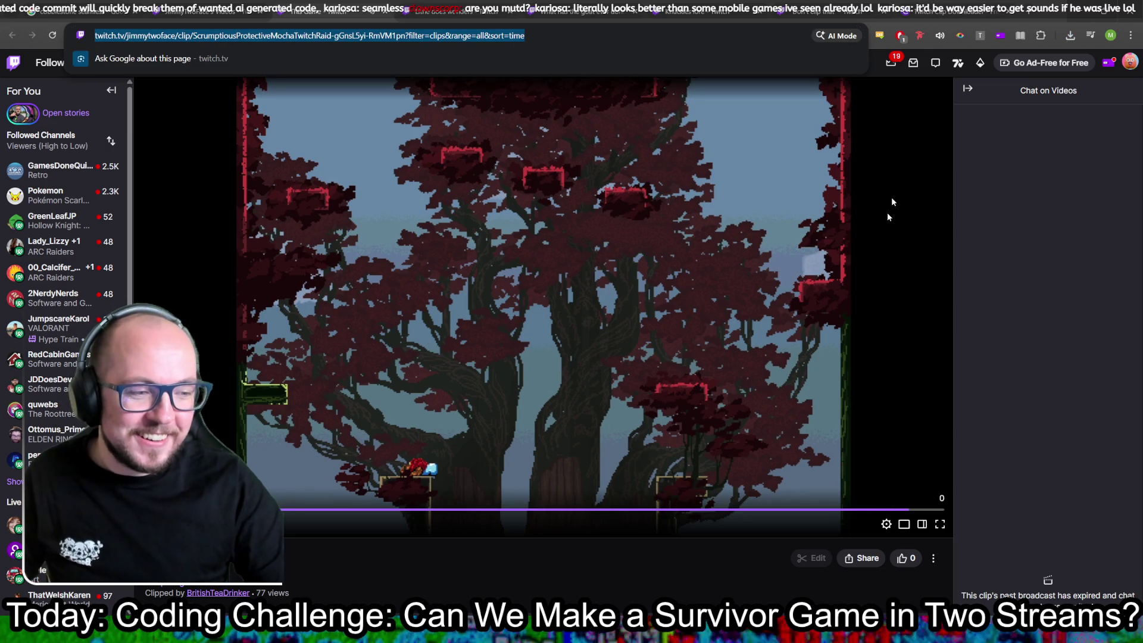
key("ctrl+c")
key("ctrl+Tab")
key("ctrl+v")
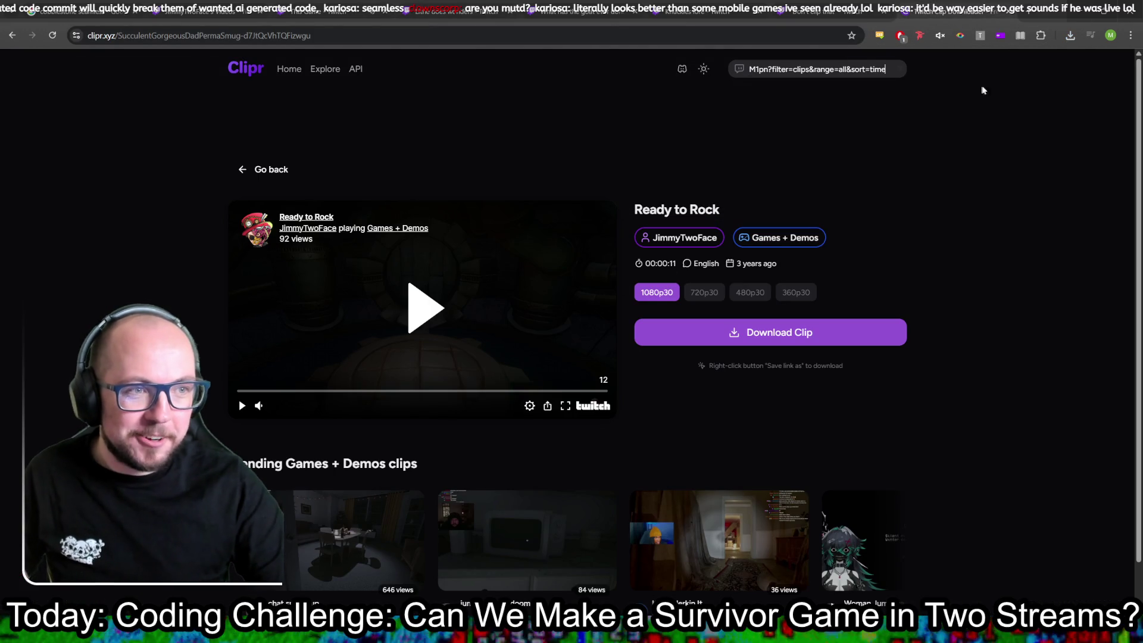
key("Return")
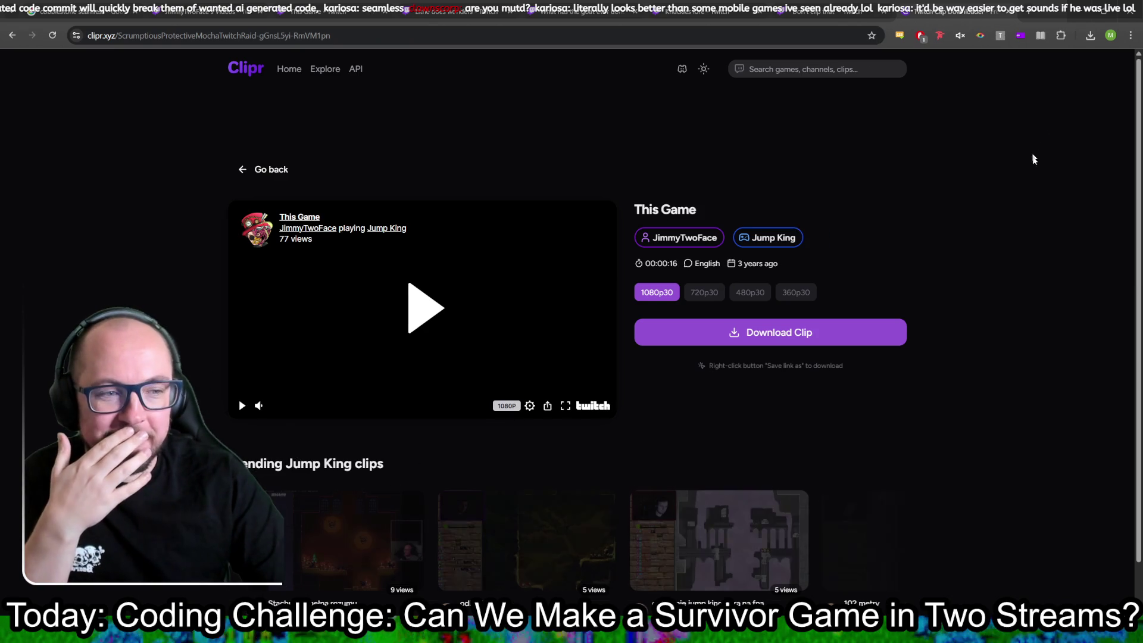
left_click(758, 337)
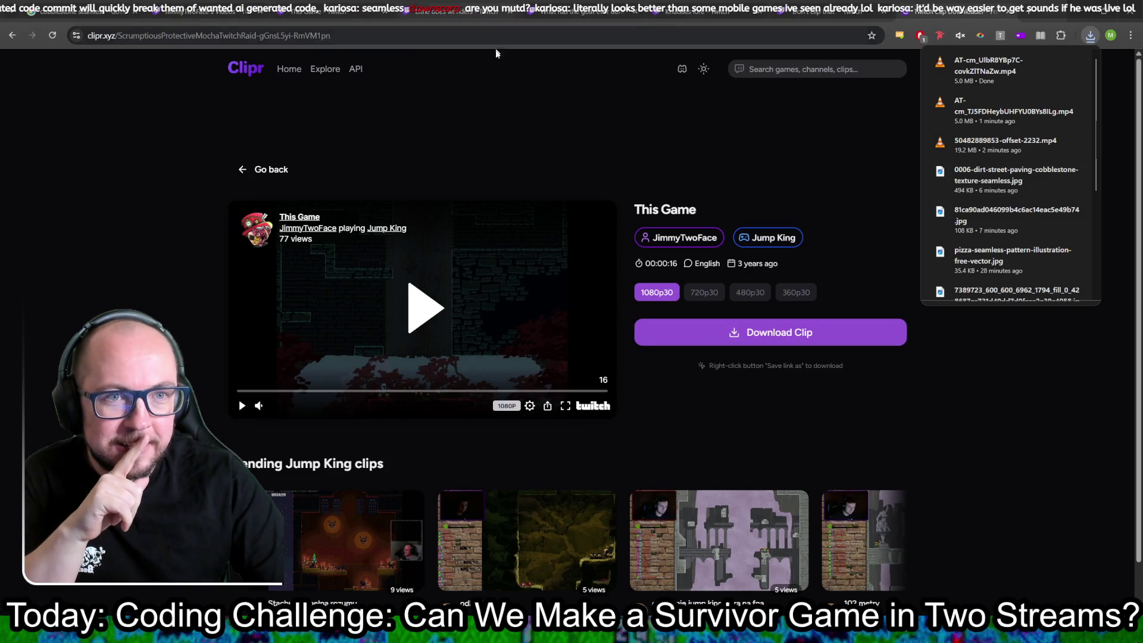
left_click(357, 8)
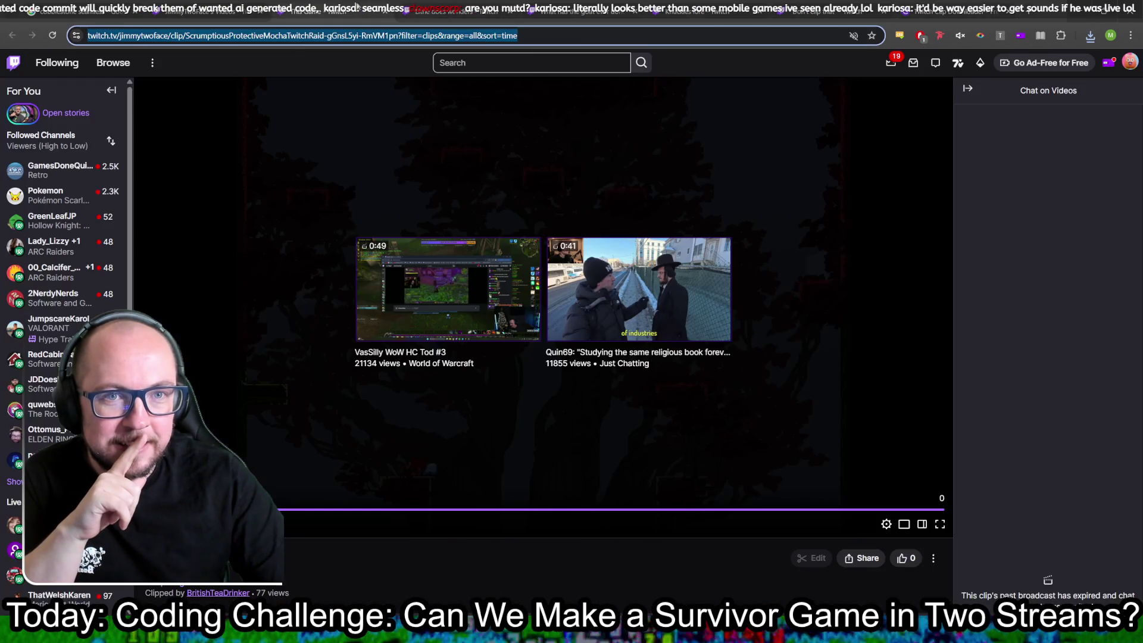
- Close the watched clip tabs, including Crash Bandicoot, and select the Knuckles lore clip's address
left_click(384, 12)
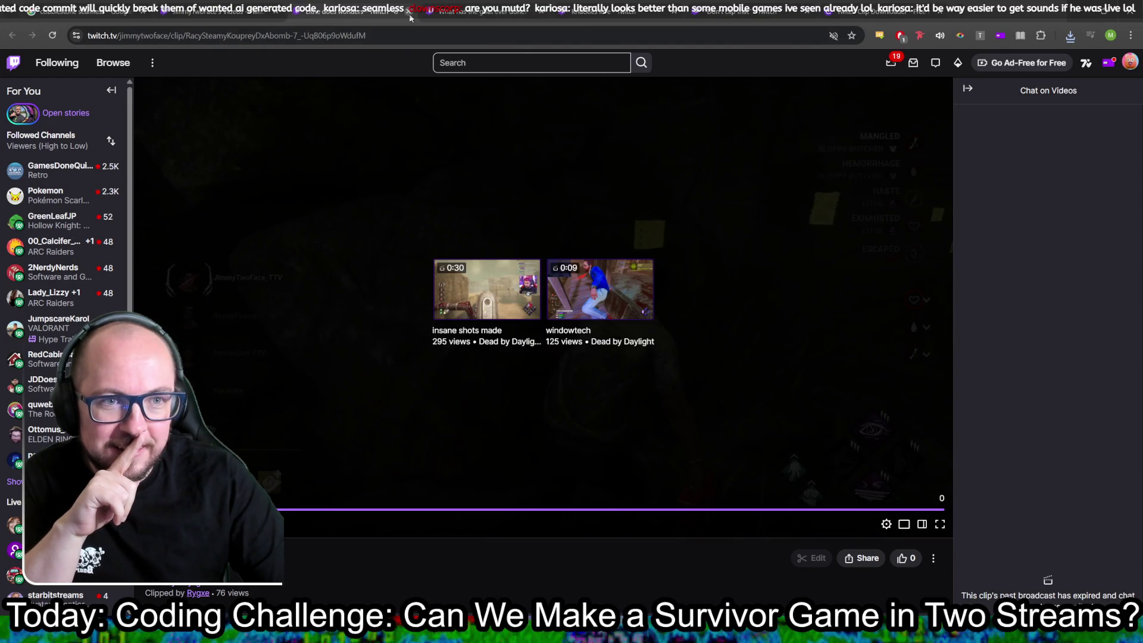
left_click(409, 11)
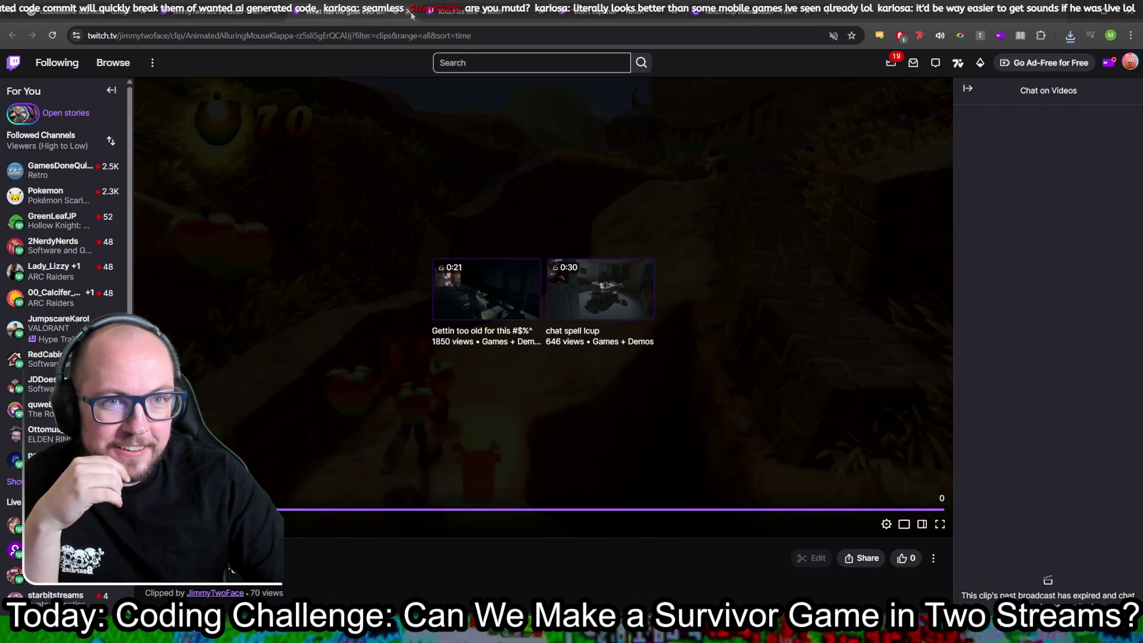
left_click(409, 13)
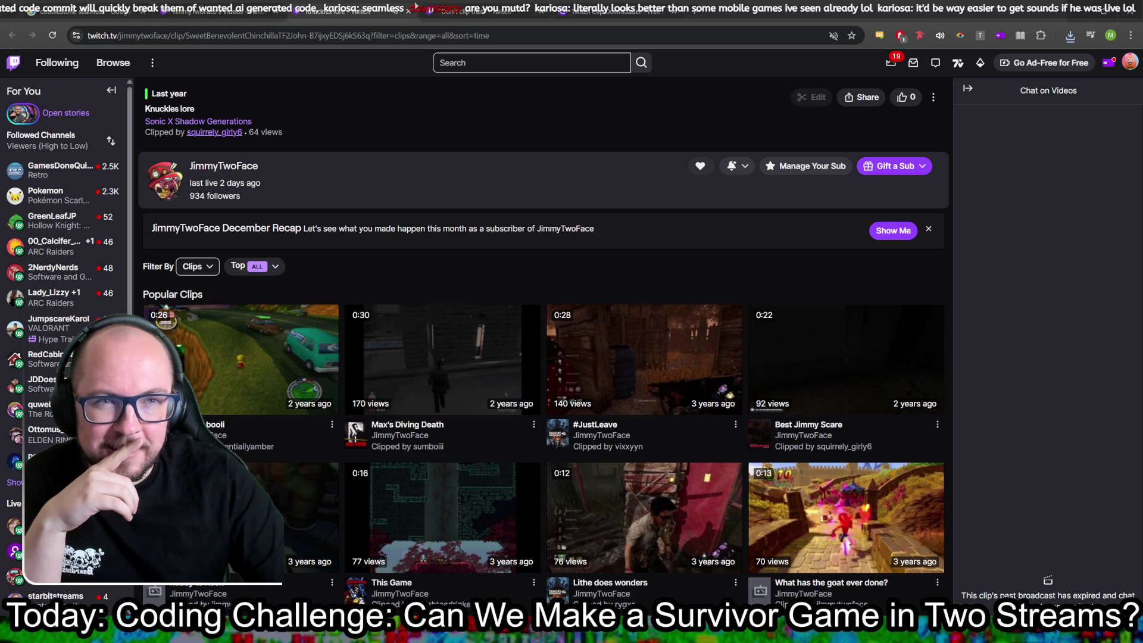
left_click(522, 37)
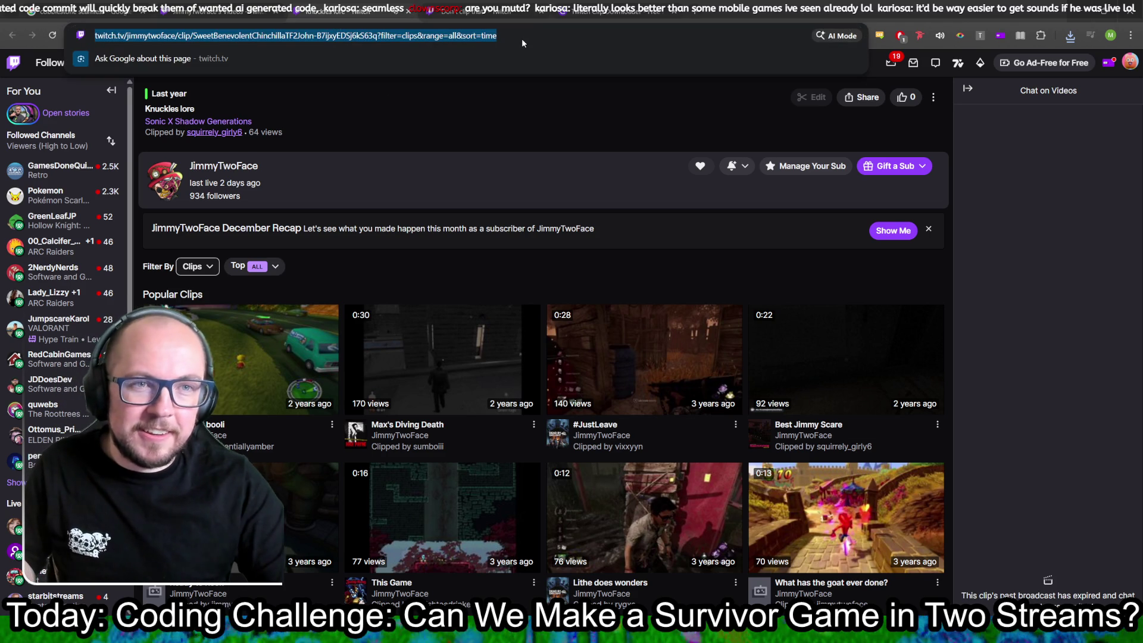
- Load the Knuckles lore link in Clipr's search and start its download
left_click(562, 10)
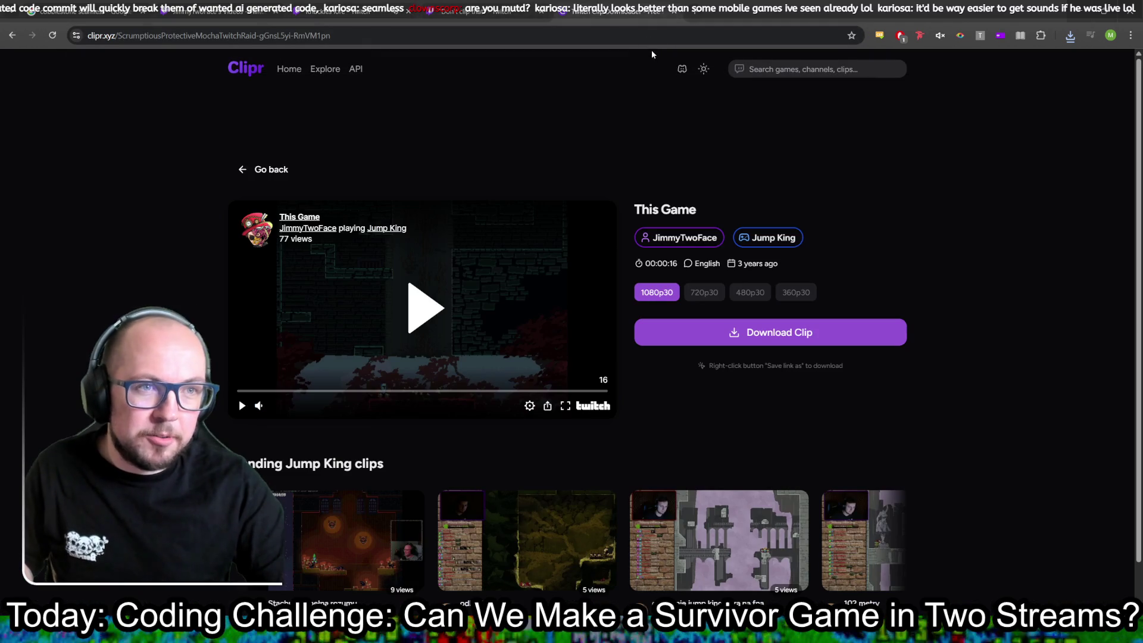
left_click(807, 71)
key("ctrl+v")
key("Return")
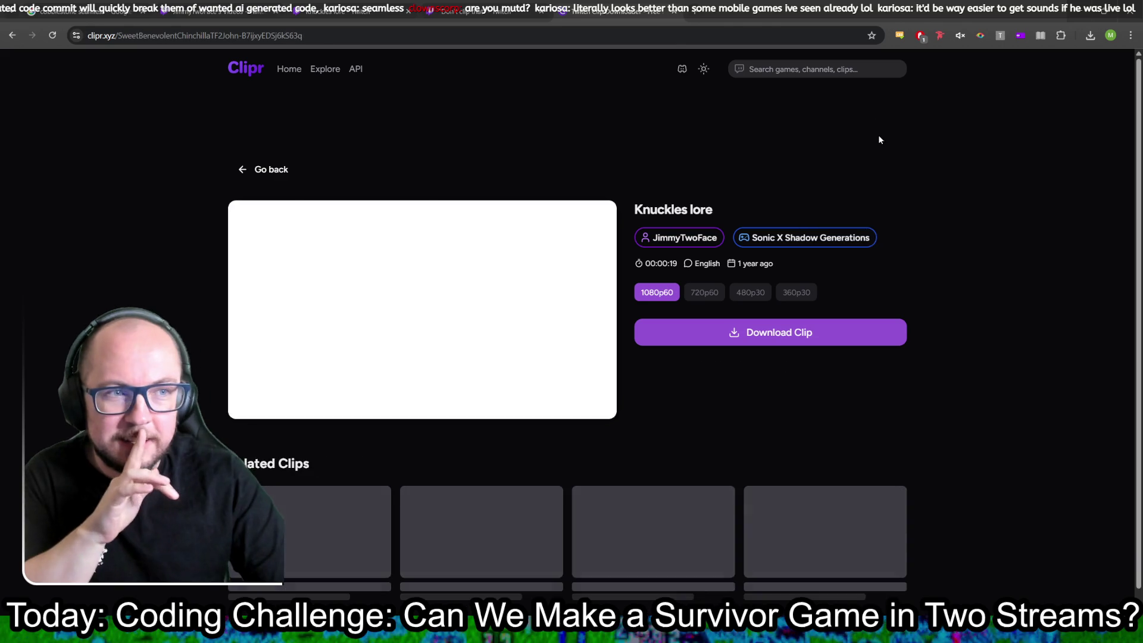
left_click(751, 334)
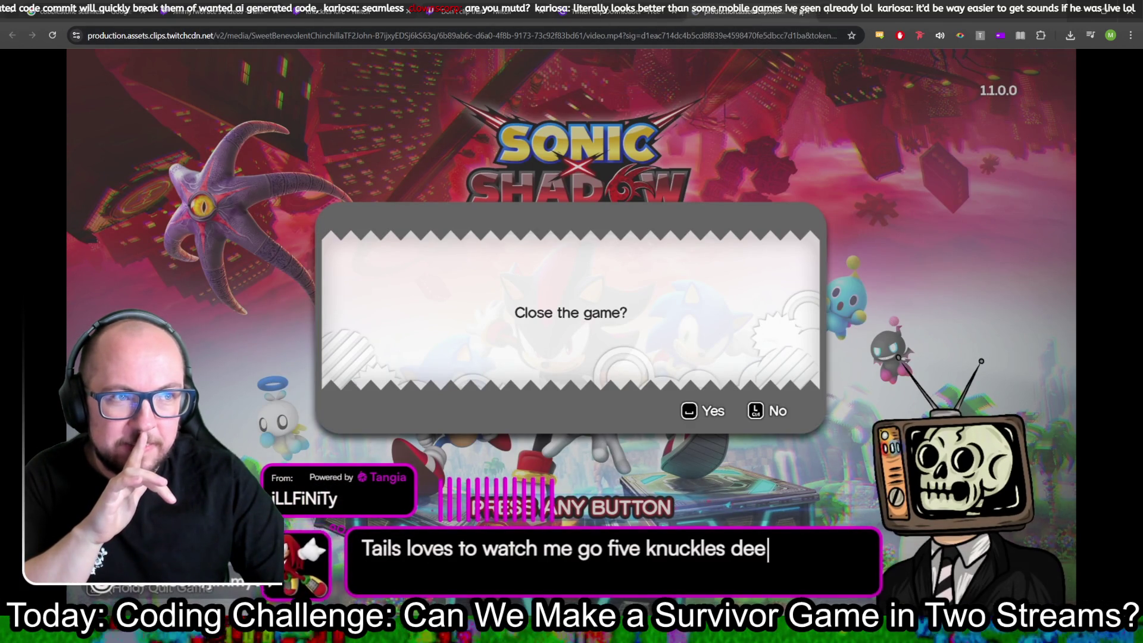
- Save the Knuckles lore video as video.mp4 (14.7 MB) in Downloads and return to Twitch
key("alt+Left")
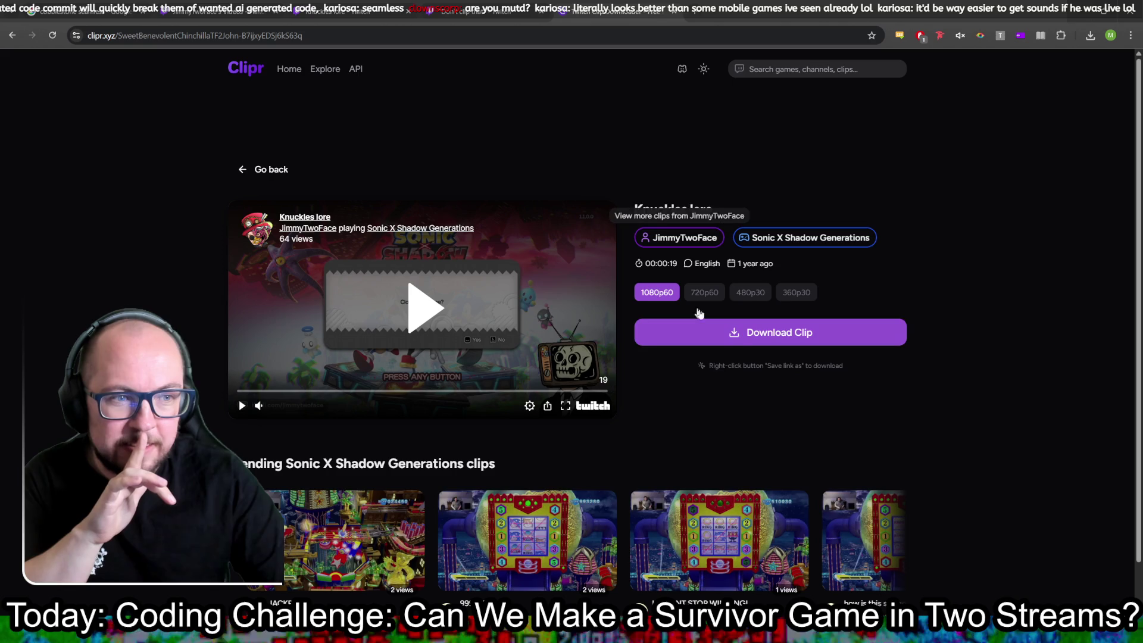
left_click(743, 338)
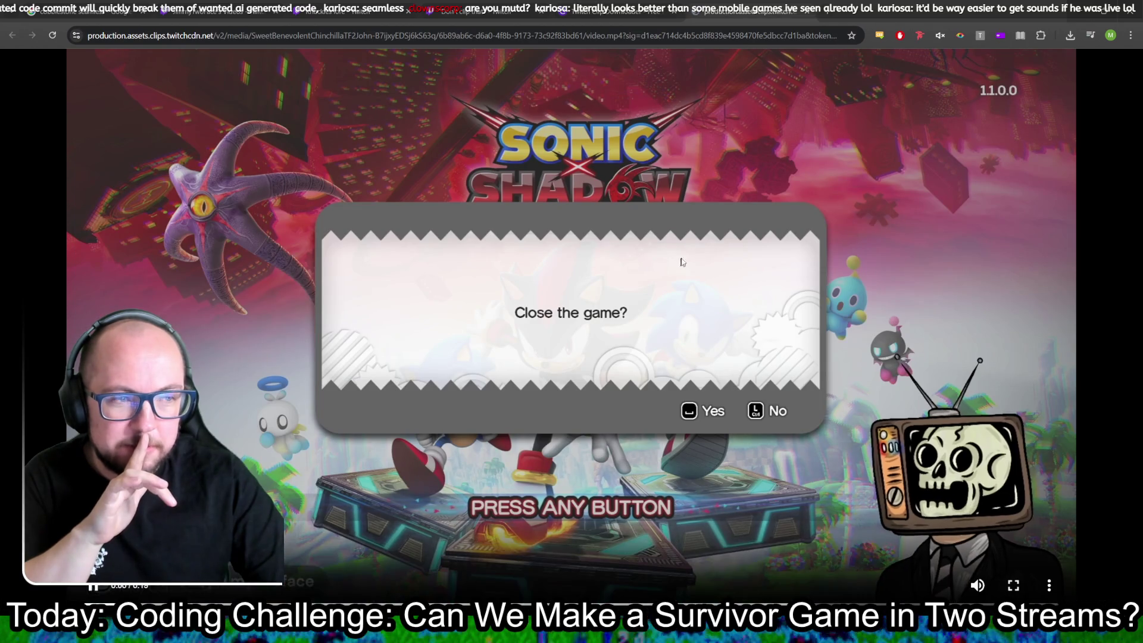
left_click(505, 313)
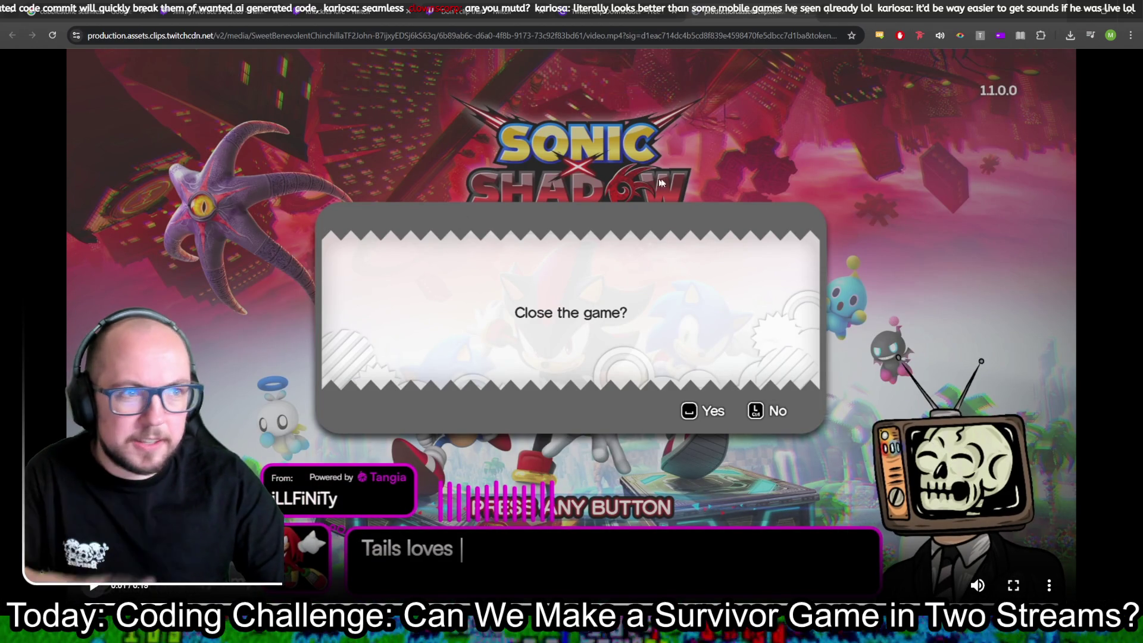
right_click(772, 205)
left_click(810, 274)
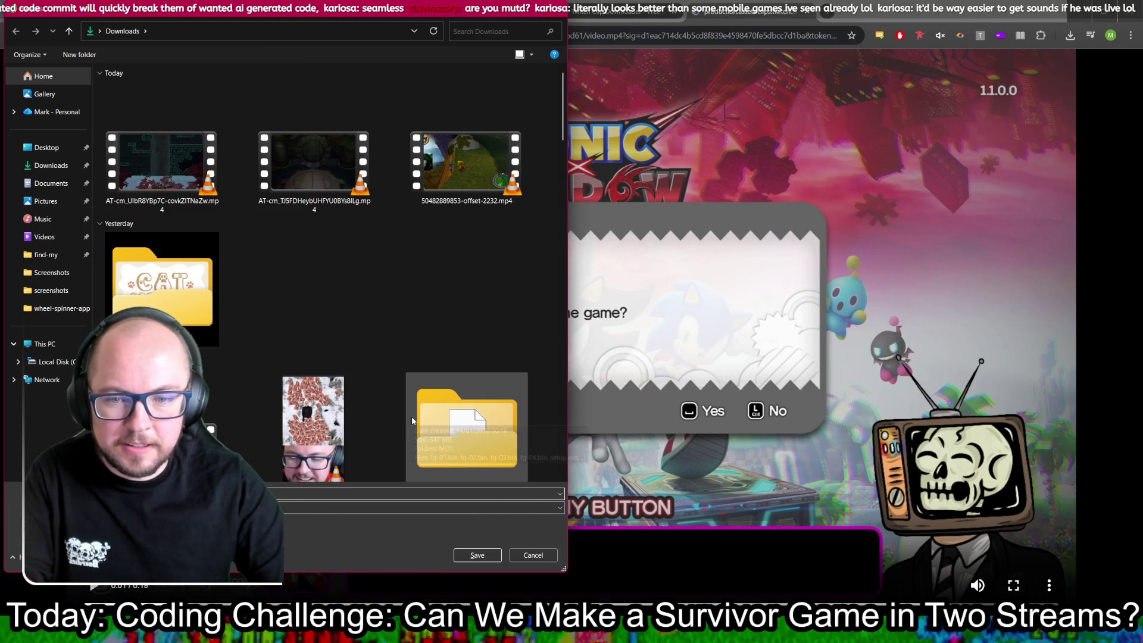
key("Return")
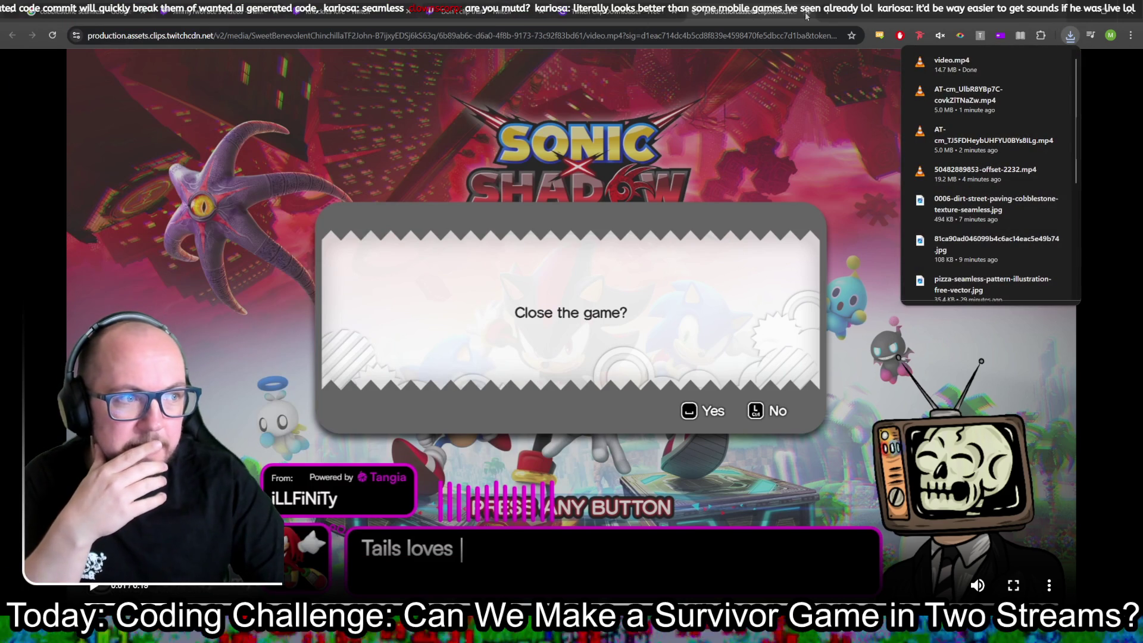
left_click(799, 13)
left_click(361, 5)
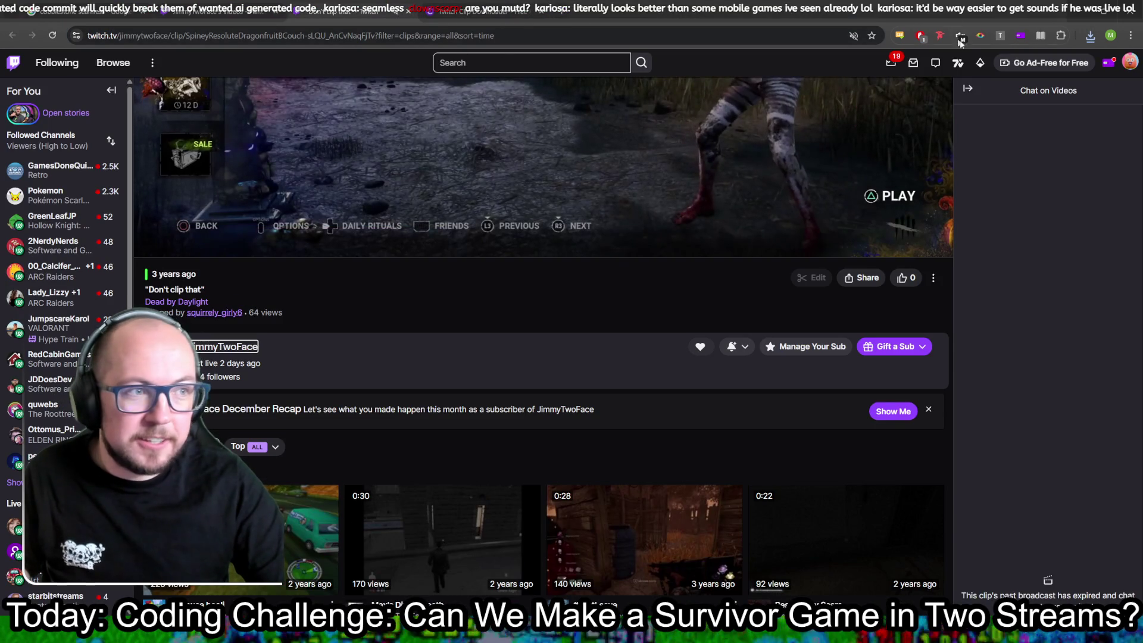
- Close the Dead by Daylight clip 'Don't clip that' tab
scroll(660, 225, "up", 5)
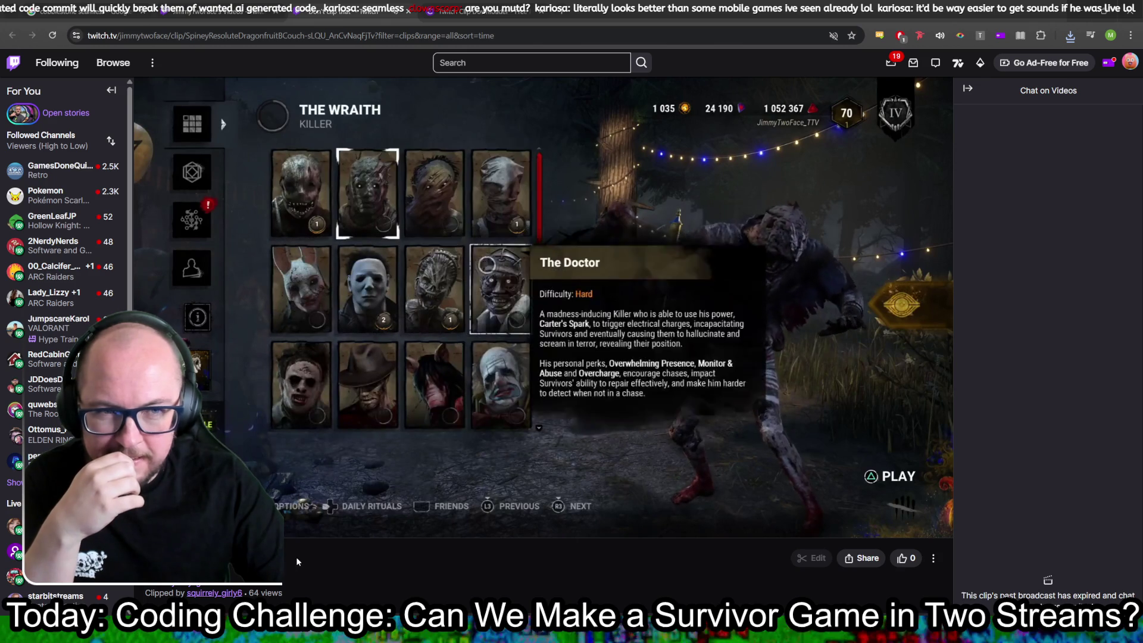
left_click(408, 10)
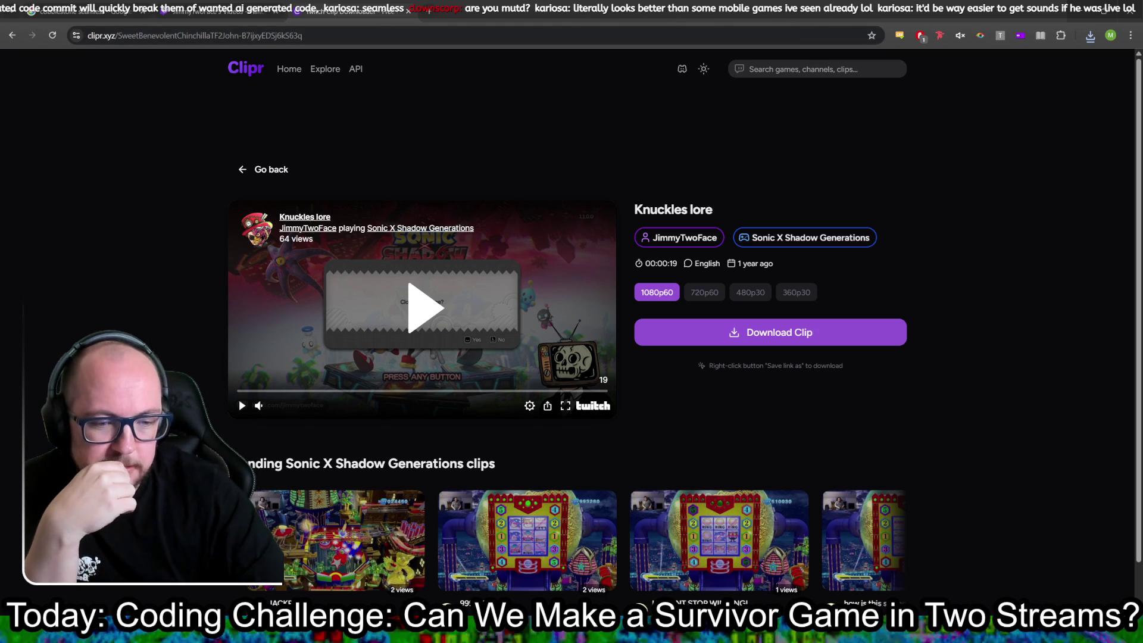
- Leave the browser and bring up Clipchamp's untitled project holding the 26-second driving clip
mouse_move(497, 632)
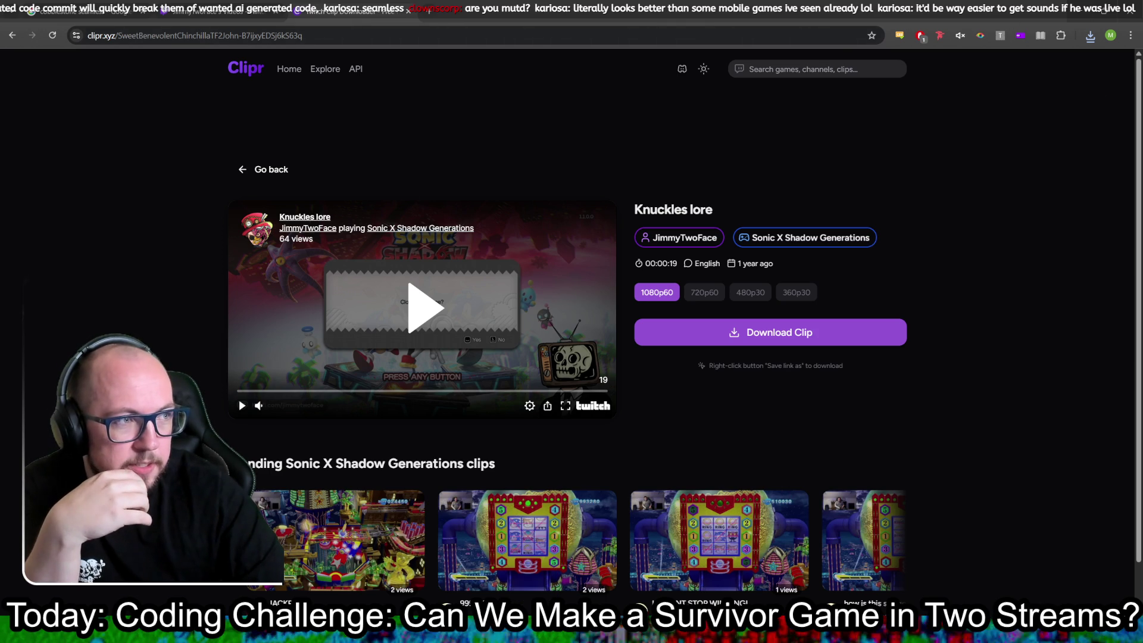
key("alt+Tab")
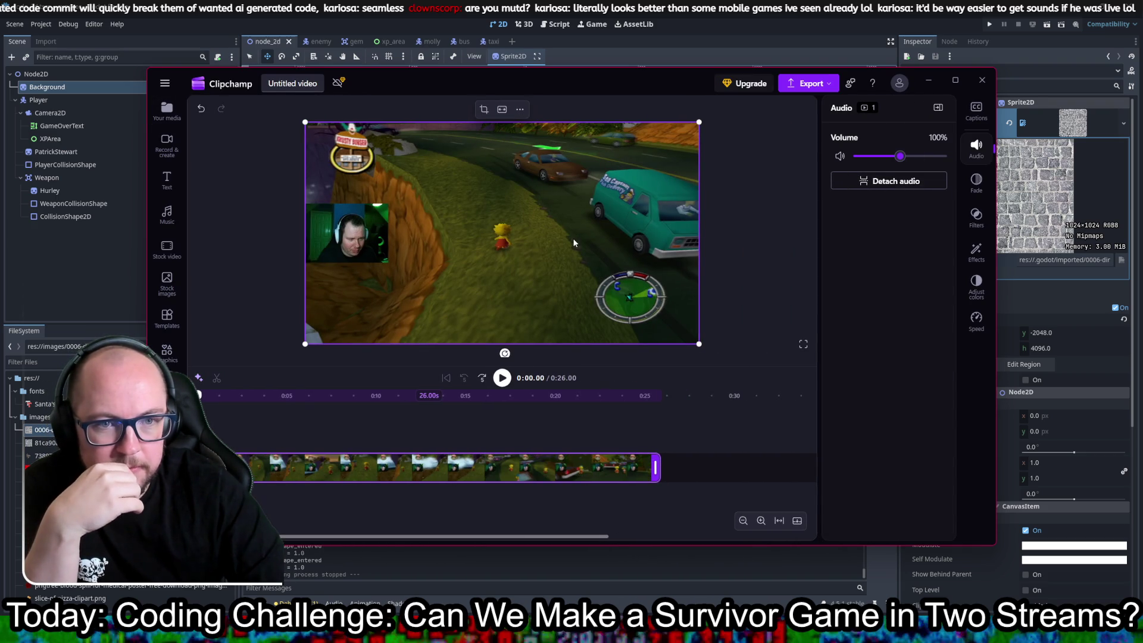
- Preview the driving clip, rewinding to about one second in several times
left_click(501, 380)
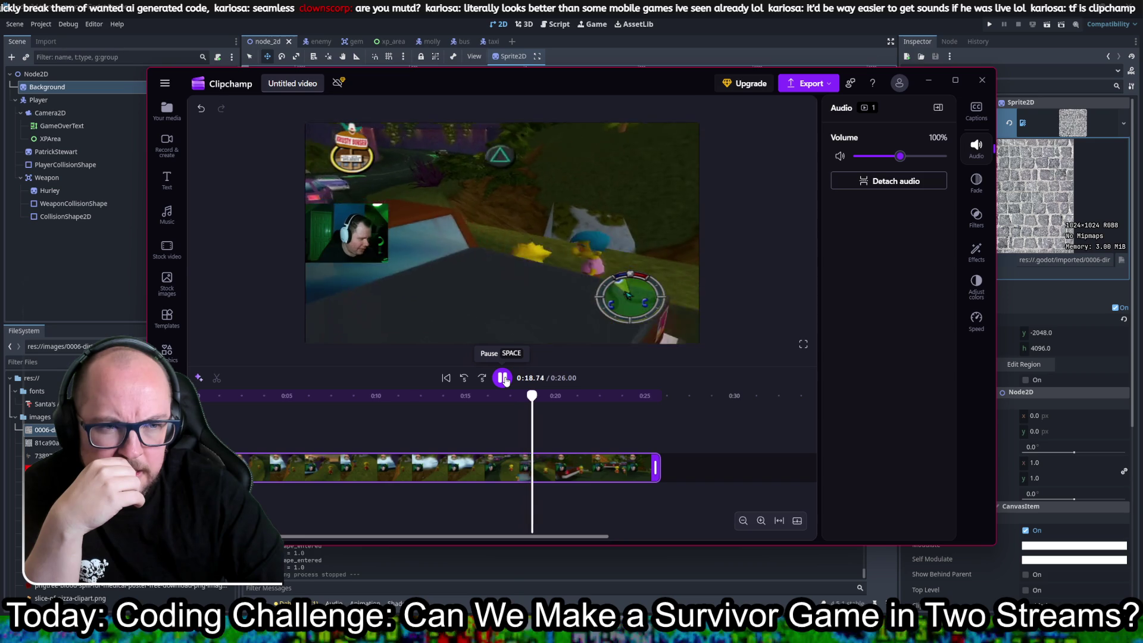
left_click(234, 450)
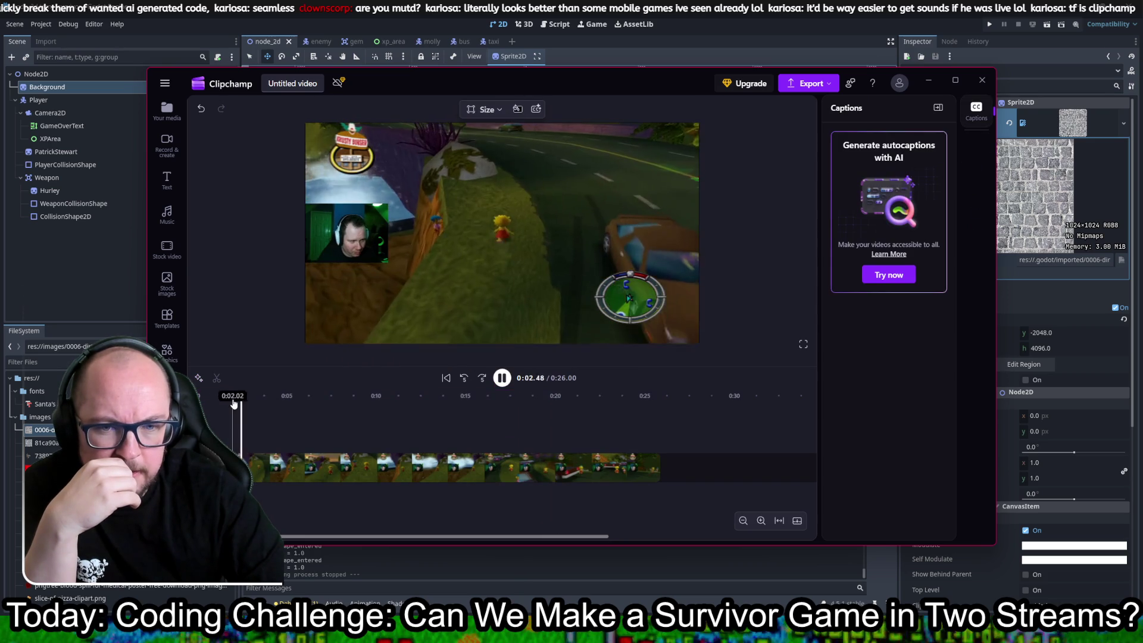
left_click(219, 398)
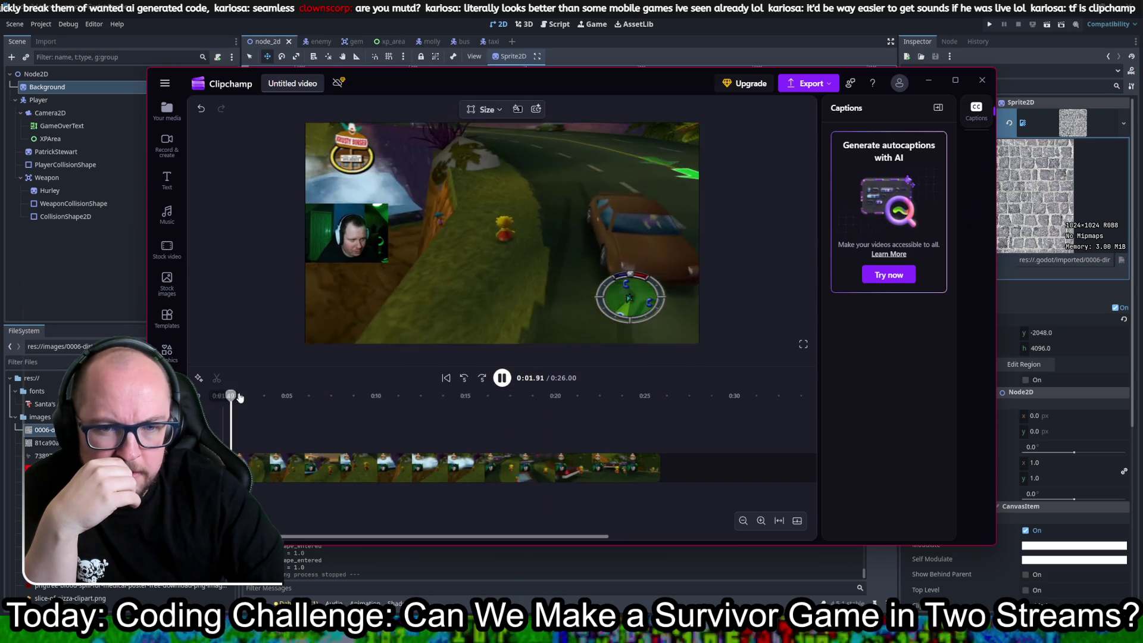
left_click(244, 468)
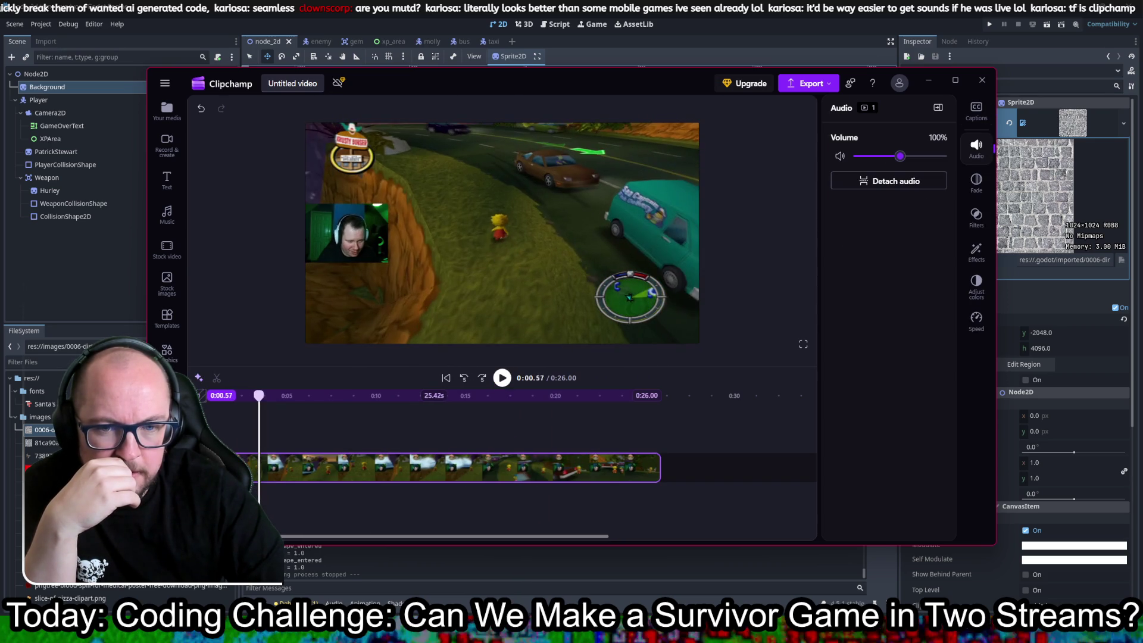
left_click(507, 377)
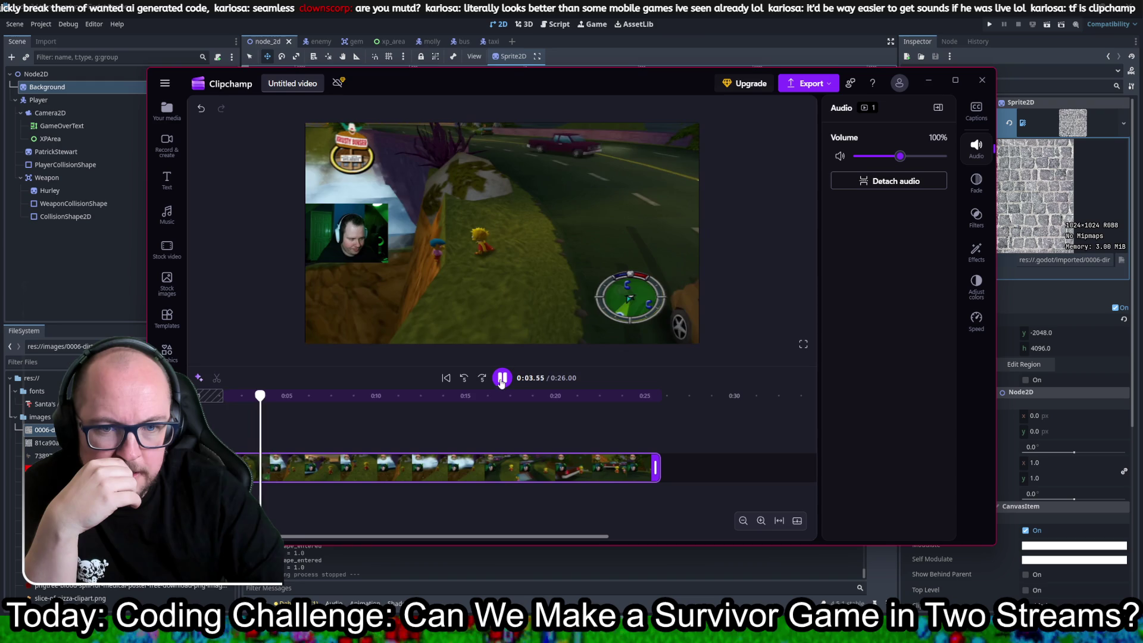
left_click(213, 396)
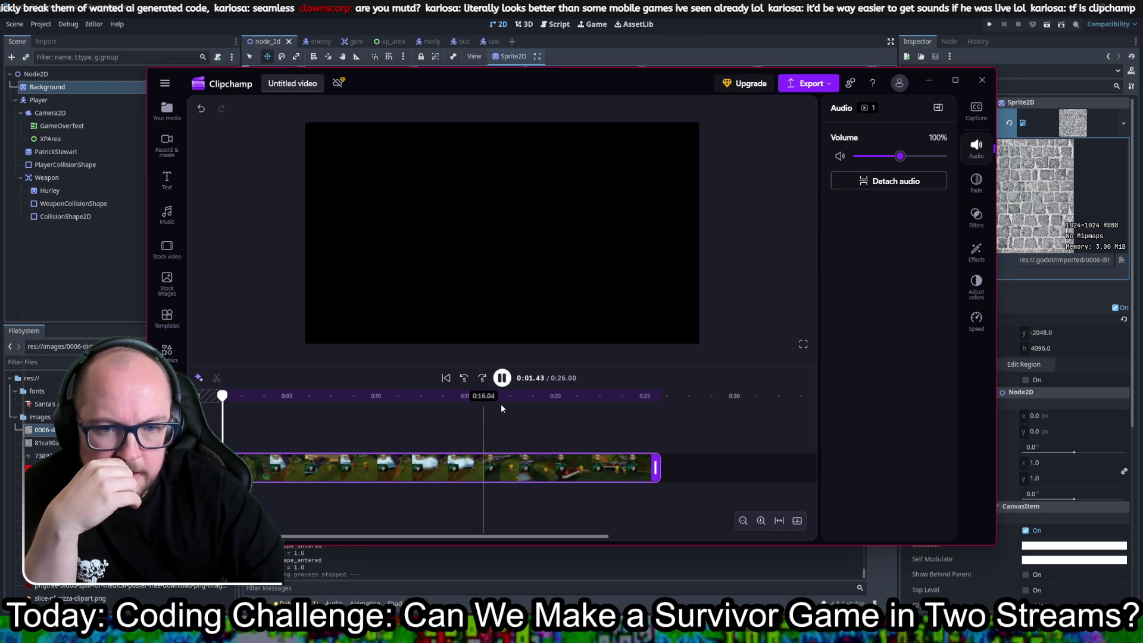
key("space")
left_click(219, 396)
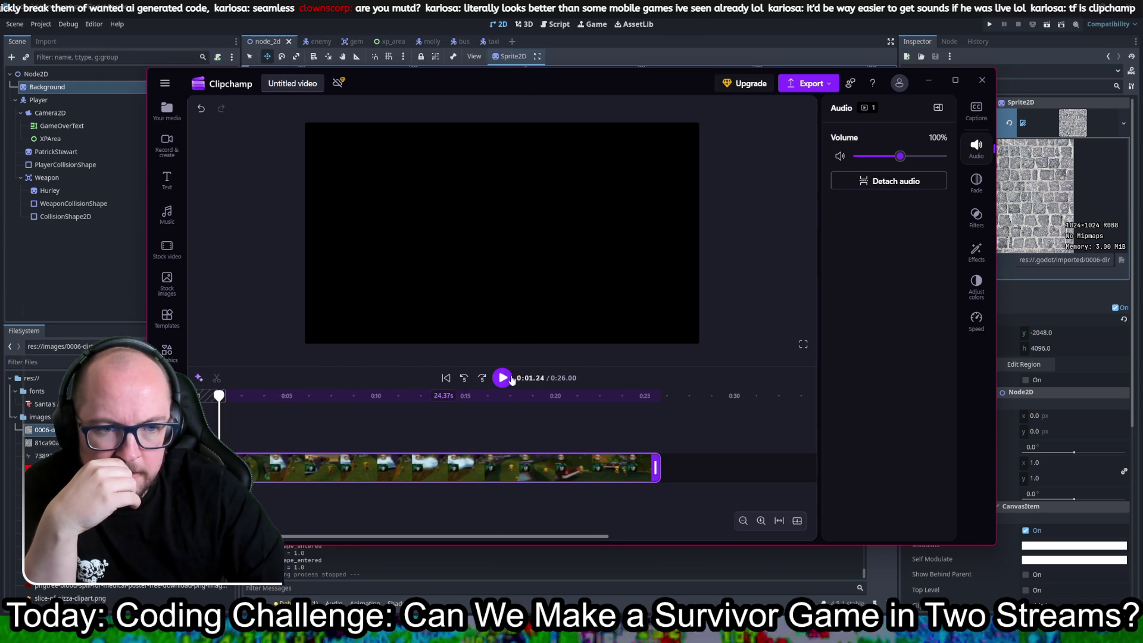
- Trim the clip's end to 5.65 seconds, replay it, and start the export
left_click(502, 377)
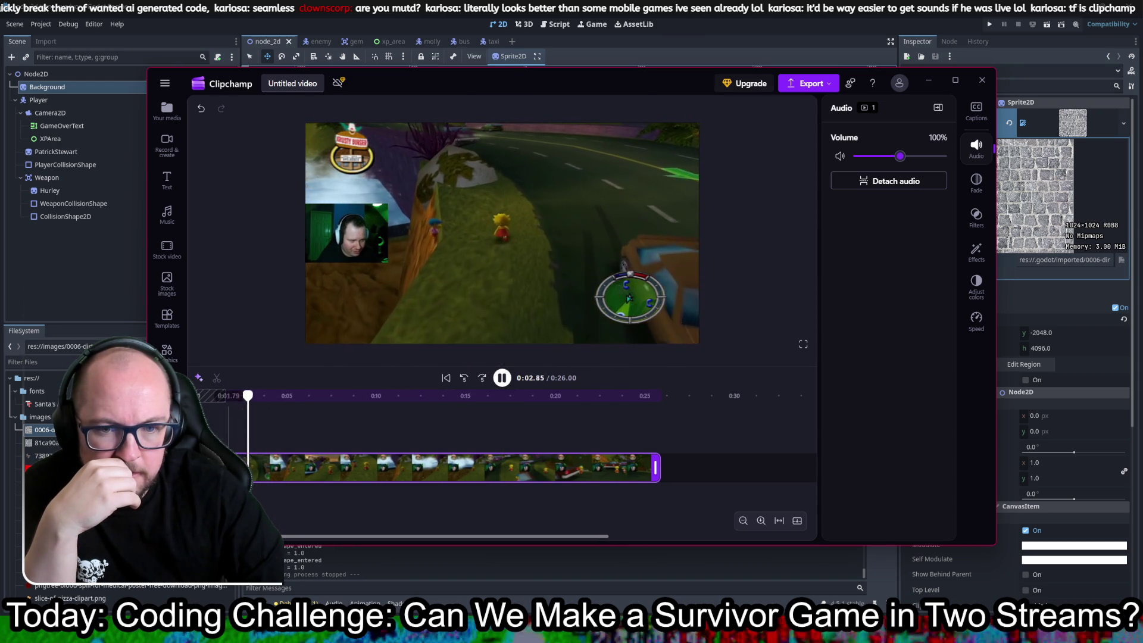
key("space")
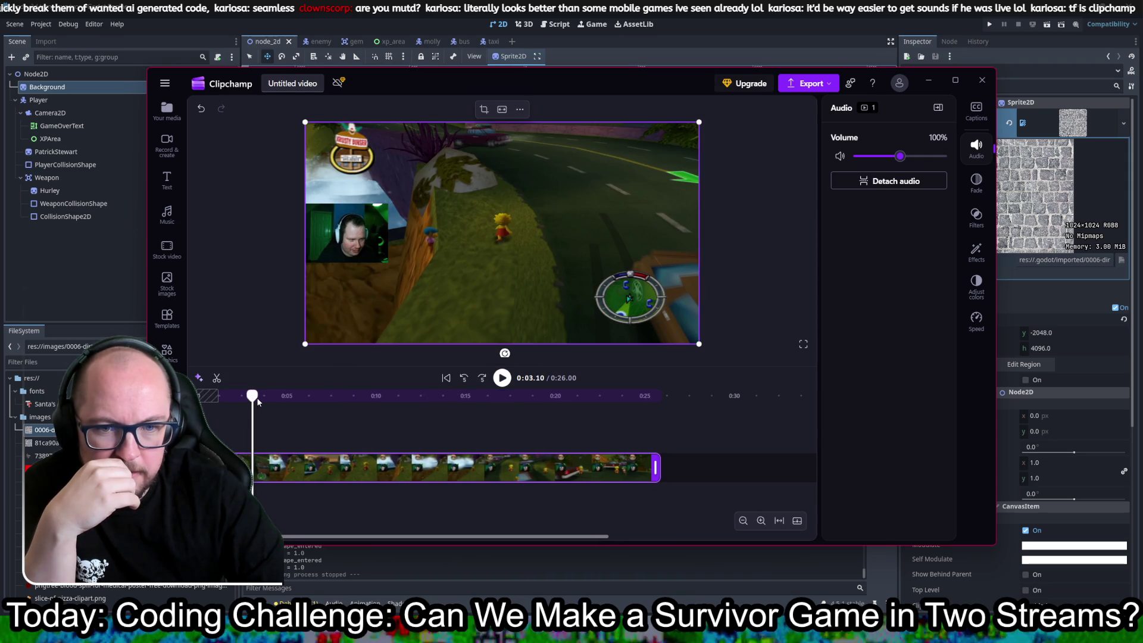
left_click(211, 396)
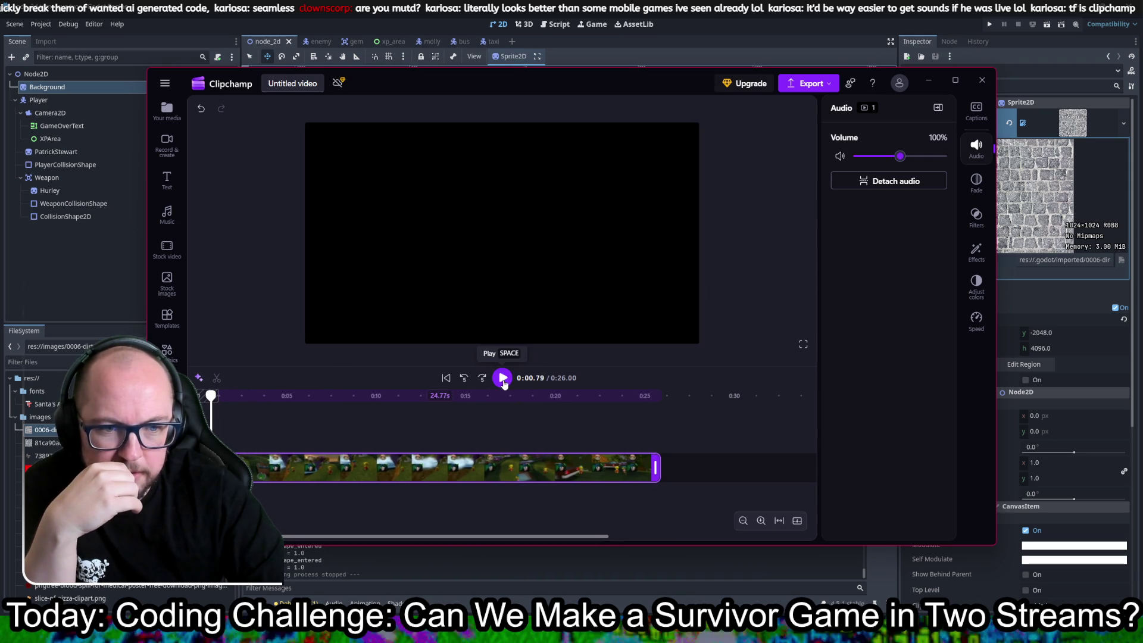
left_click(502, 377)
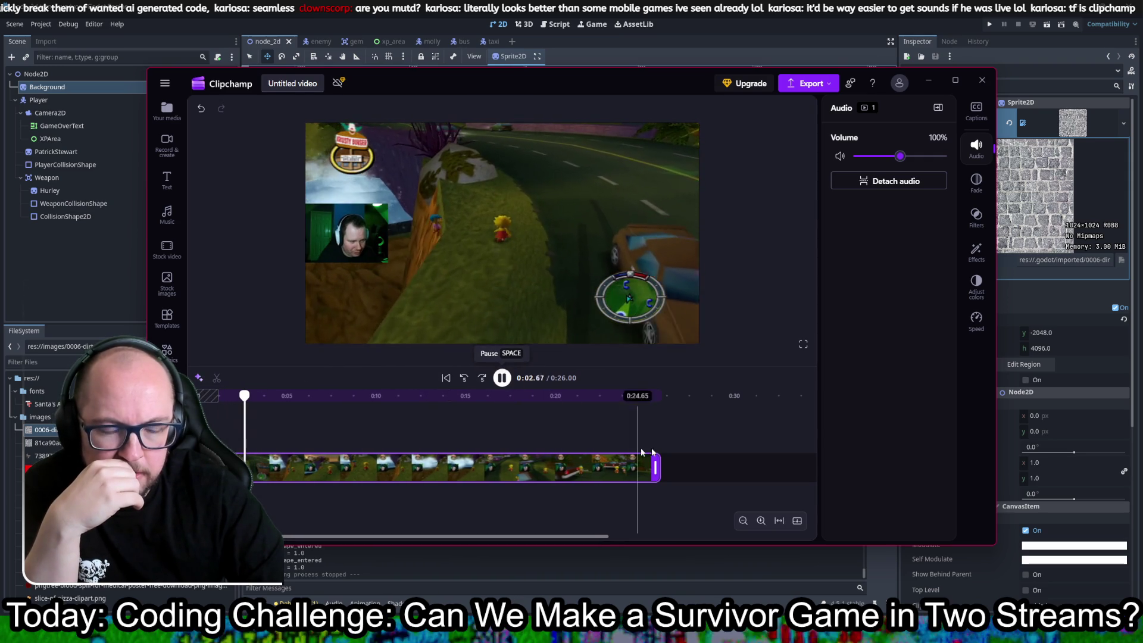
mouse_move(655, 468)
left_mouse_down()
mouse_move(273, 476)
mouse_move(292, 471)
left_mouse_up()
left_click(503, 379)
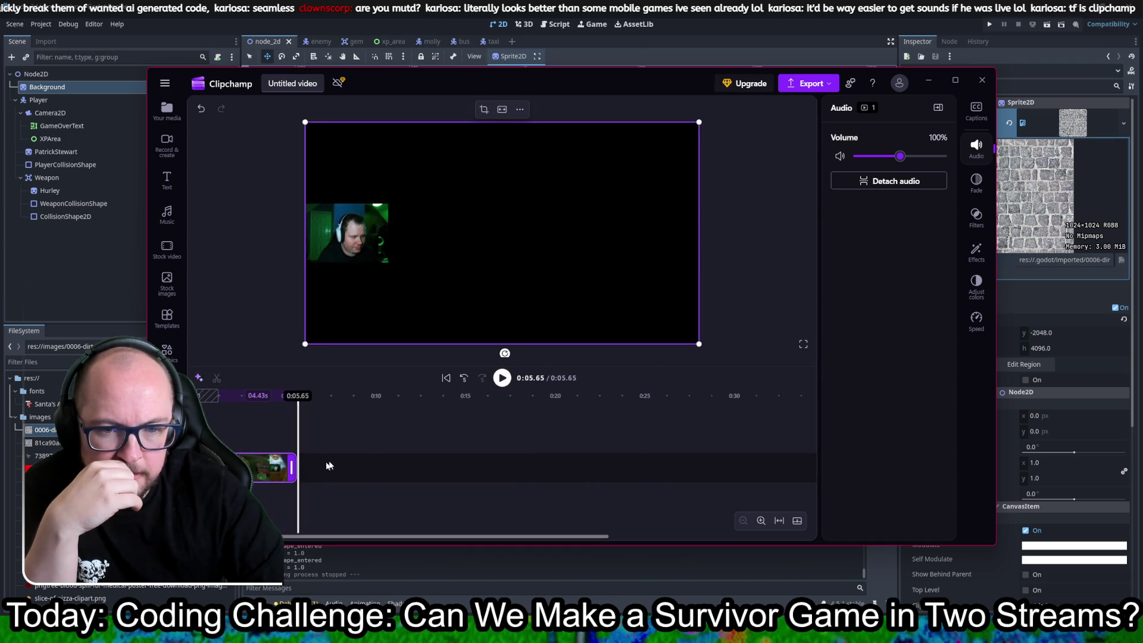
left_click(794, 83)
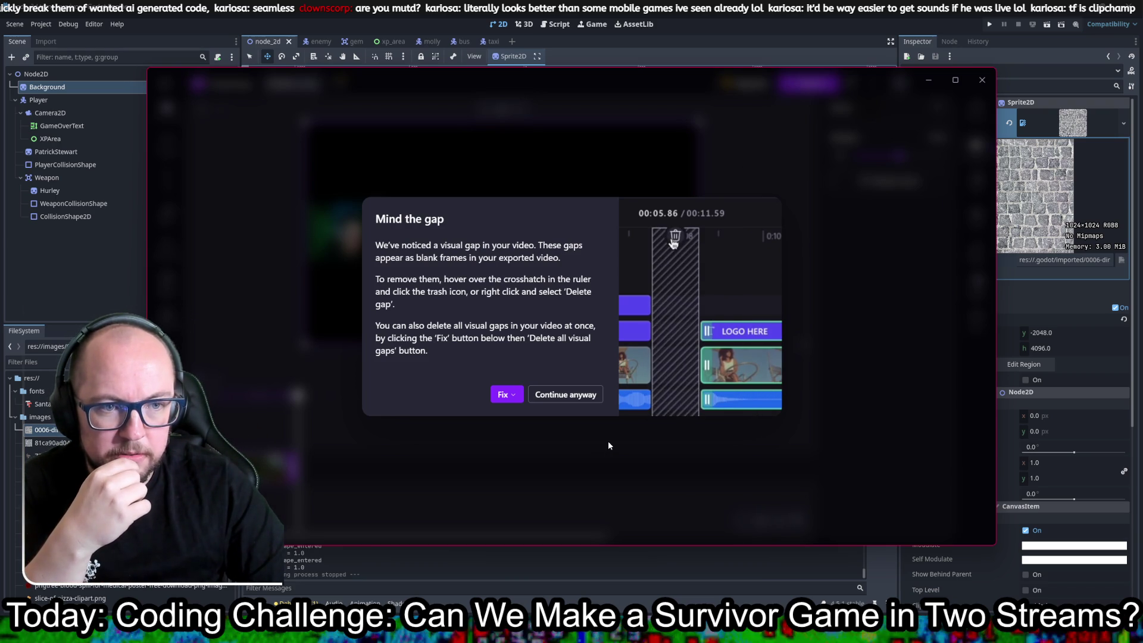
- Delete all visual gaps so the clip runs 4.43 seconds, and return to its start
left_click(505, 395)
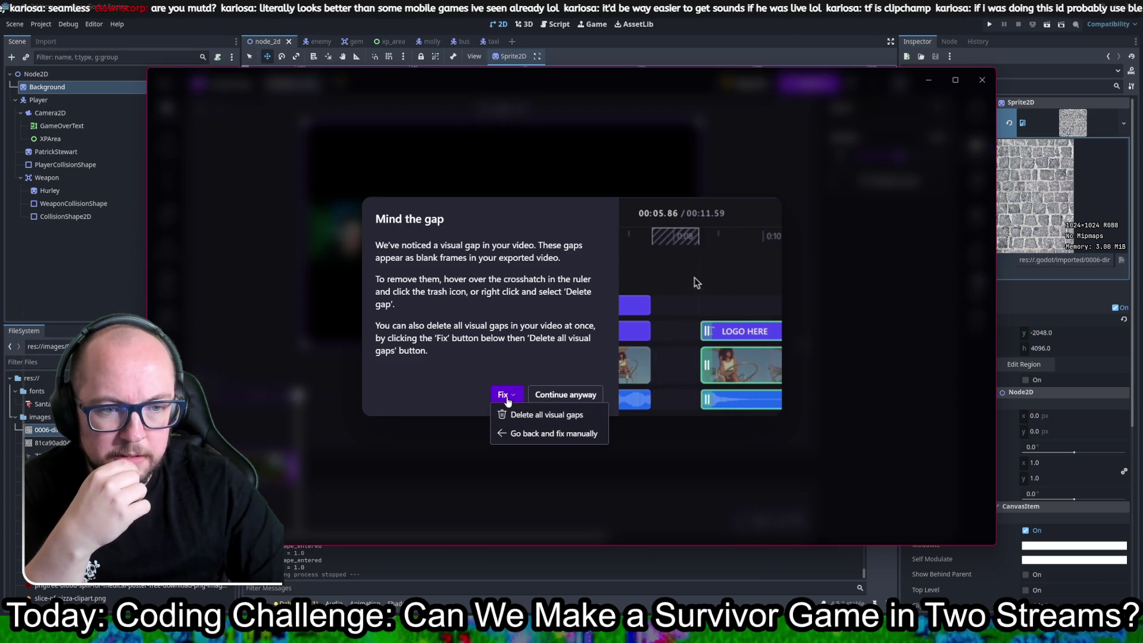
left_click(523, 415)
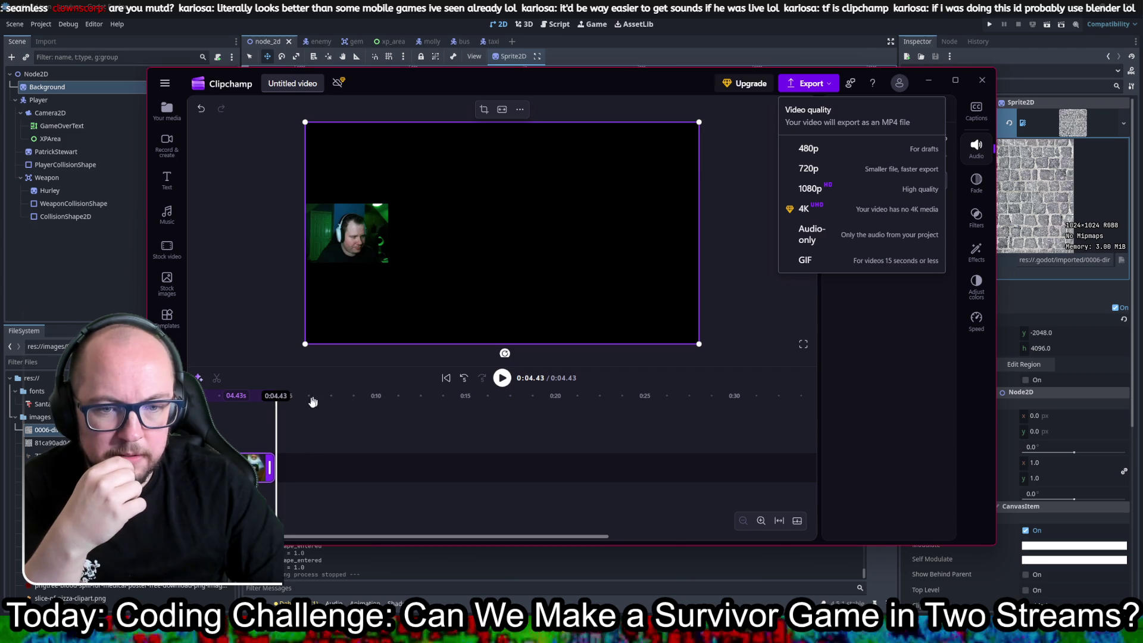
left_click_drag(275, 395, 203, 395)
- Export the trimmed video at 1080p
left_click(731, 141)
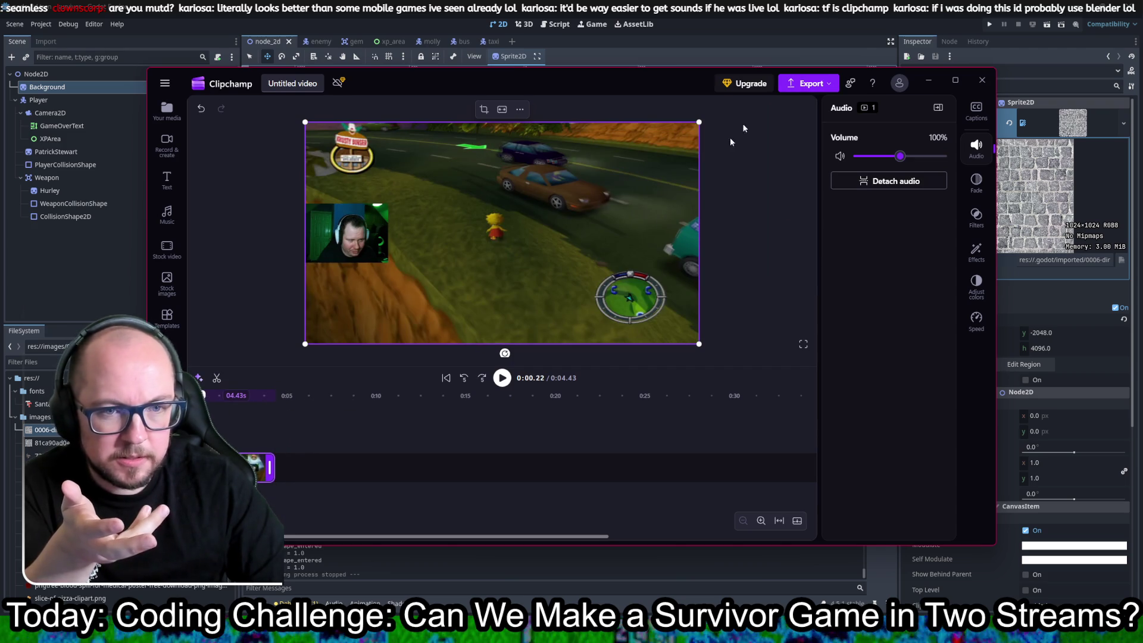
left_click(797, 89)
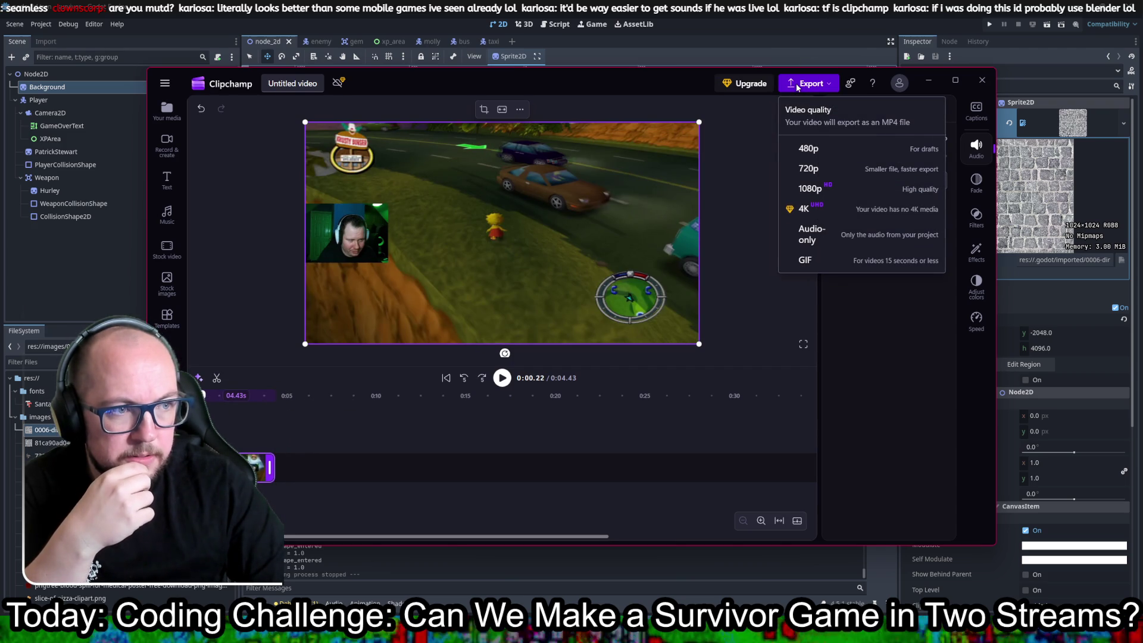
left_click(841, 190)
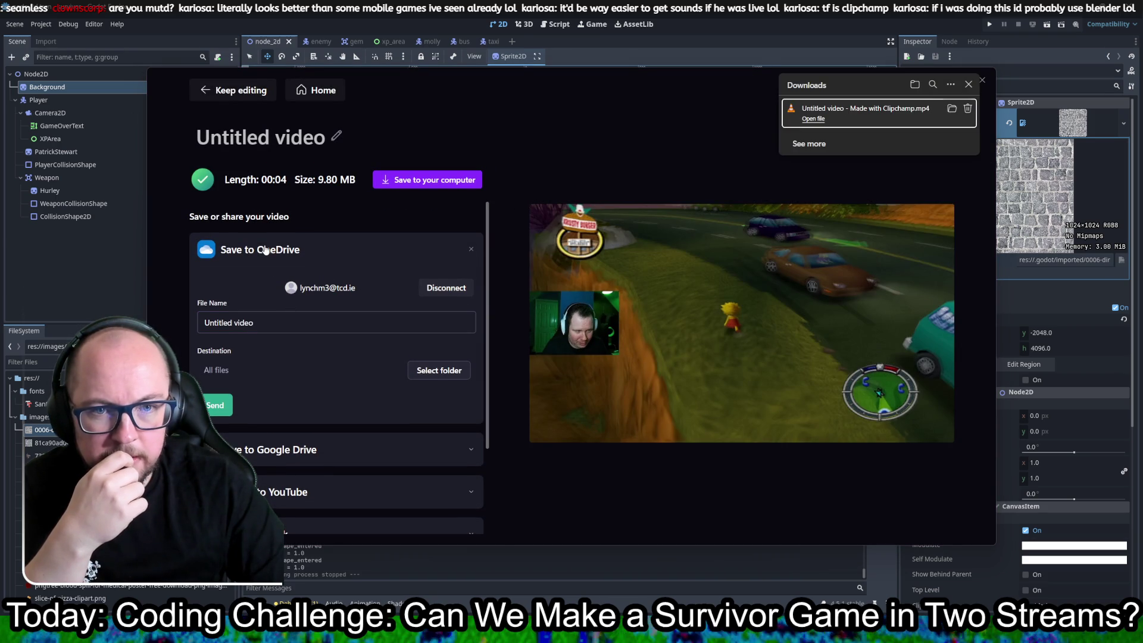
left_click(435, 180)
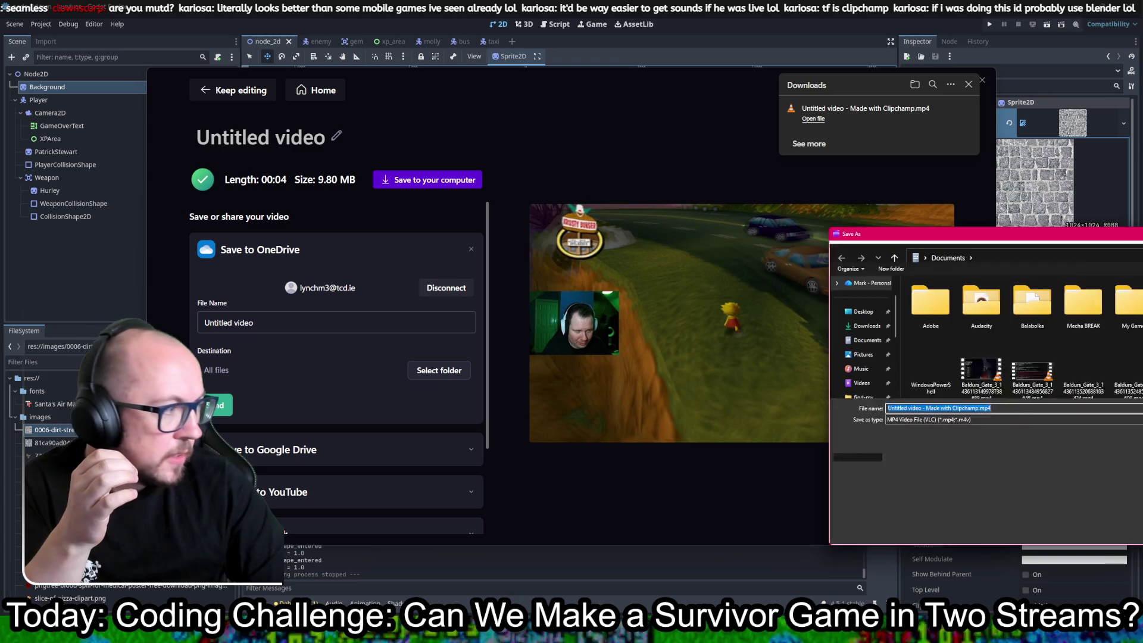
key("Return")
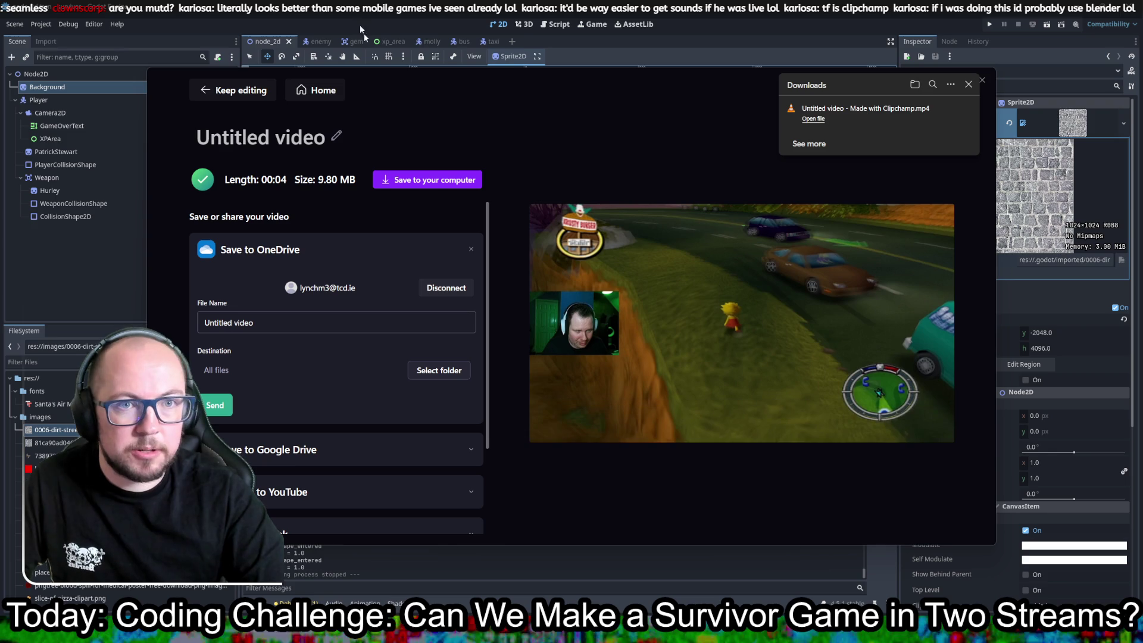
left_click(74, 9)
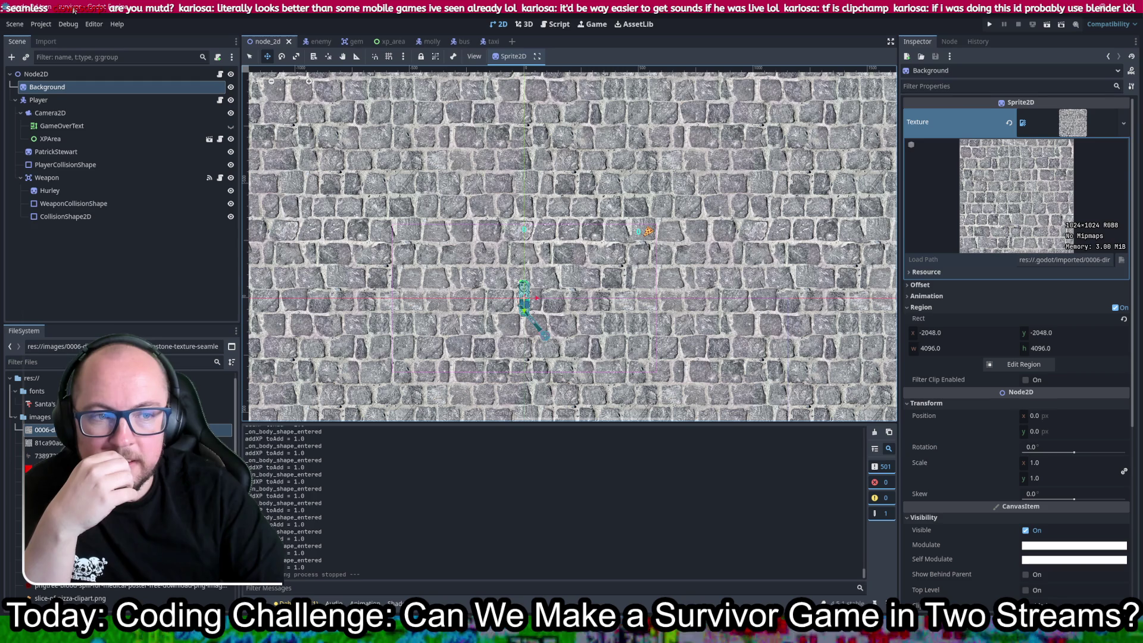
- Move the VLC window off screen so the Godot editor's cobblestone main scene is visible
scroll(586, 248, "up", 5)
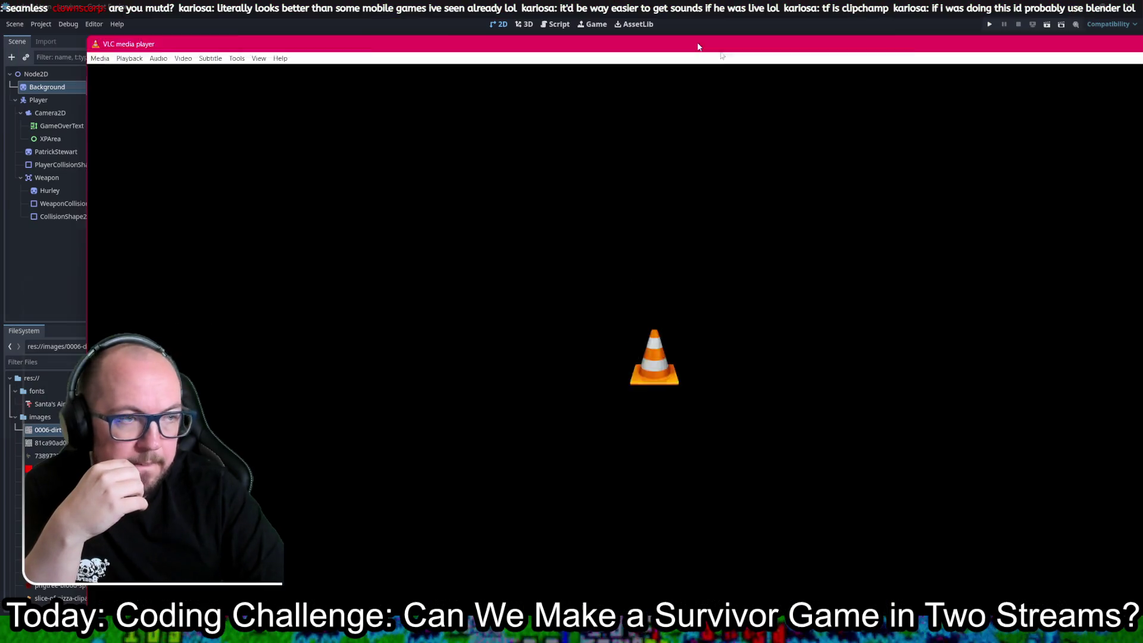
mouse_move(698, 46)
left_mouse_down()
mouse_move(1142, 119)
mouse_move(1142, 161)
left_mouse_up()
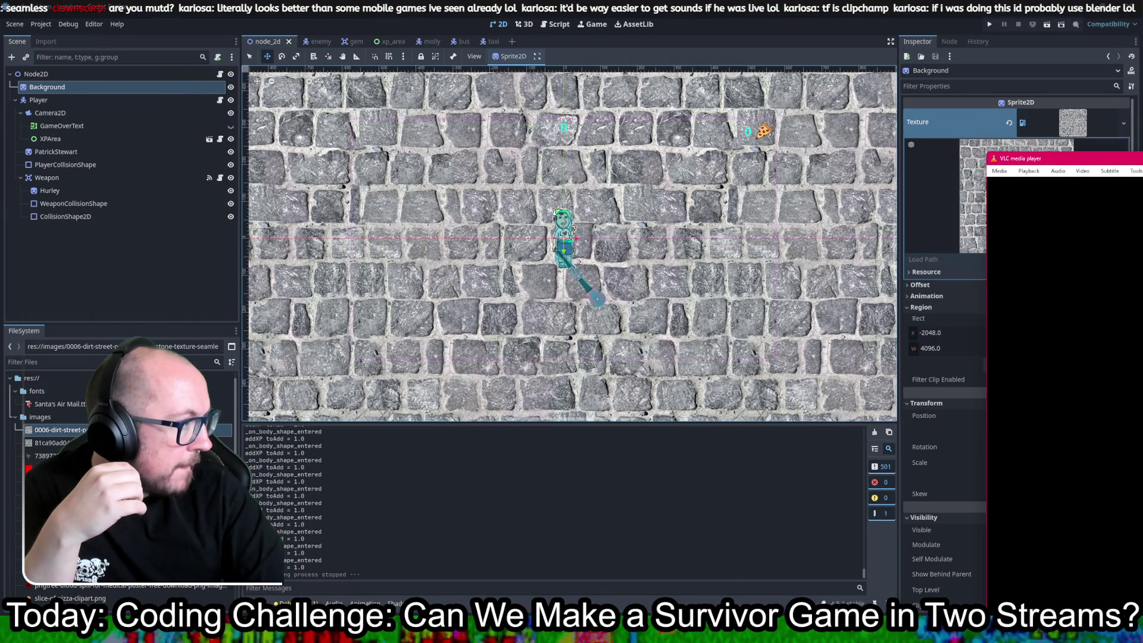
left_click_drag(1142, 149, 1142, 642)
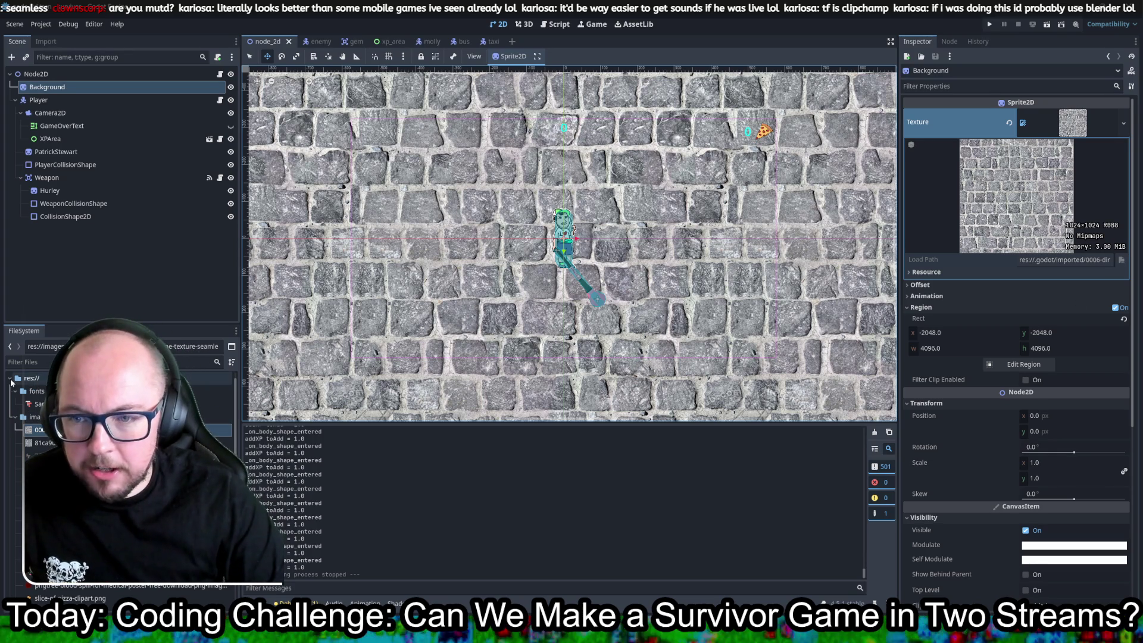
right_click(32, 380)
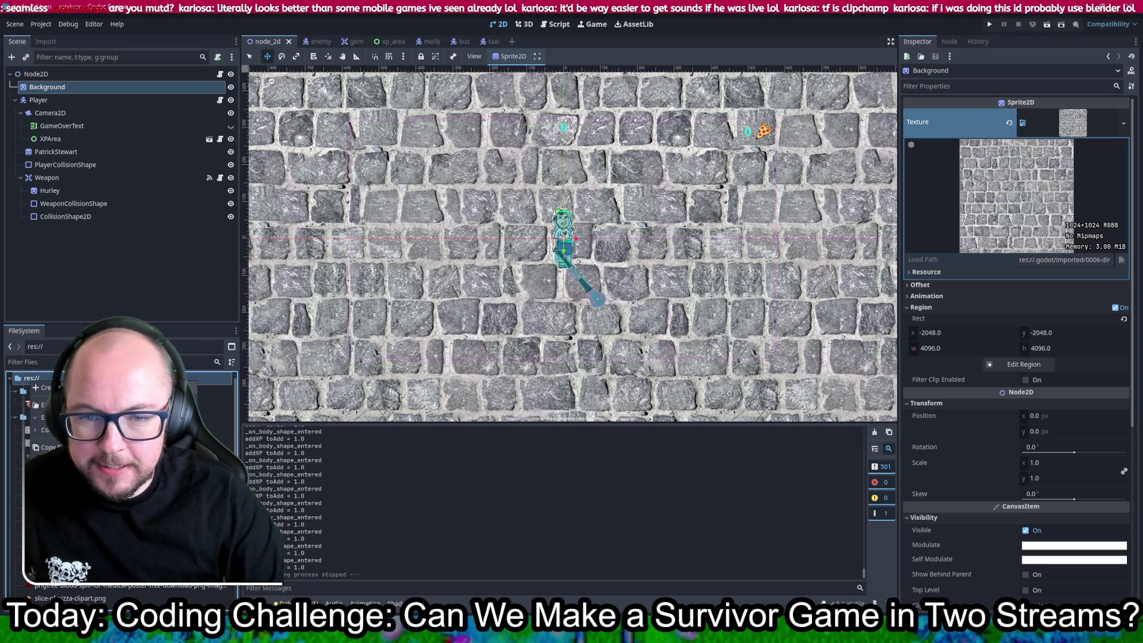
- Cancel the new 'sounds' folder in res:// because it already exists, and switch to the enemy scene
left_click(161, 387)
type("sounds")
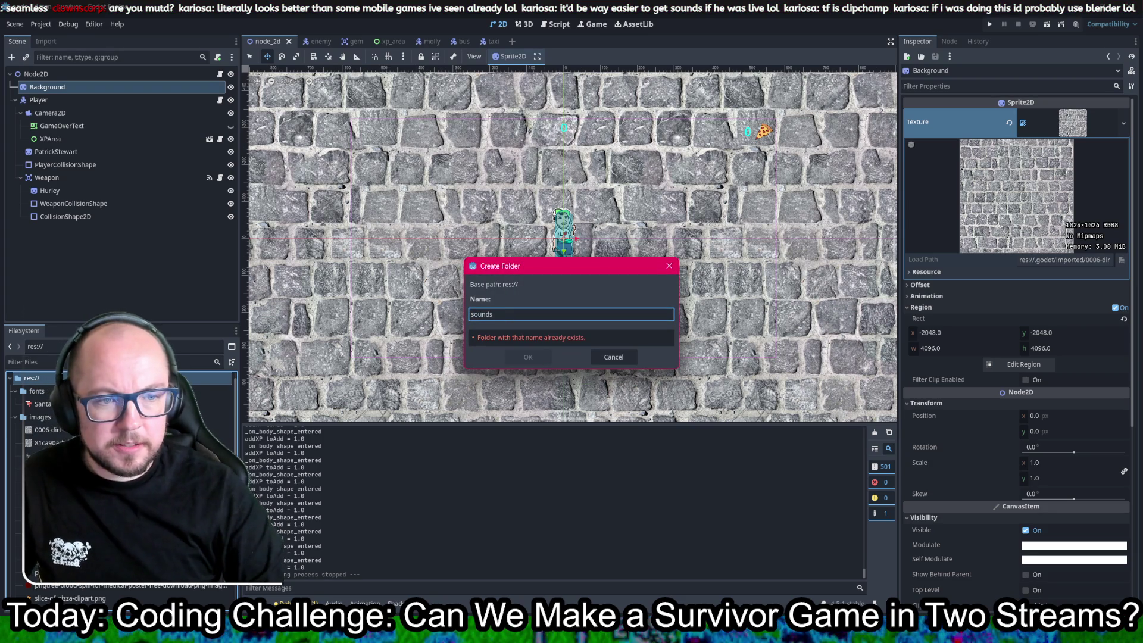
left_click(618, 356)
scroll(119, 446, "down", 5)
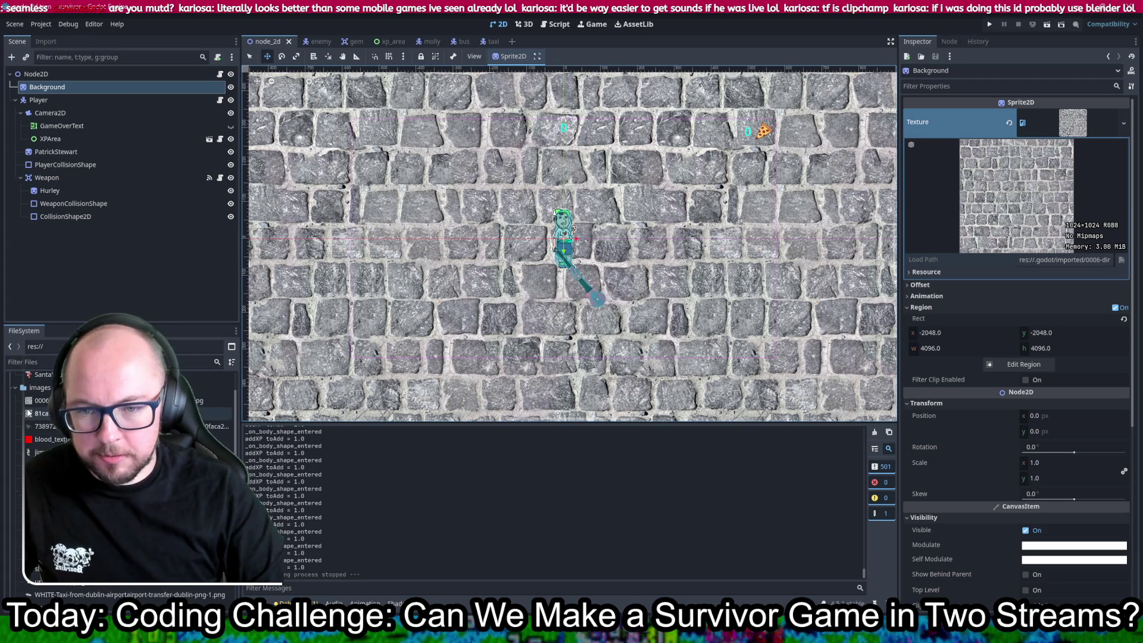
scroll(119, 447, "down", 5)
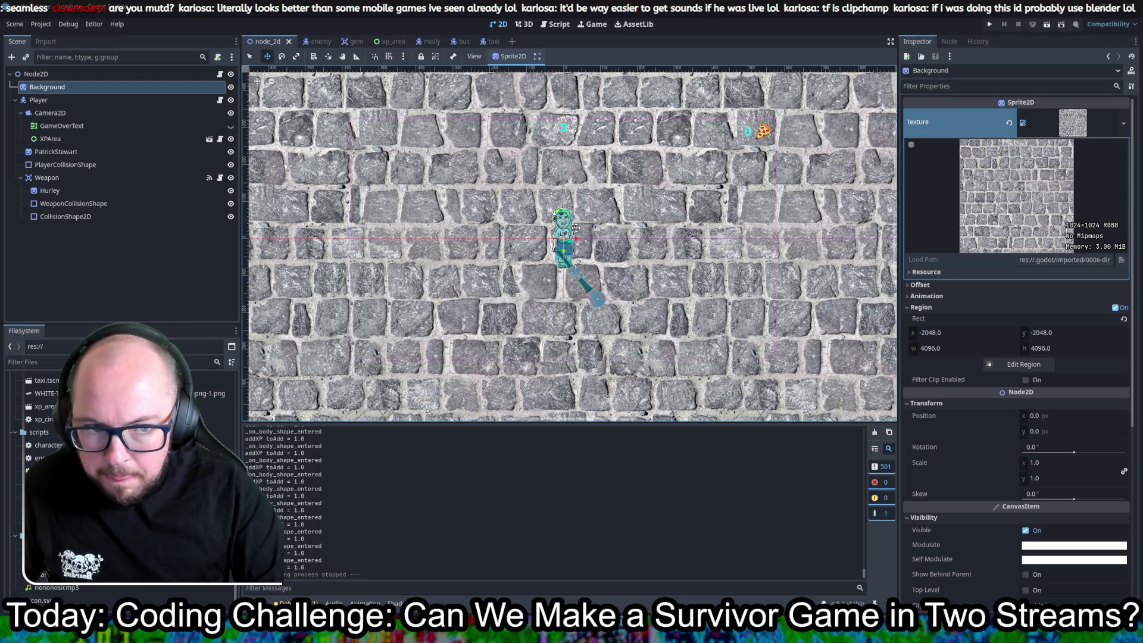
scroll(613, 238, "down", 2)
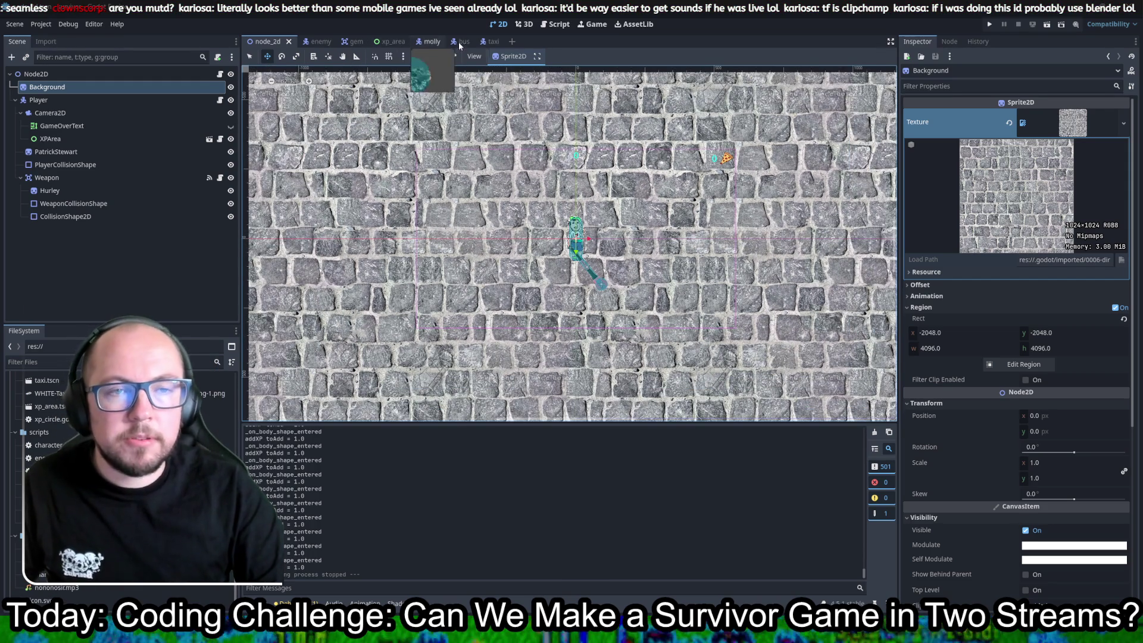
left_click(313, 43)
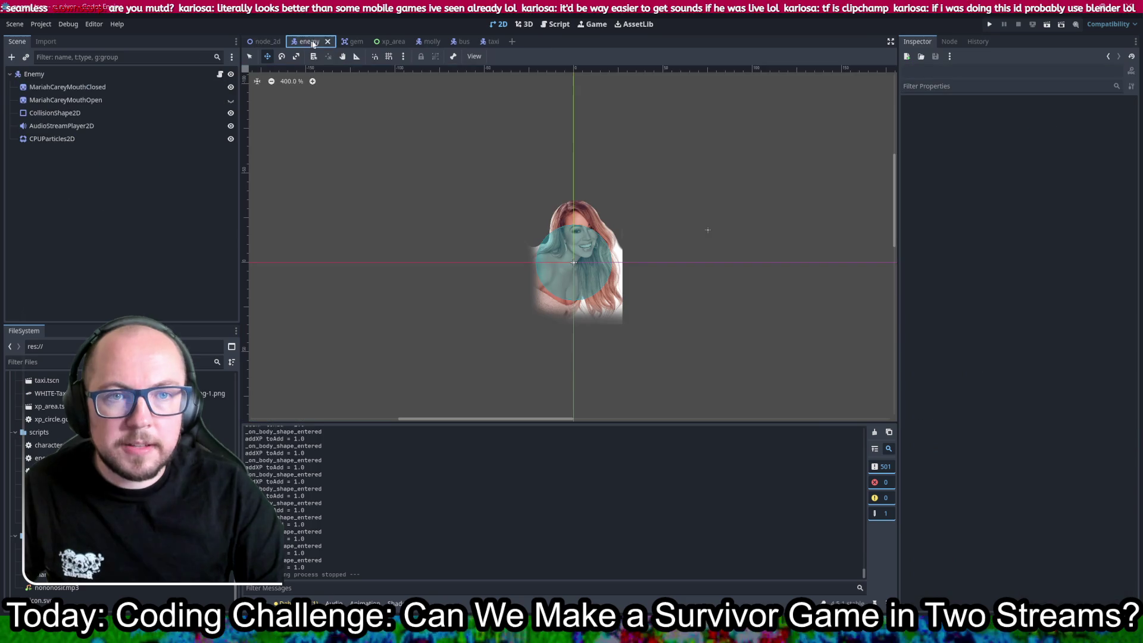
- Open enemy_behaviour.gd in the Script workspace
left_click(551, 25)
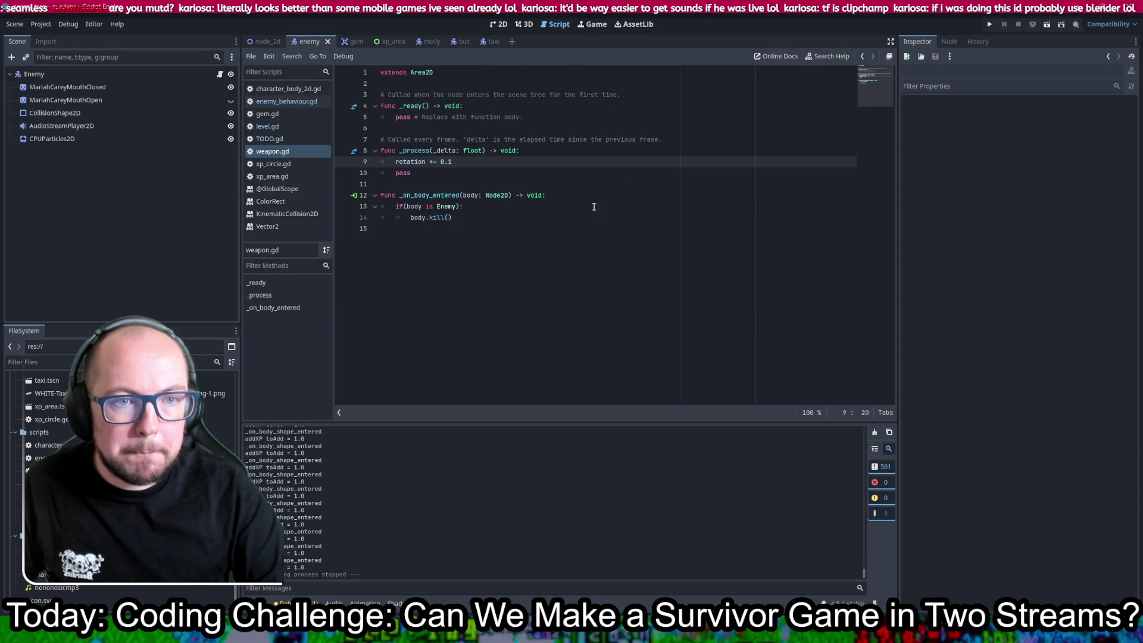
left_click(286, 101)
scroll(579, 251, "down", 2)
scroll(578, 251, "up", 1)
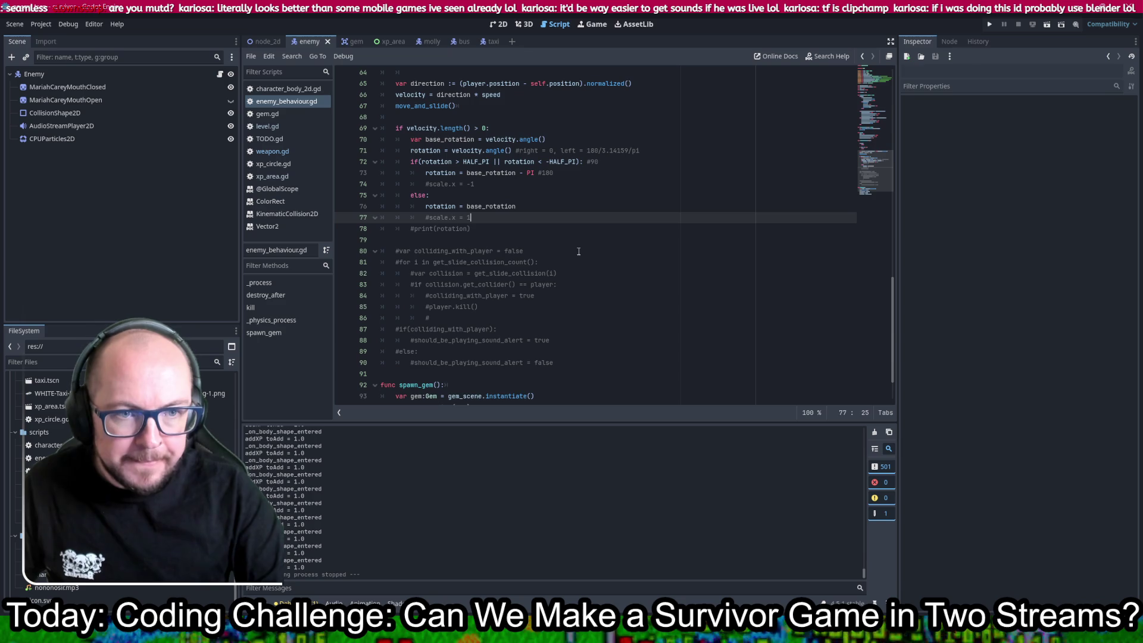
scroll(568, 252, "up", 2)
scroll(569, 253, "down", 3)
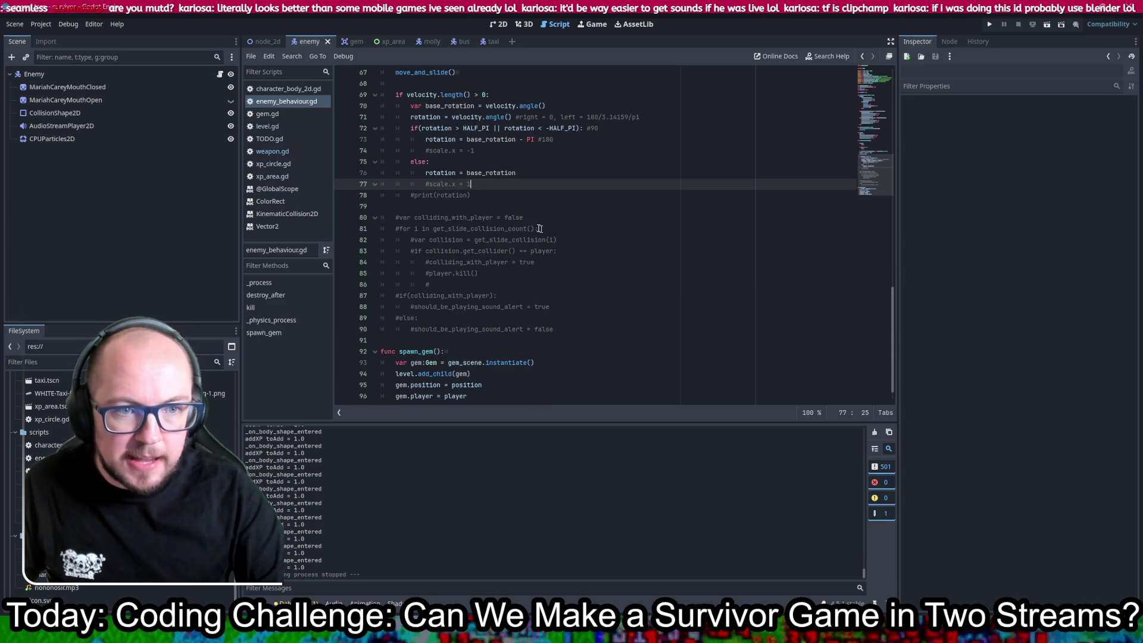
- Uncomment the collision loop on lines 81–86 and the colliding_with_player declaration on line 80
left_click(546, 229)
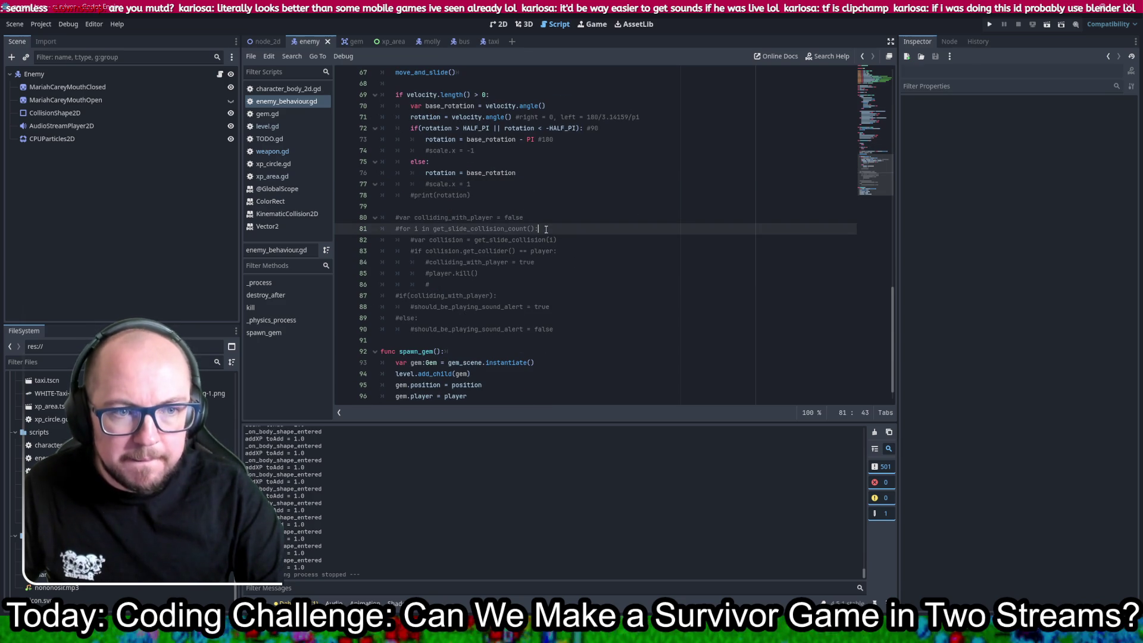
mouse_move(548, 232)
left_mouse_down()
mouse_move(571, 288)
mouse_move(580, 271)
left_mouse_up()
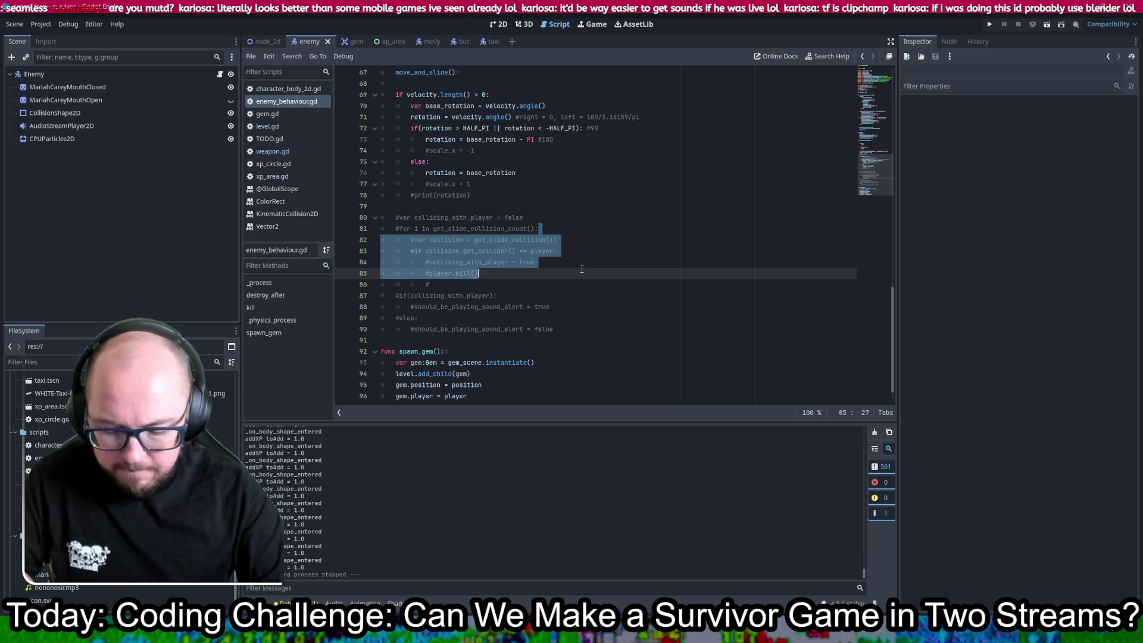
key("ctrl+k")
key("Down")
left_click(533, 272)
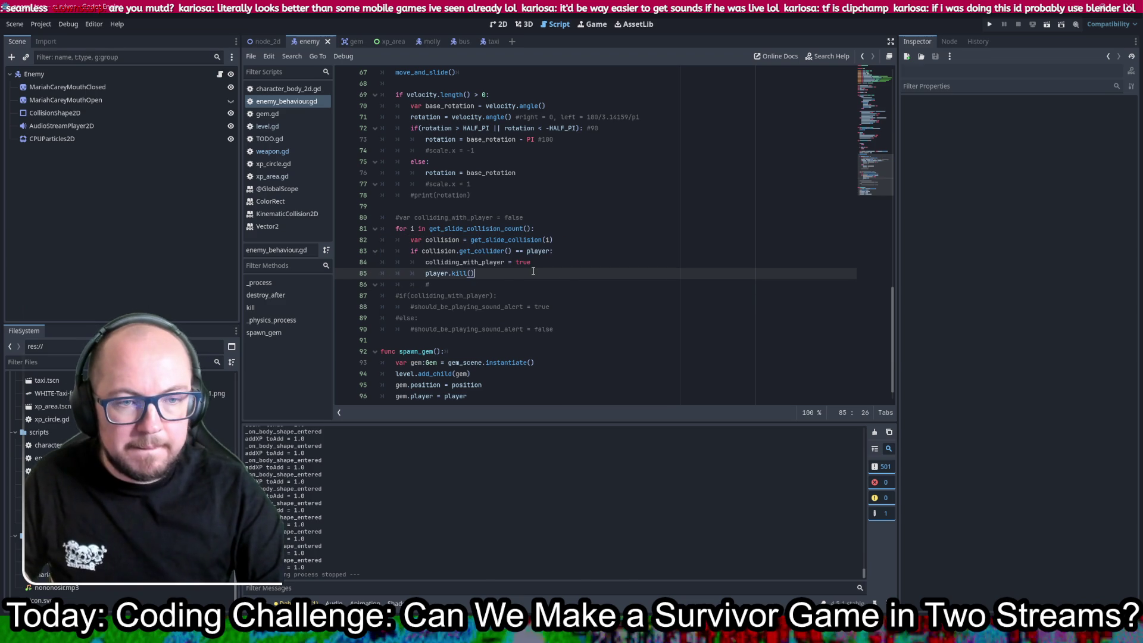
left_click(563, 261)
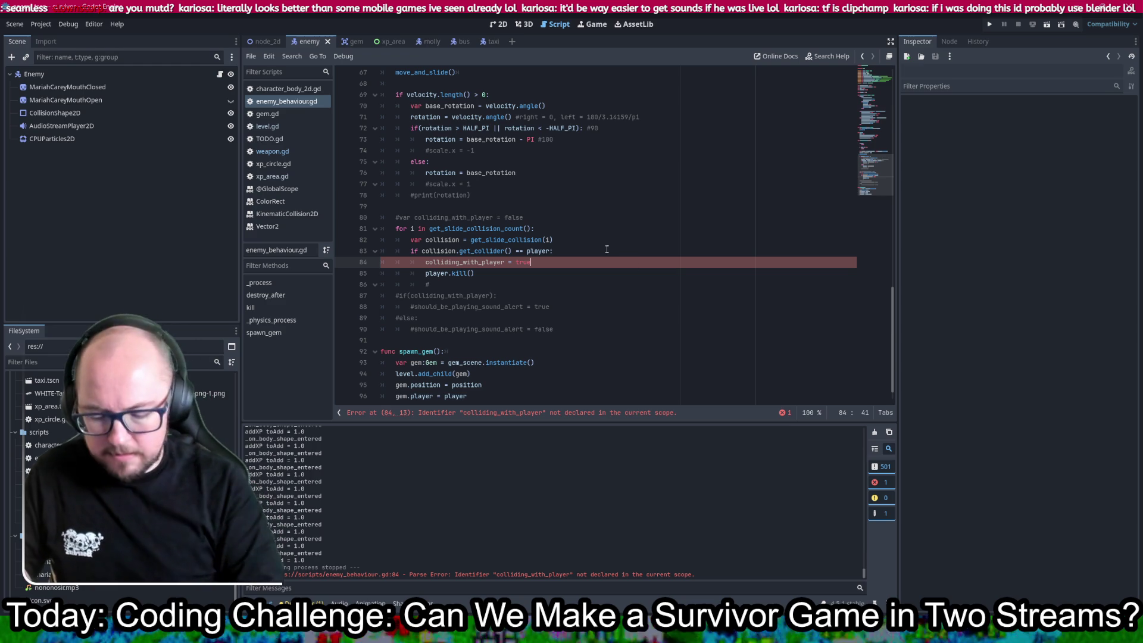
key("Up")
key("Up")
key("Up")
key("Up")
key("ctrl+k")
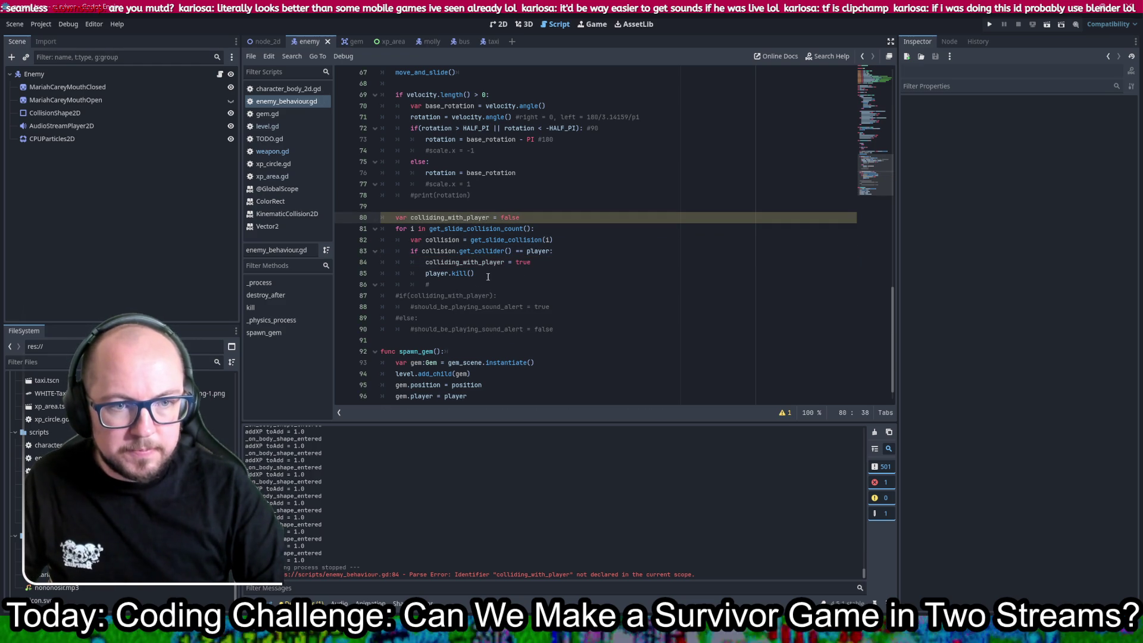
- Comment out player.kill(), add the enemy's own kill() call below it, and save
left_click(491, 273)
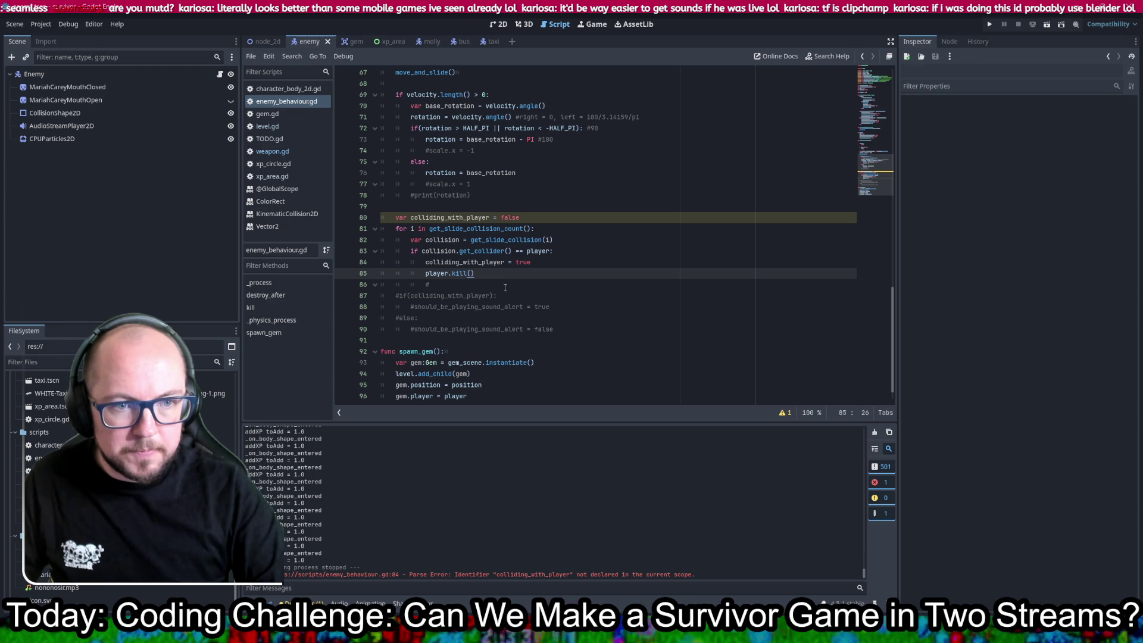
key("ctrl+k")
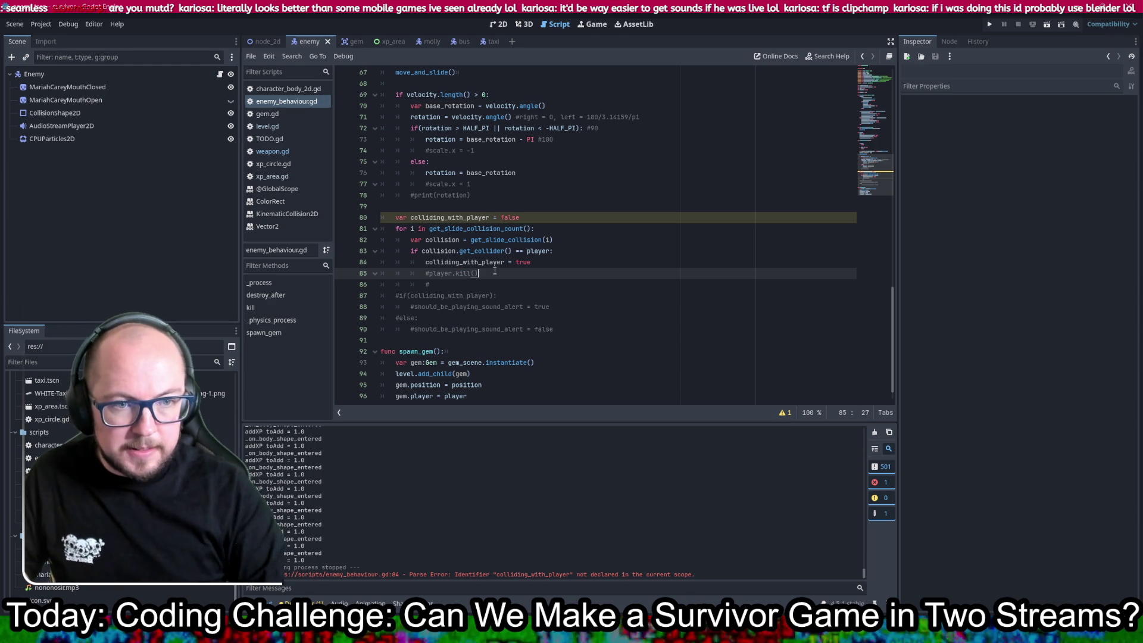
key("Return")
type("kill")
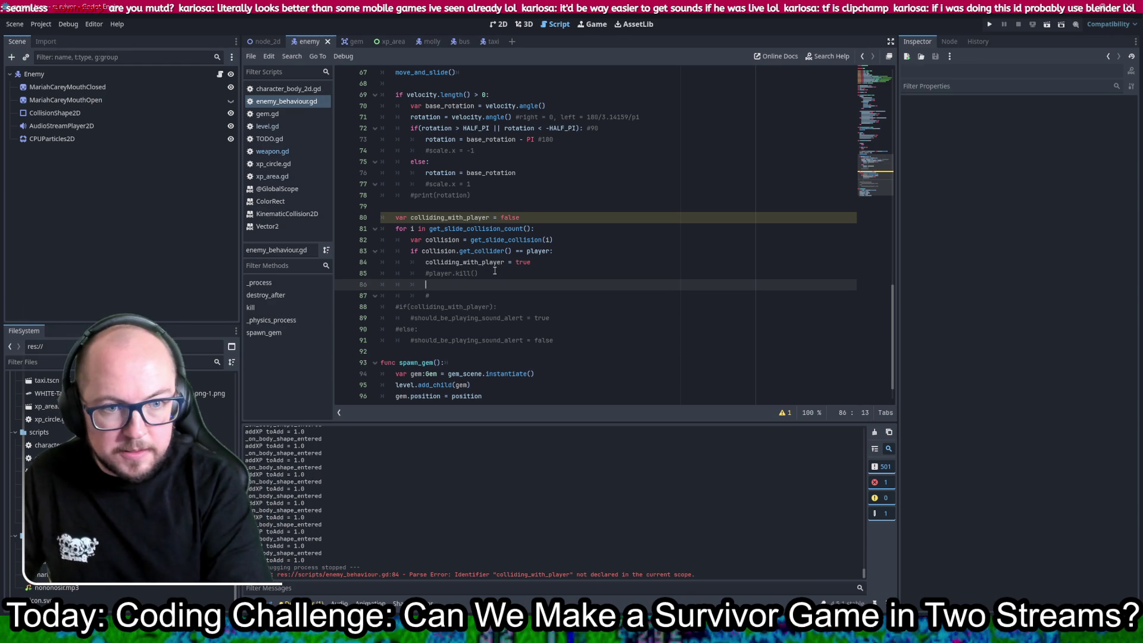
type("()")
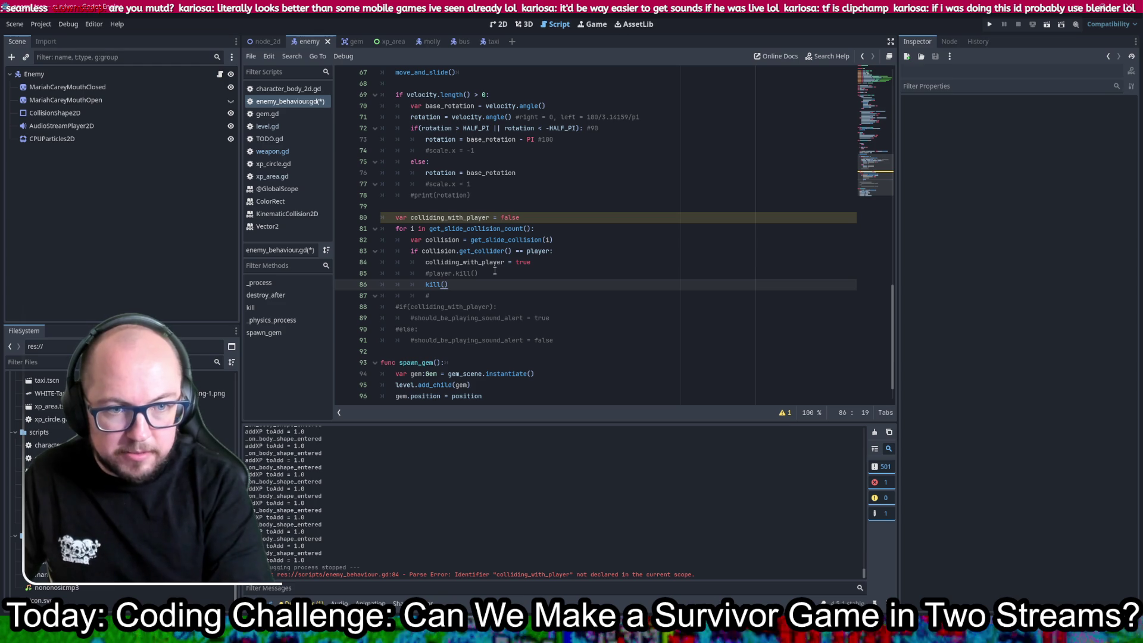
key("ctrl+s")
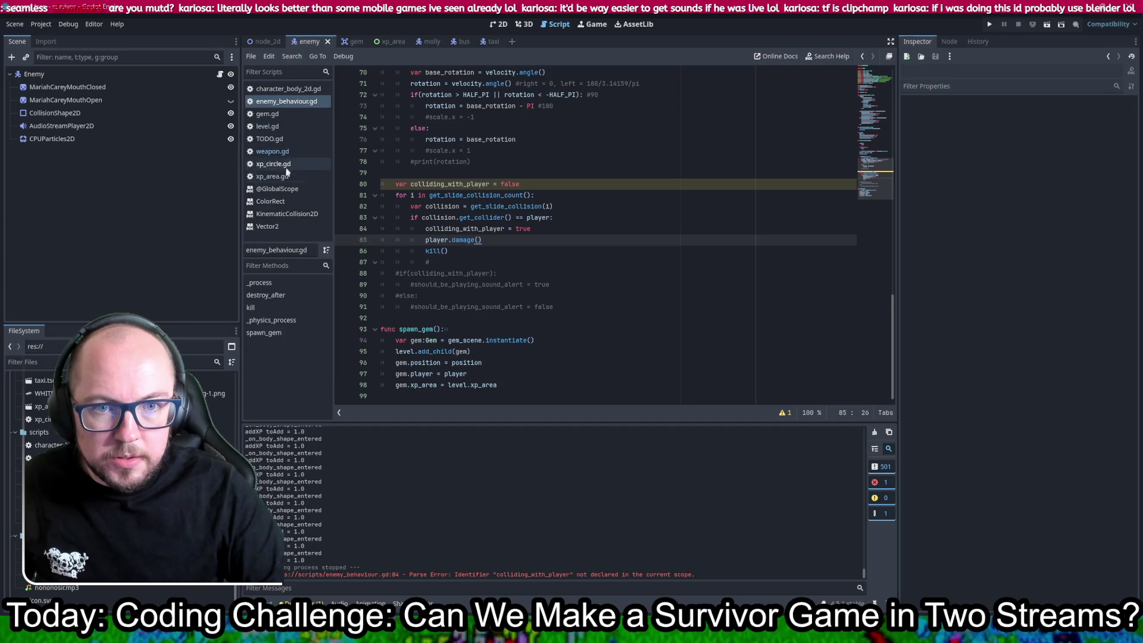
- Switch between the main and enemy scenes and reopen enemy_behaviour.gd
left_click(295, 89)
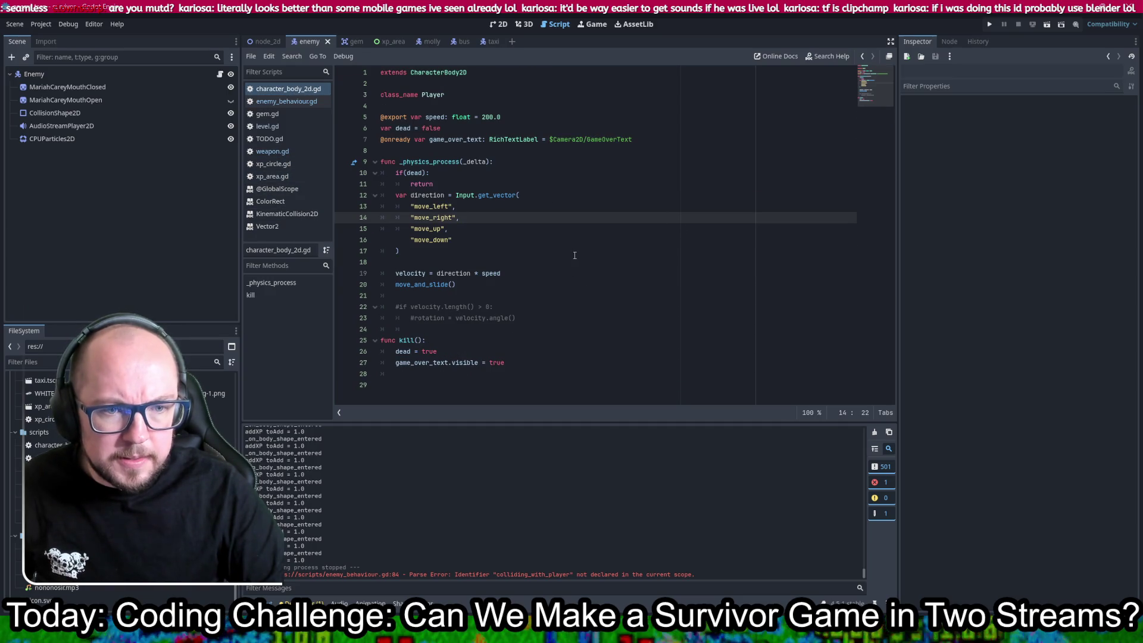
left_click(267, 41)
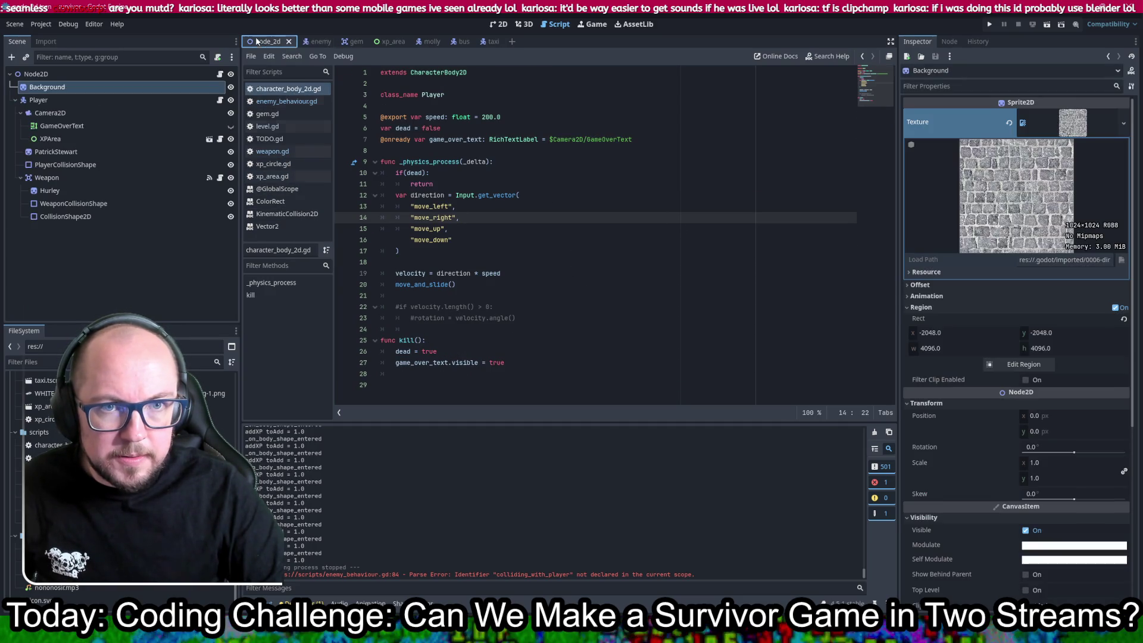
left_click(305, 41)
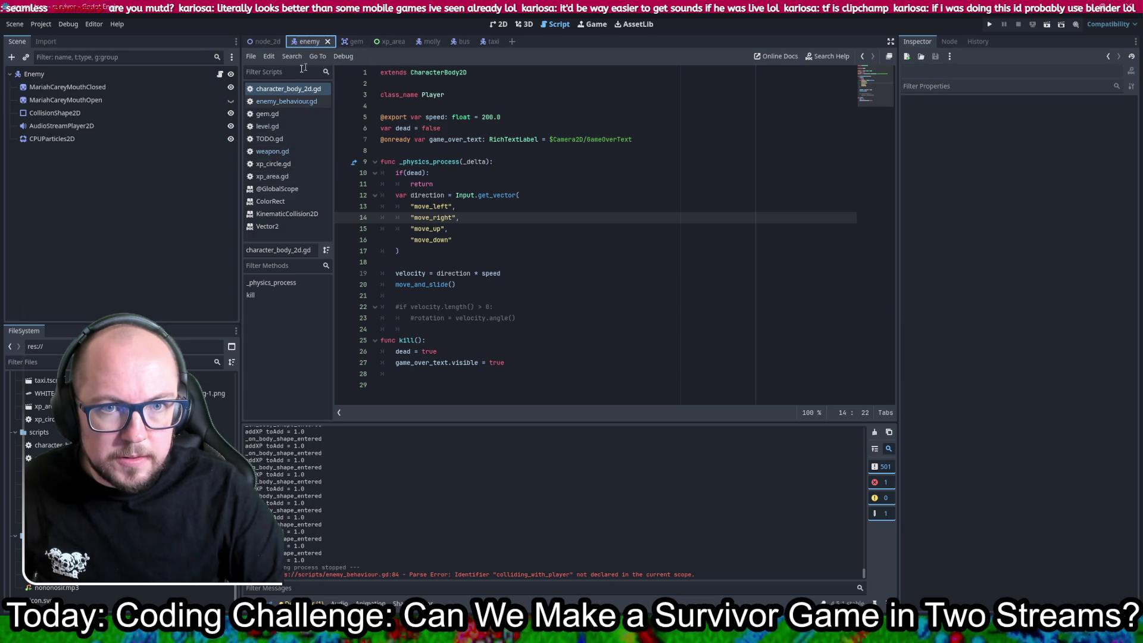
left_click(286, 102)
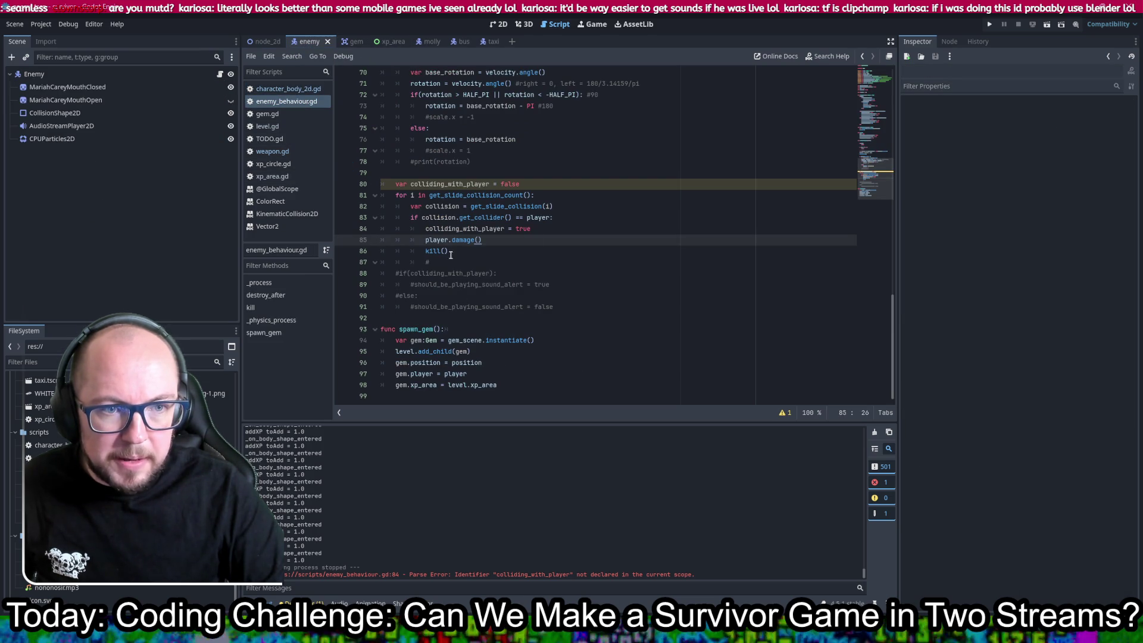
scroll(506, 239, "up", 20)
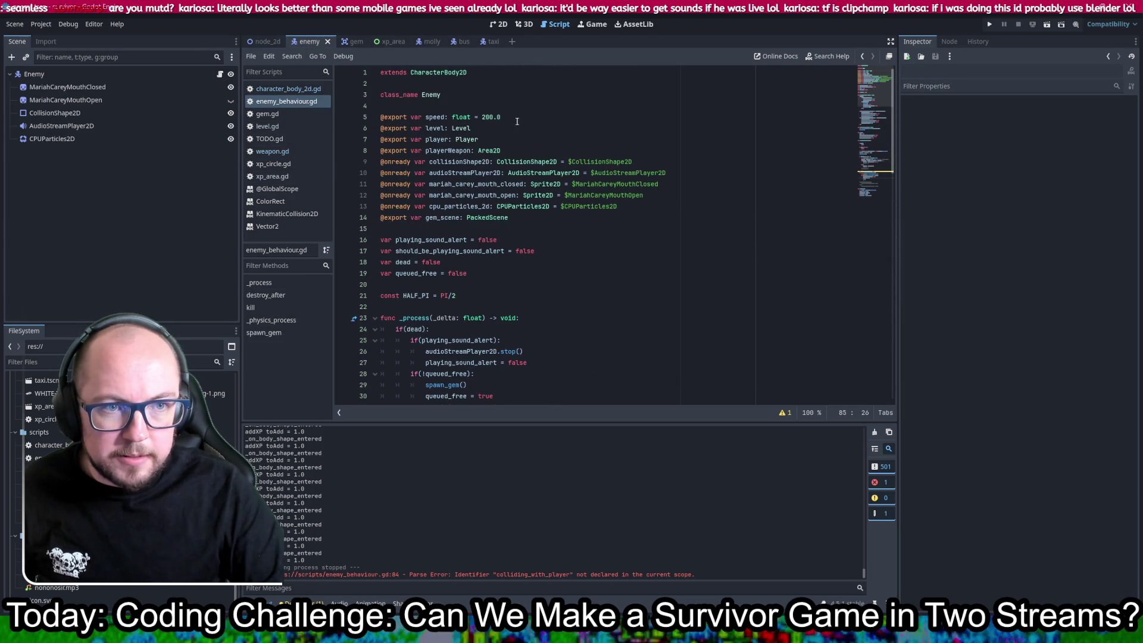
left_click_drag(517, 120, 518, 106)
key("ctrl+shift+d")
double_click(436, 128)
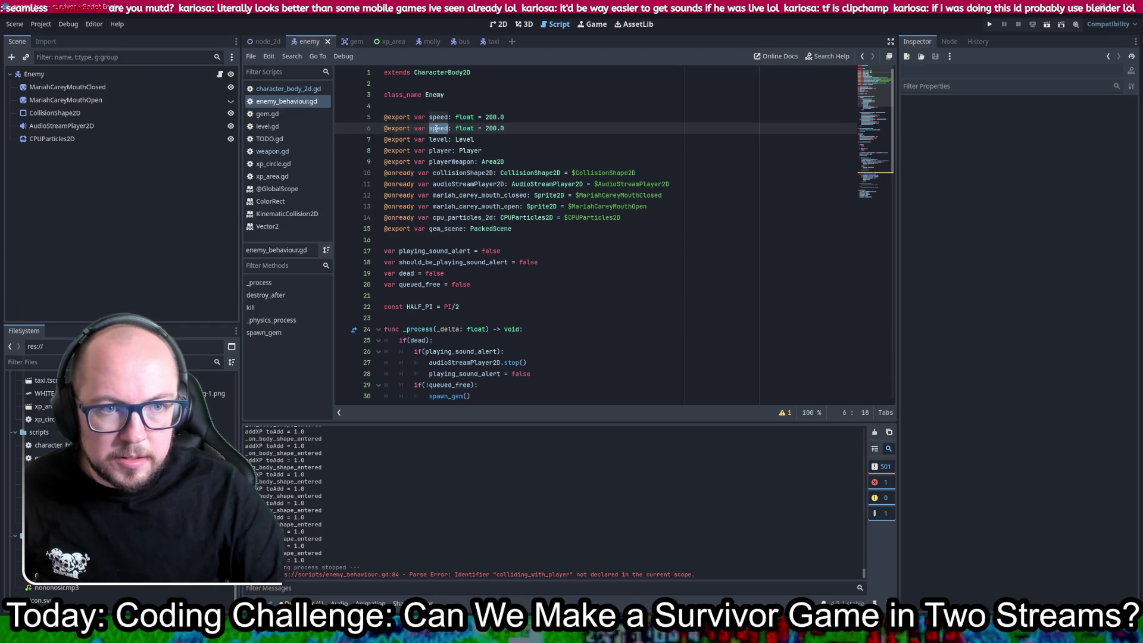
type("damage")
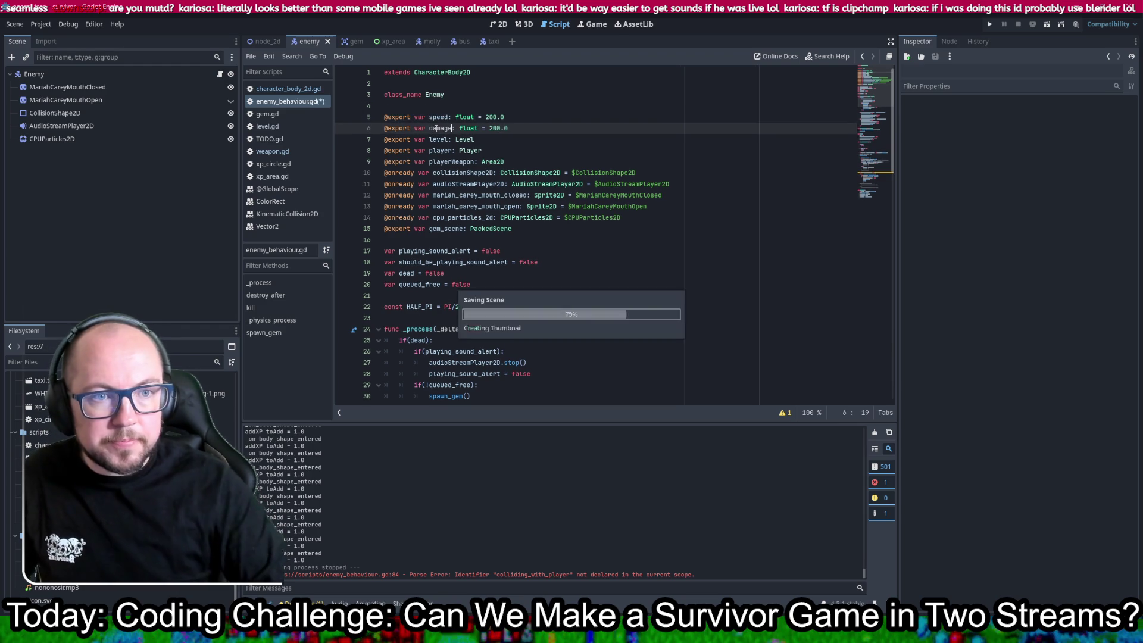
left_click_drag(517, 117, 517, 127)
left_click(512, 128)
key("BackSpace")
key("BackSpace")
key("BackSpace")
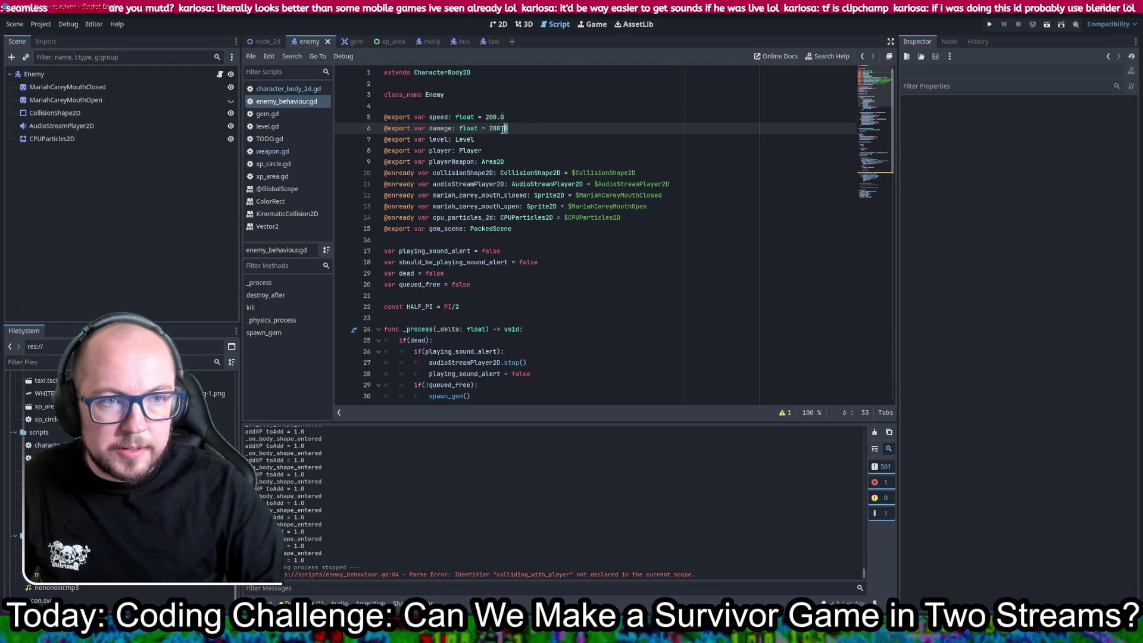
type("1.0")
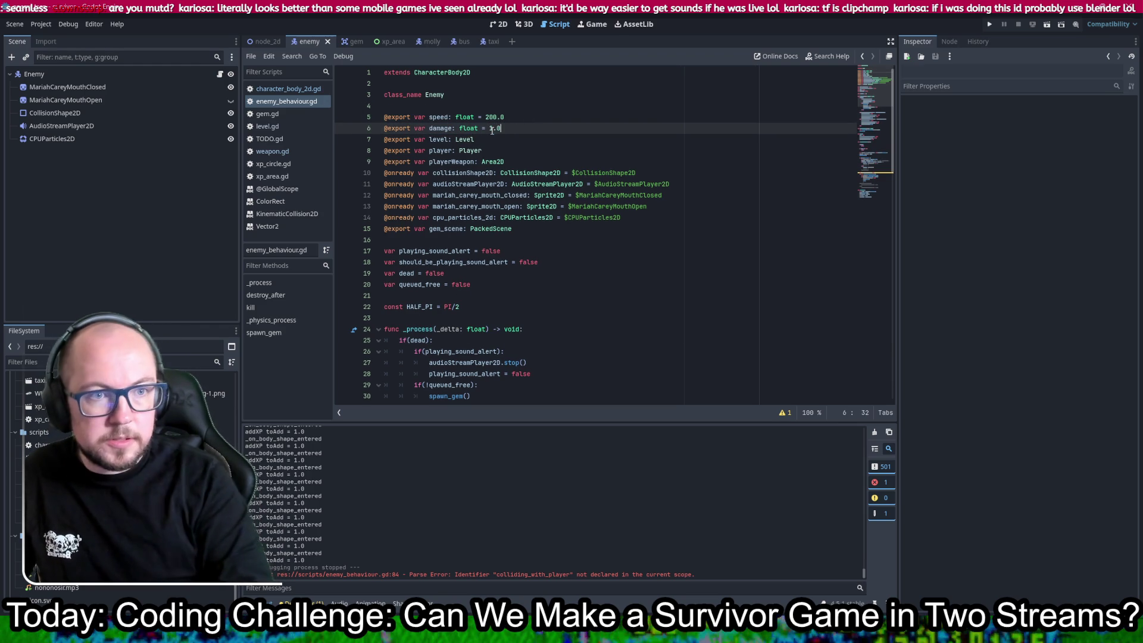
- Change the call to player.damage(damage), save, and open character_body_2d.gd
scroll(484, 212, "down", 10)
scroll(482, 212, "down", 13)
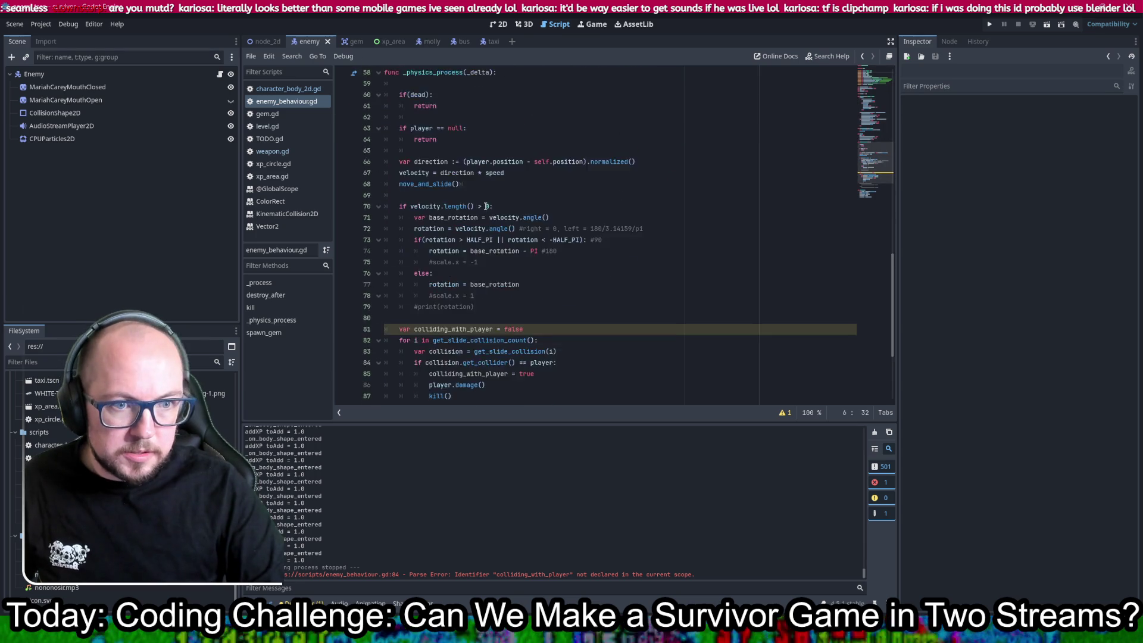
left_click(482, 239)
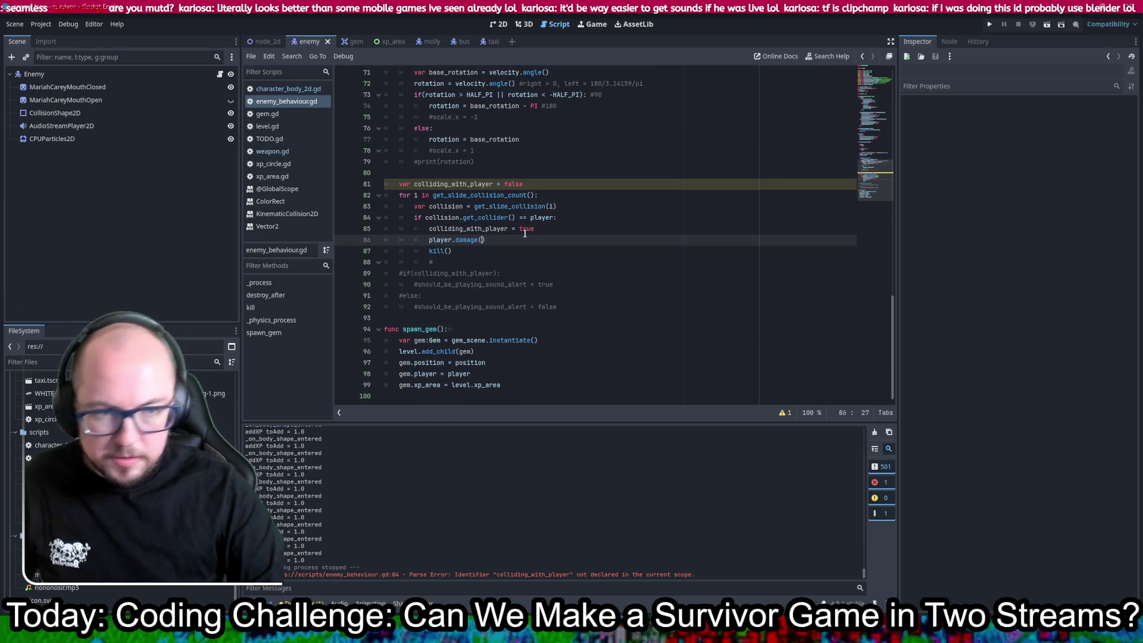
type("damage")
key("ctrl+s")
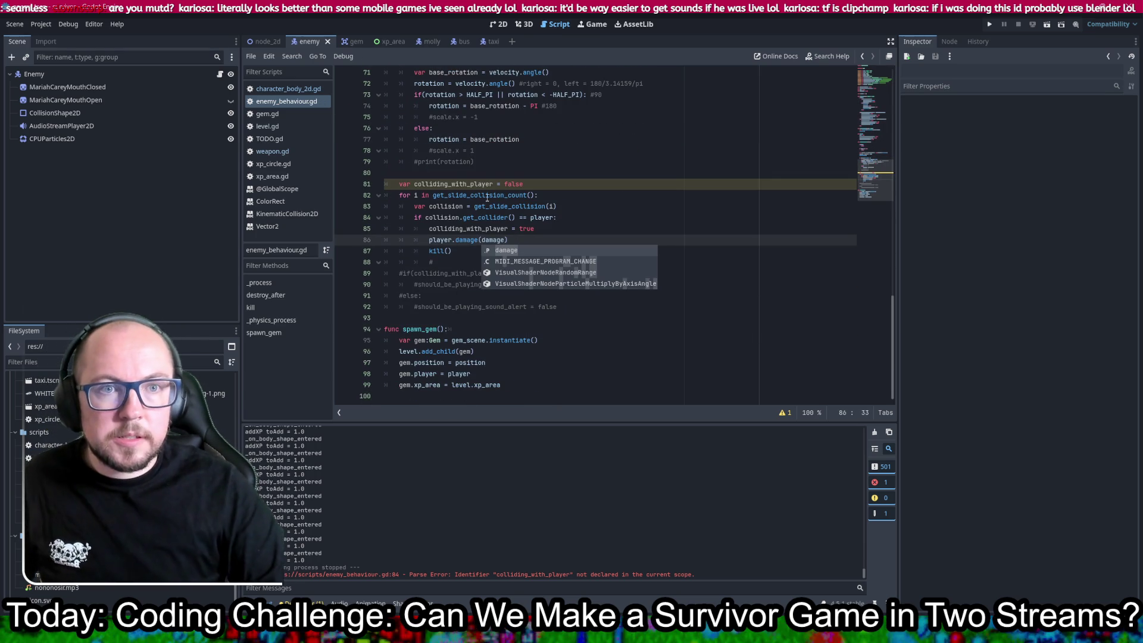
left_click(582, 233)
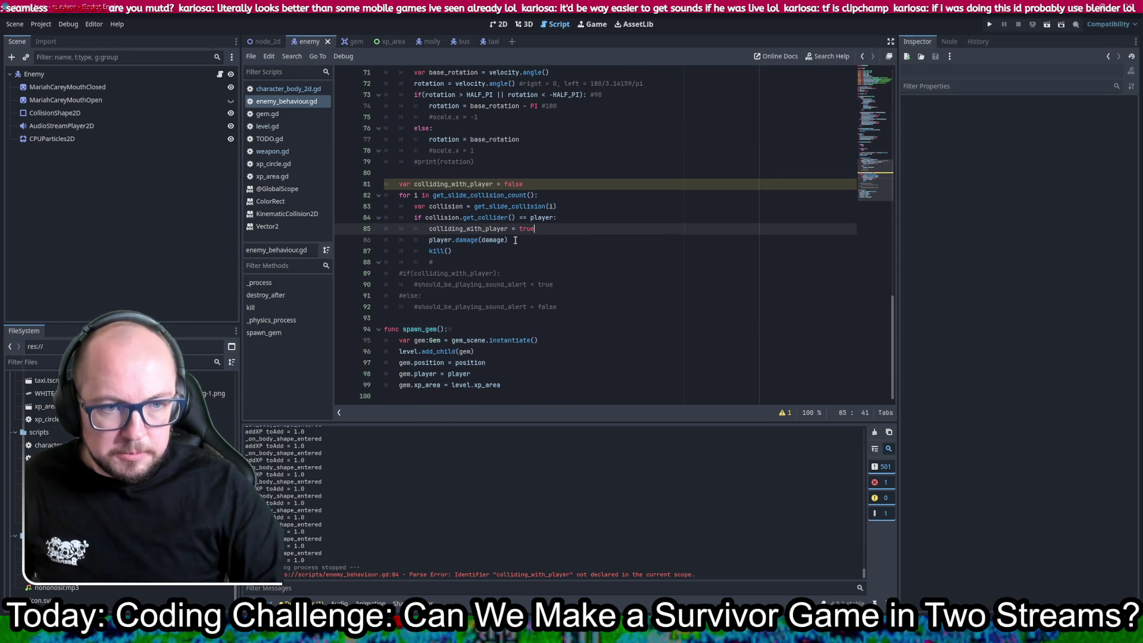
left_click(280, 100)
left_click(280, 89)
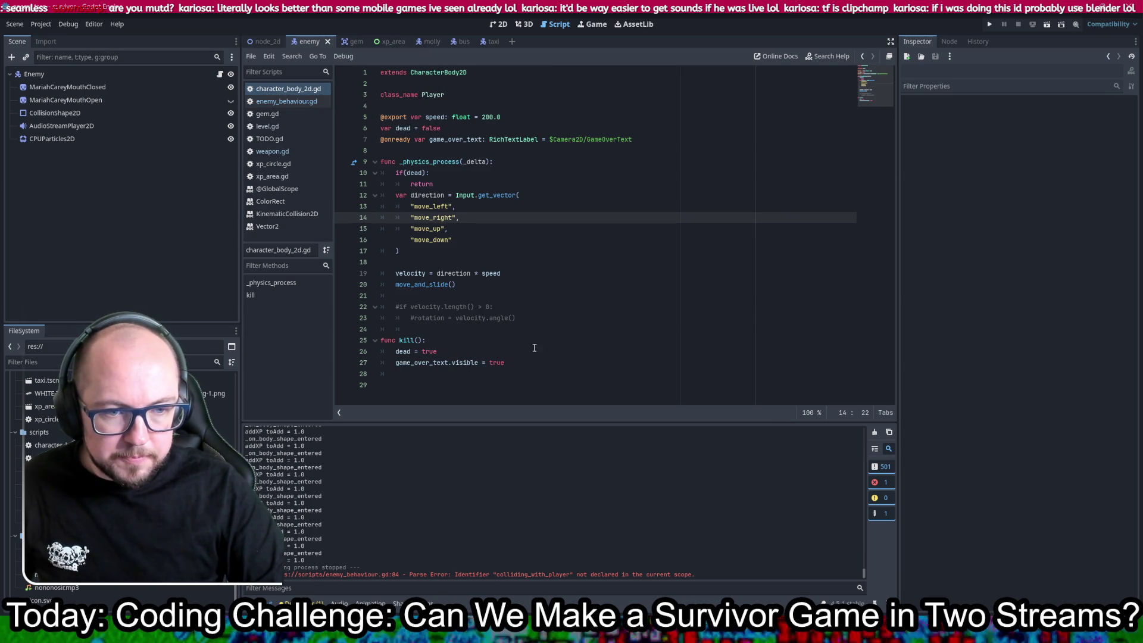
- Copy the kill() function and paste a duplicate below it
left_click_drag(534, 362, 529, 318)
key("ctrl+c")
left_click(523, 365)
key("ctrl+v")
- Rename the copy to damage(damage: float), empty its body, and save
double_click(407, 351)
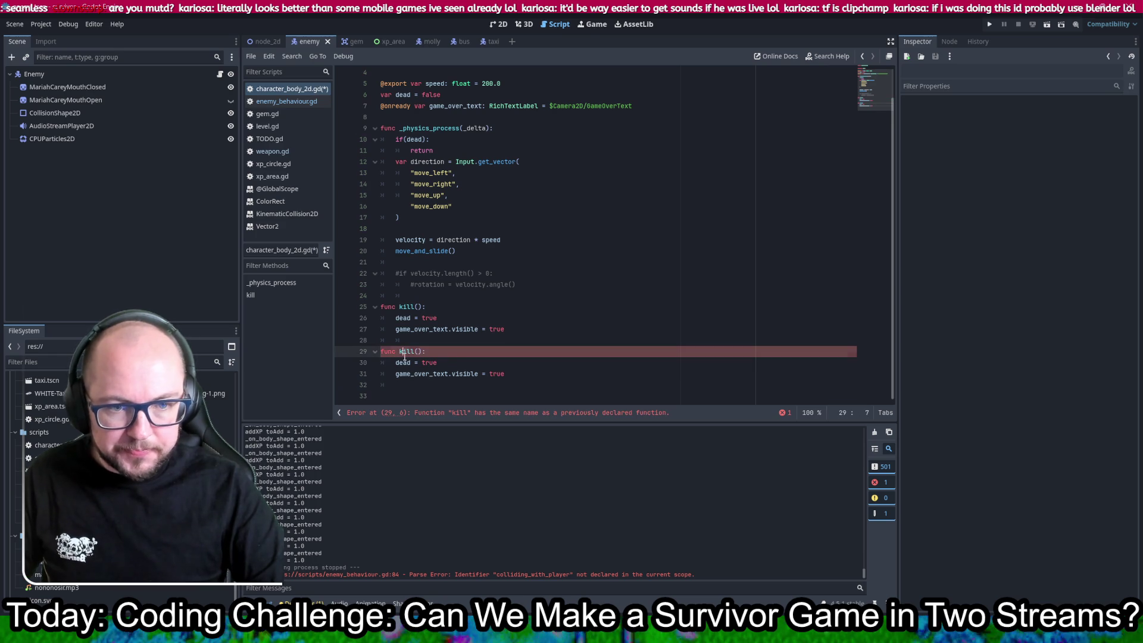
type("f")
key("BackSpace")
type("dmag")
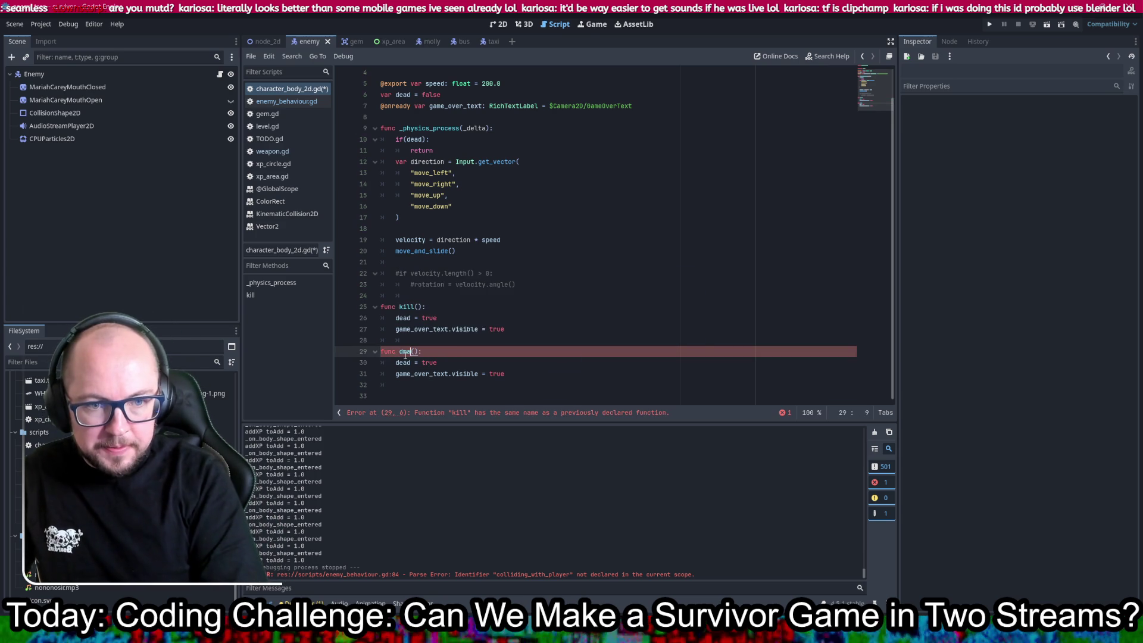
type("mage")
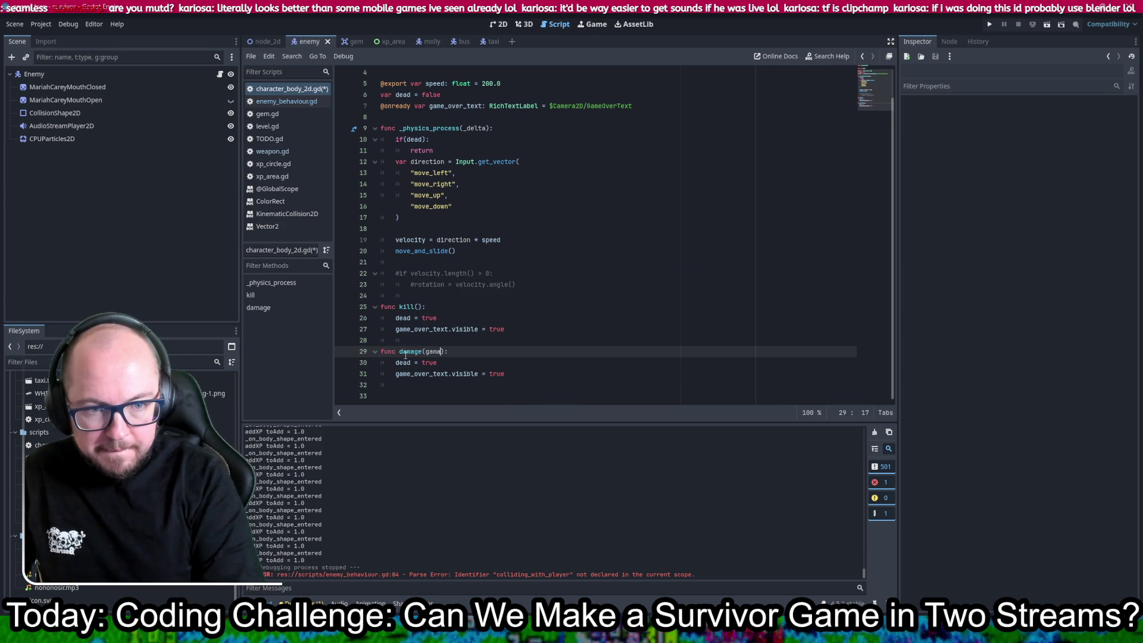
type("ge:")
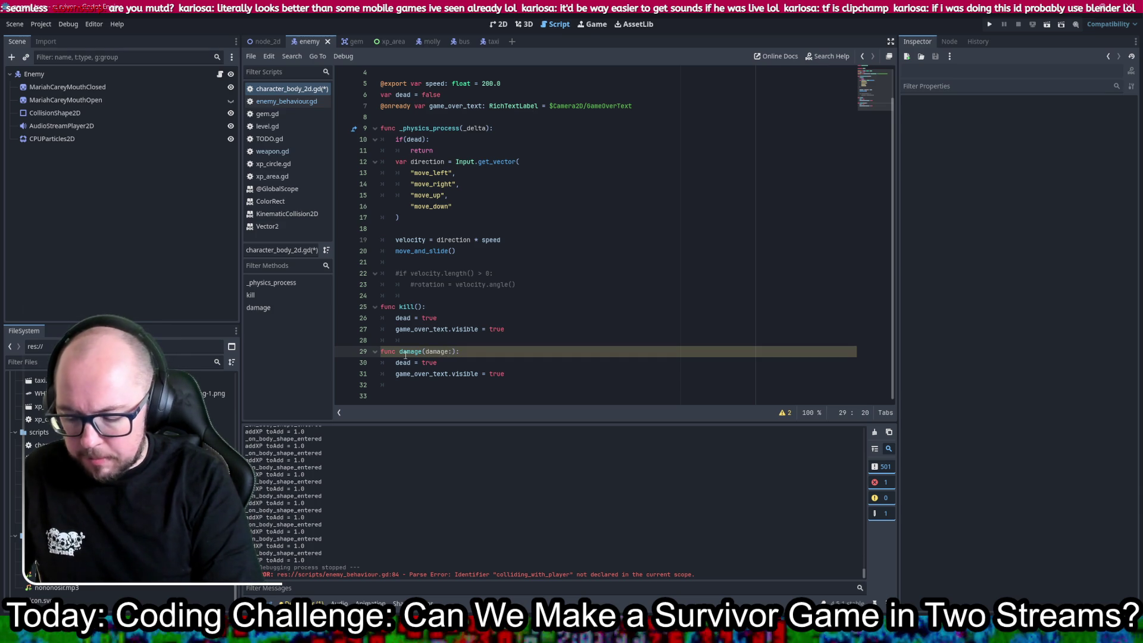
type("oat")
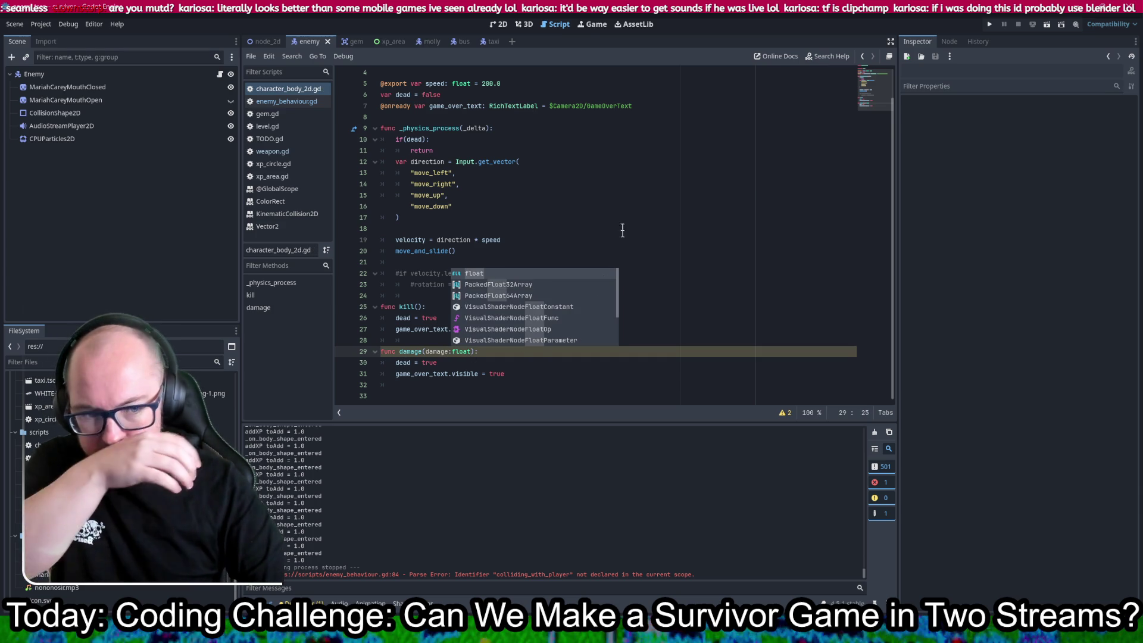
left_click(626, 184)
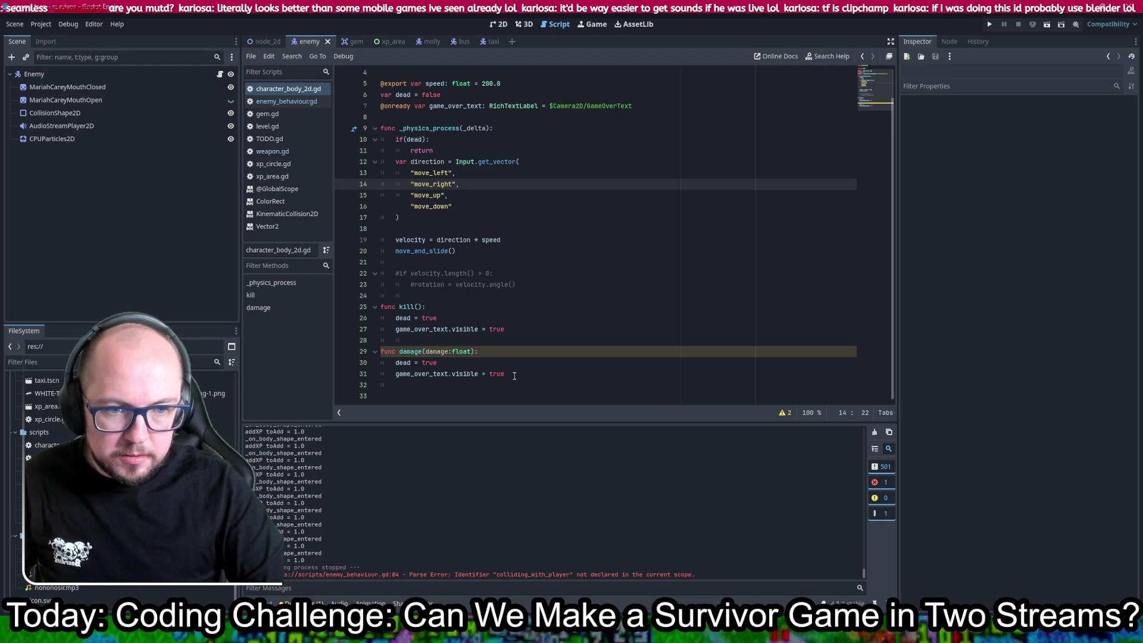
left_click_drag(516, 351, 536, 379)
key("BackSpace")
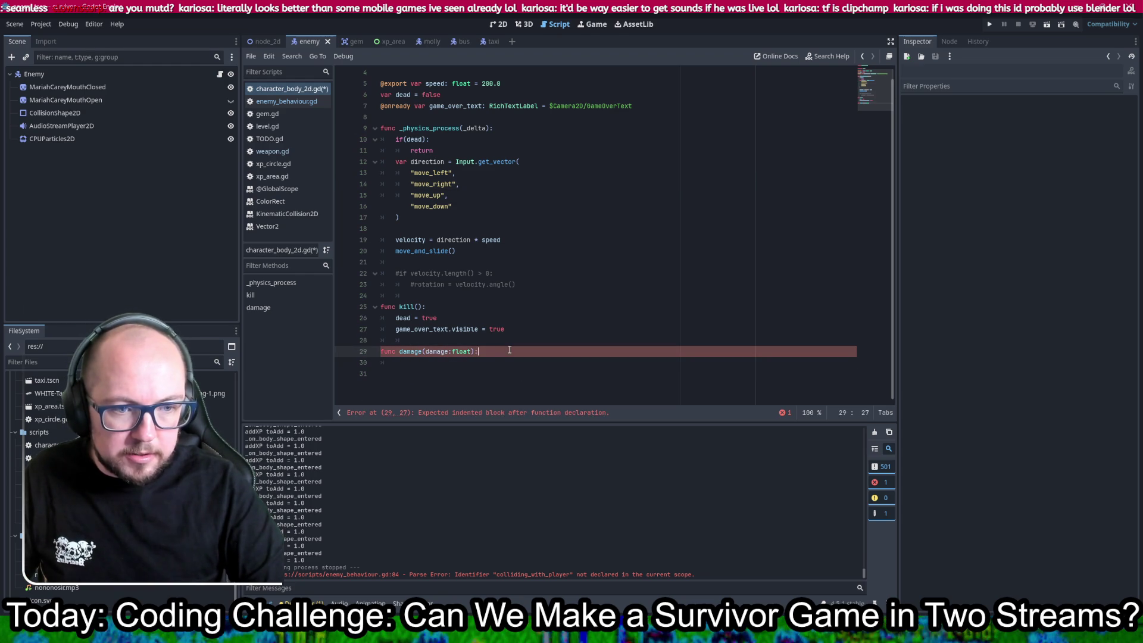
key("Return")
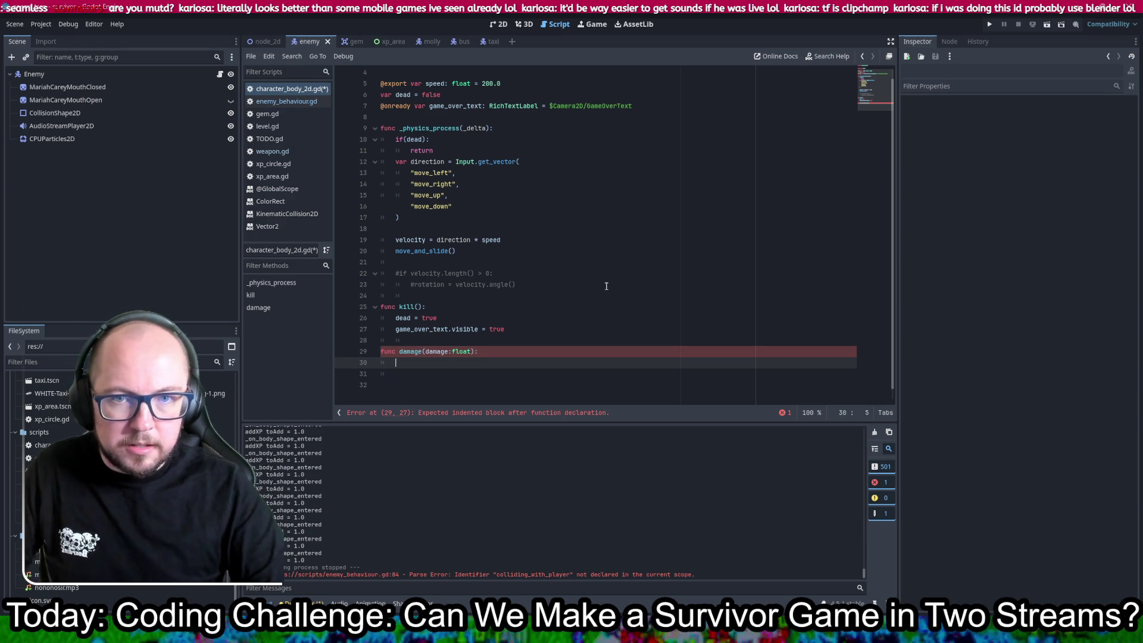
key("ctrl+s")
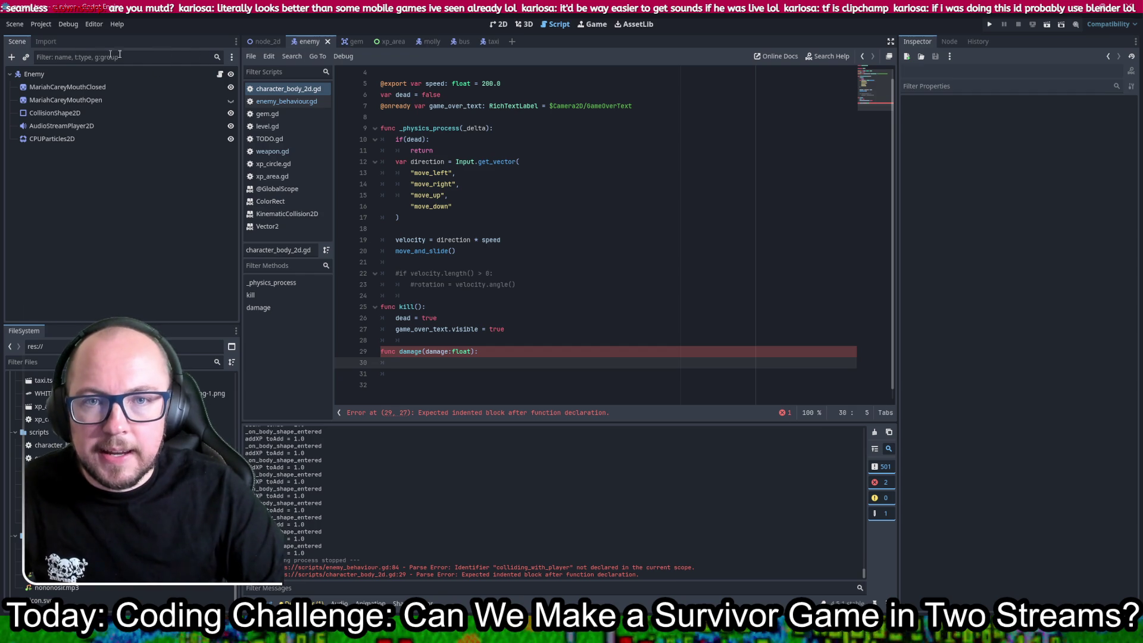
left_click(257, 42)
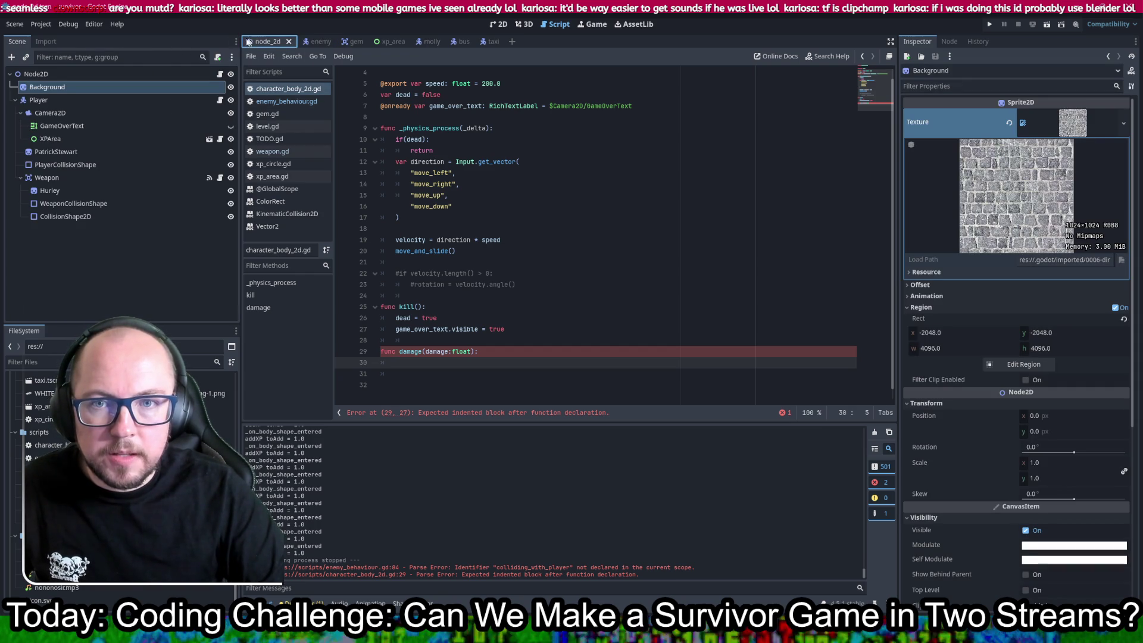
right_click(48, 100)
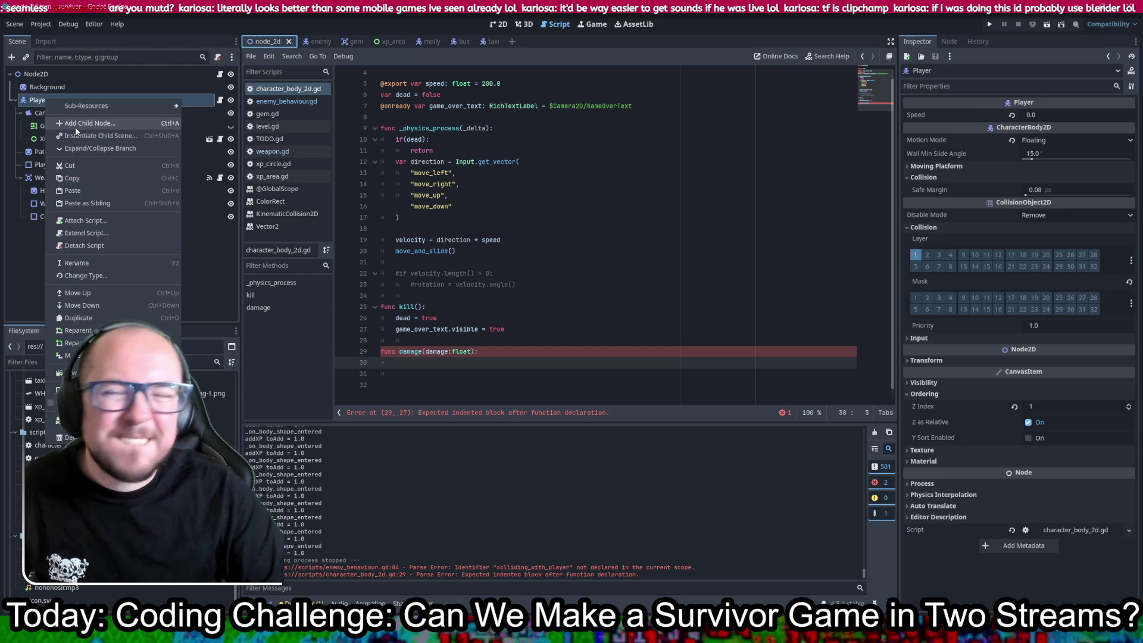
left_click(76, 125)
scroll(417, 220, "down", 2)
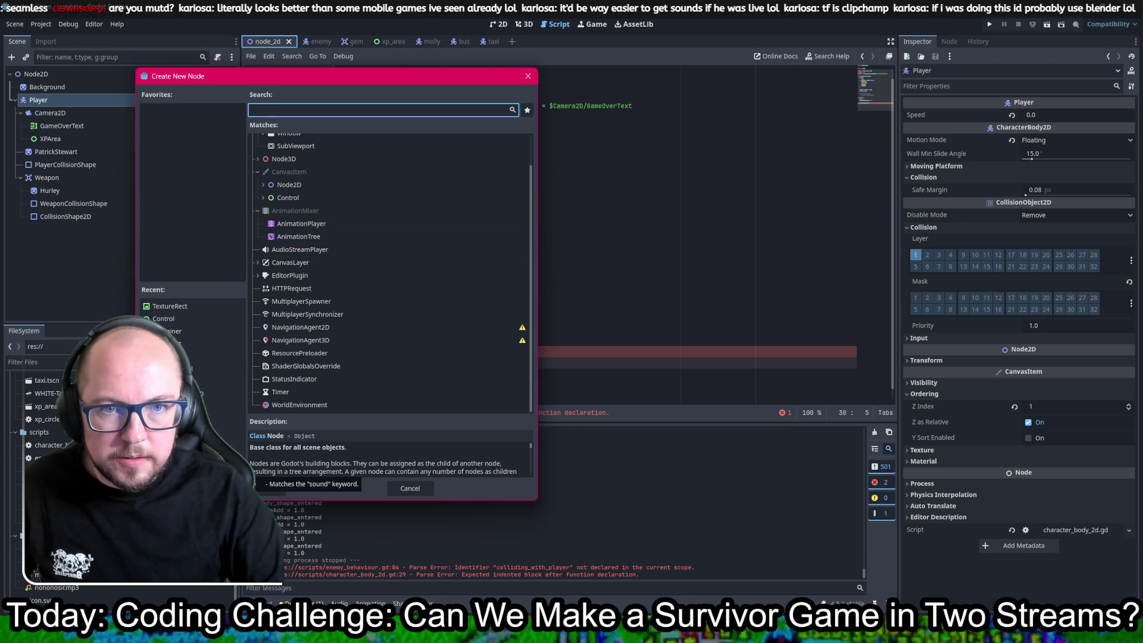
left_click(333, 488)
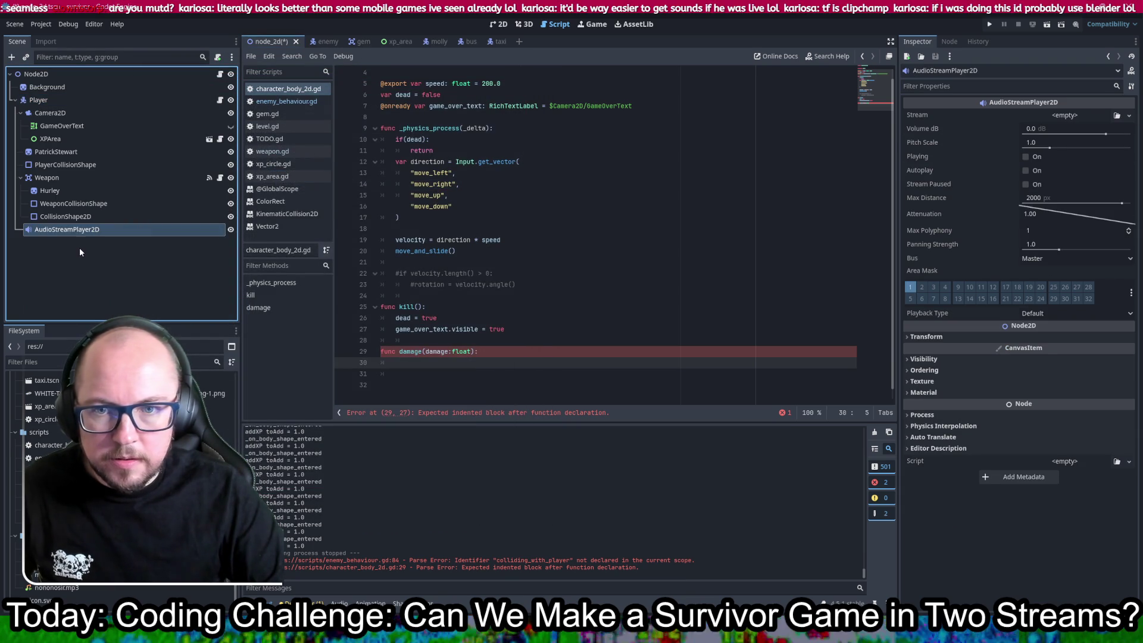
left_click_drag(51, 232, 45, 102)
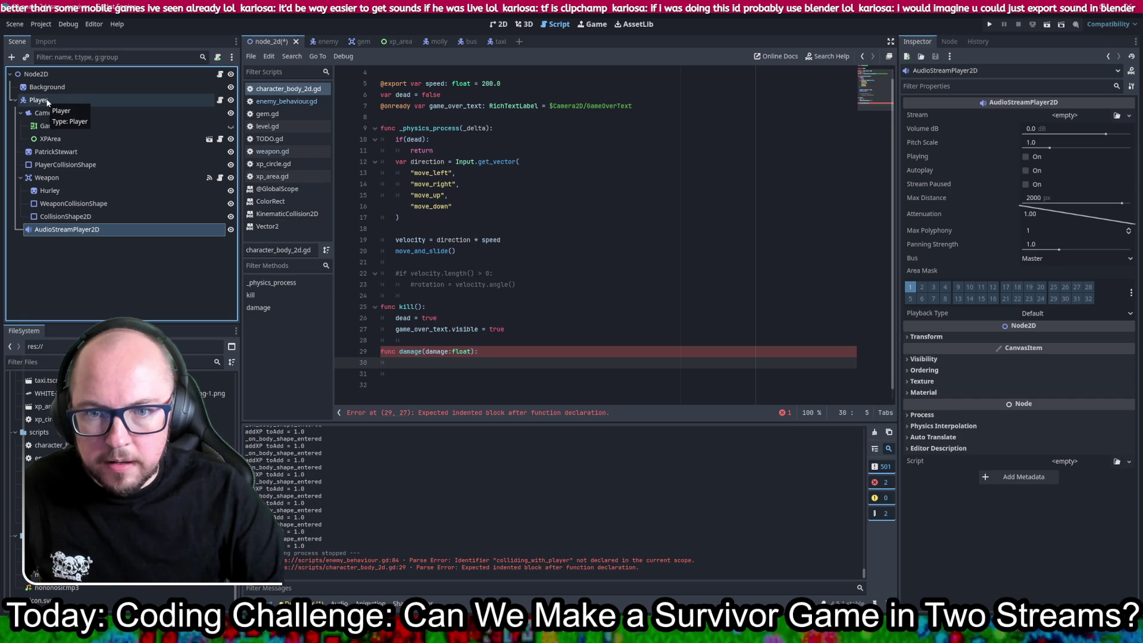
scroll(648, 324, "up", 1)
mouse_move(124, 233)
left_mouse_down()
mouse_move(387, 209)
mouse_move(420, 156)
left_mouse_up()
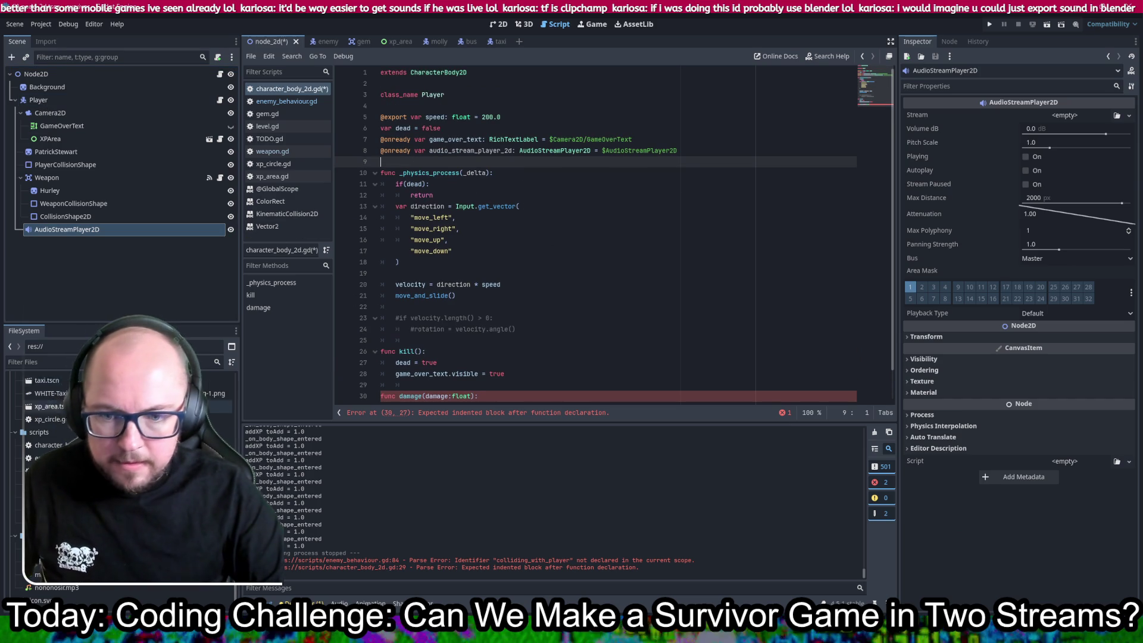
- Drag nononosir.mp3 into the player script as a NONONOSIR preload constant and save
mouse_move(54, 580)
left_mouse_down()
mouse_move(179, 417)
mouse_move(477, 173)
mouse_move(464, 163)
left_mouse_up()
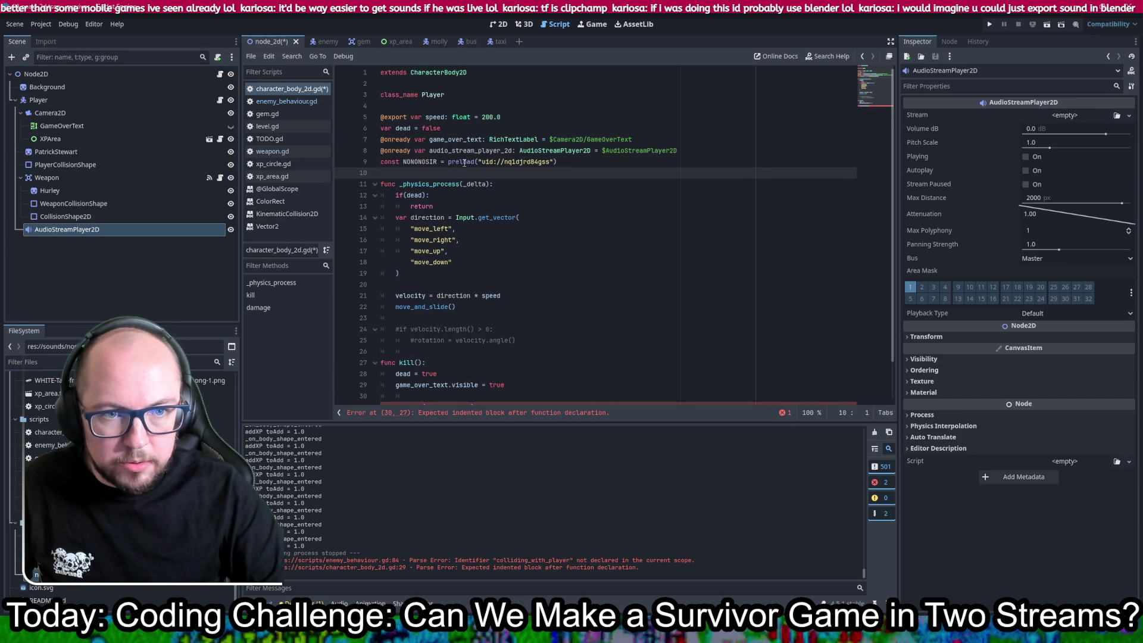
key("ctrl+s")
double_click(411, 162)
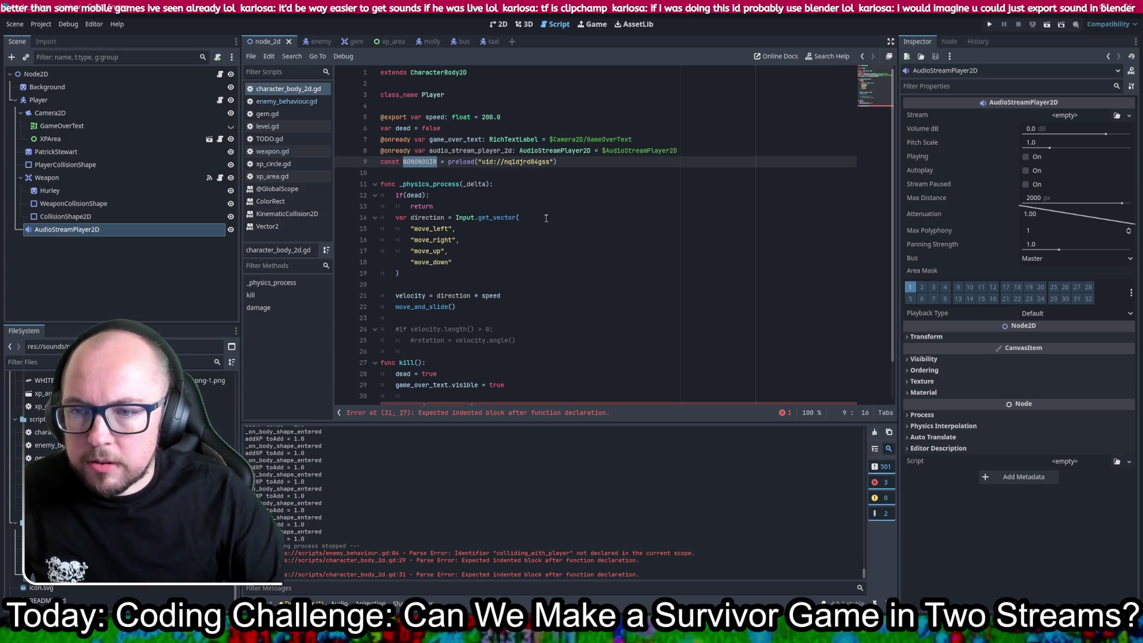
scroll(546, 219, "down", 1)
- In damage(), add the line audio_stream_player_2d.stream = NONONOSIR
left_click(525, 365)
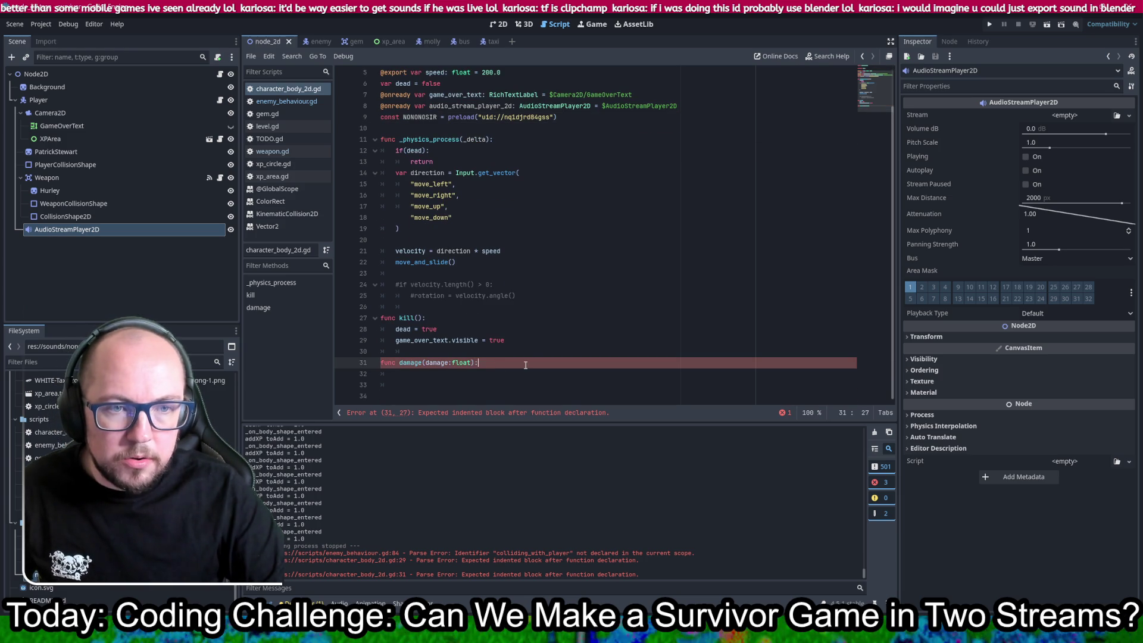
key("Return")
type("au")
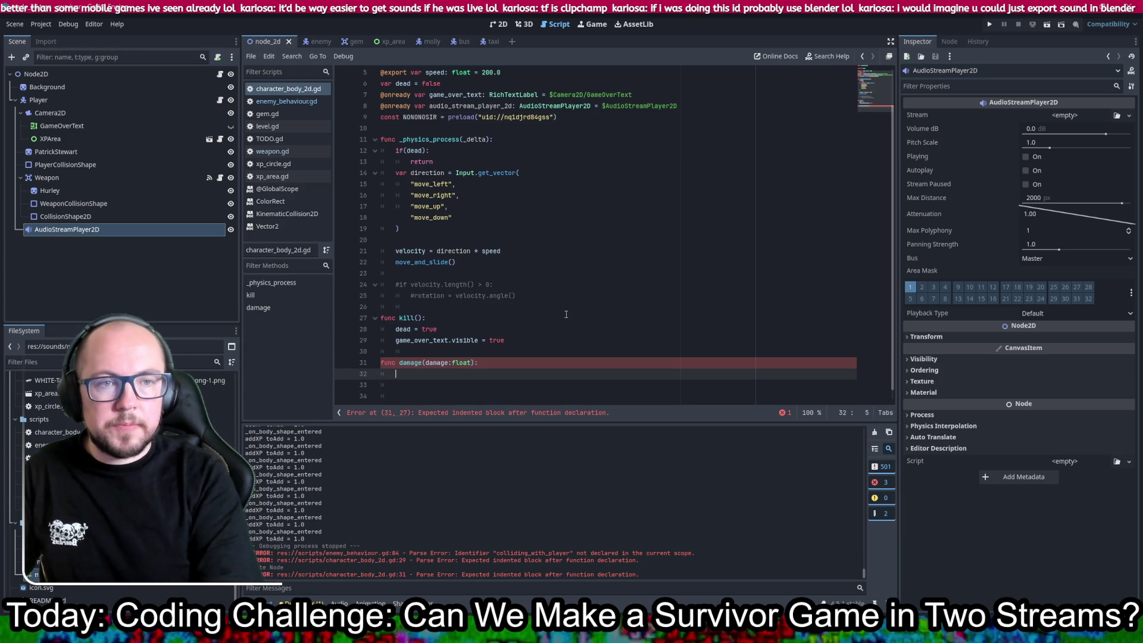
type("di")
key("Return")
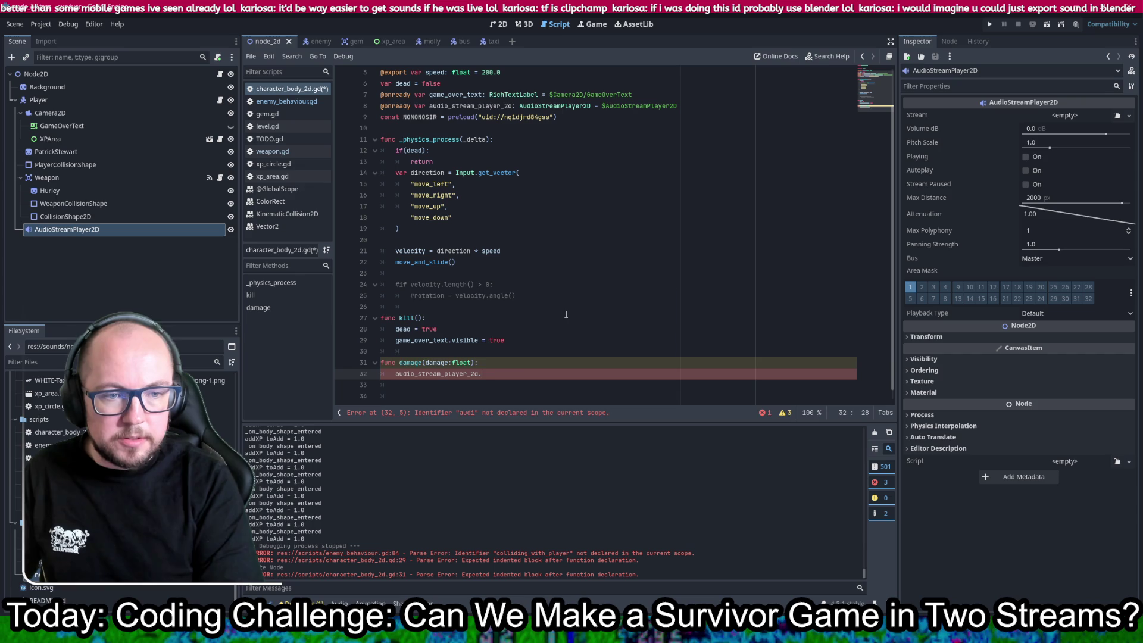
type("set")
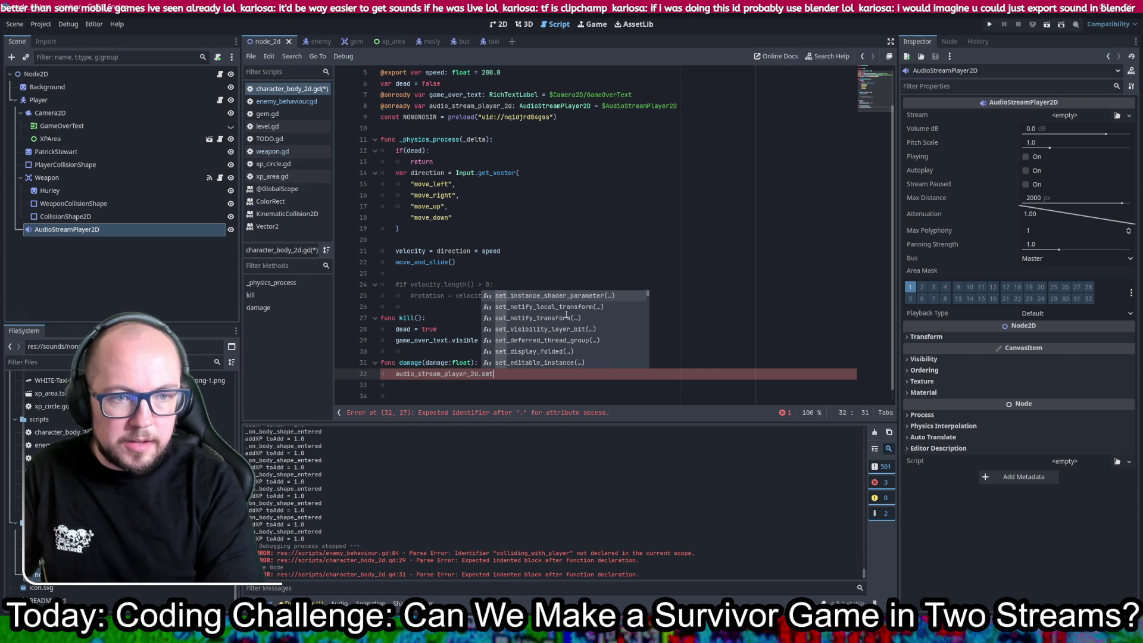
scroll(560, 308, "down", 4)
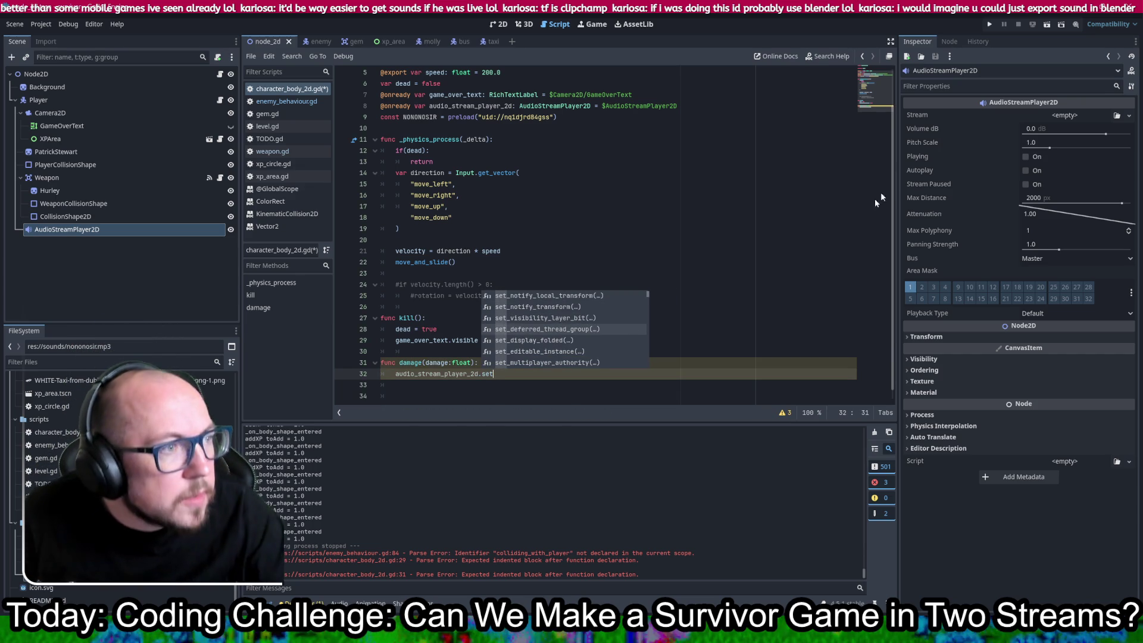
scroll(559, 333, "down", 2)
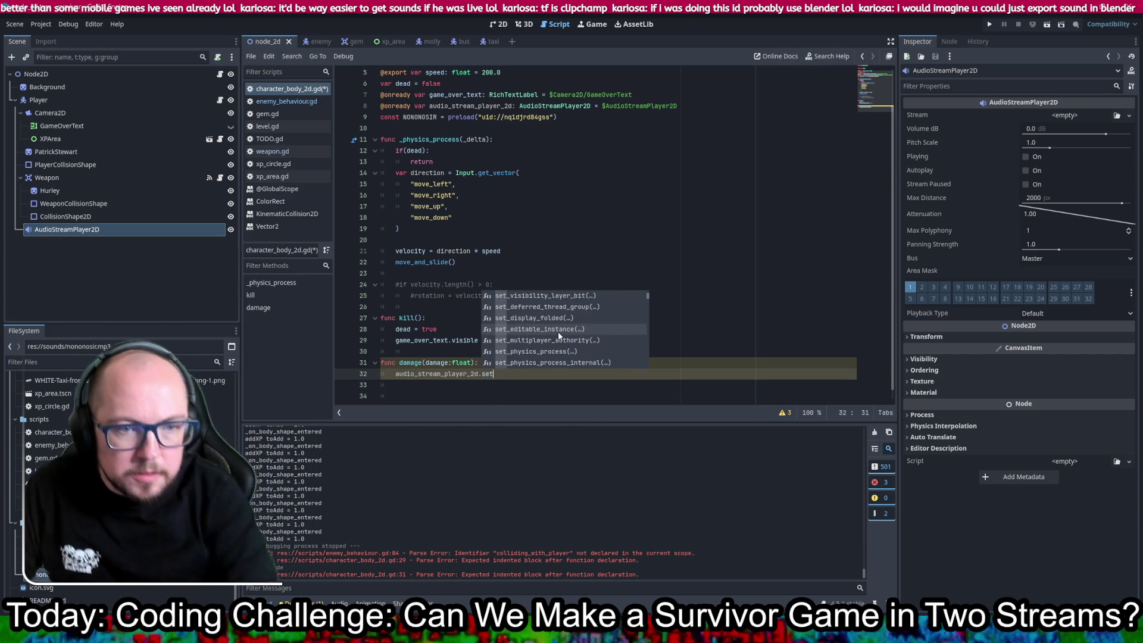
key("BackSpace")
key("BackSpace")
type("tre")
key("Return")
type("= NONONOSIR")
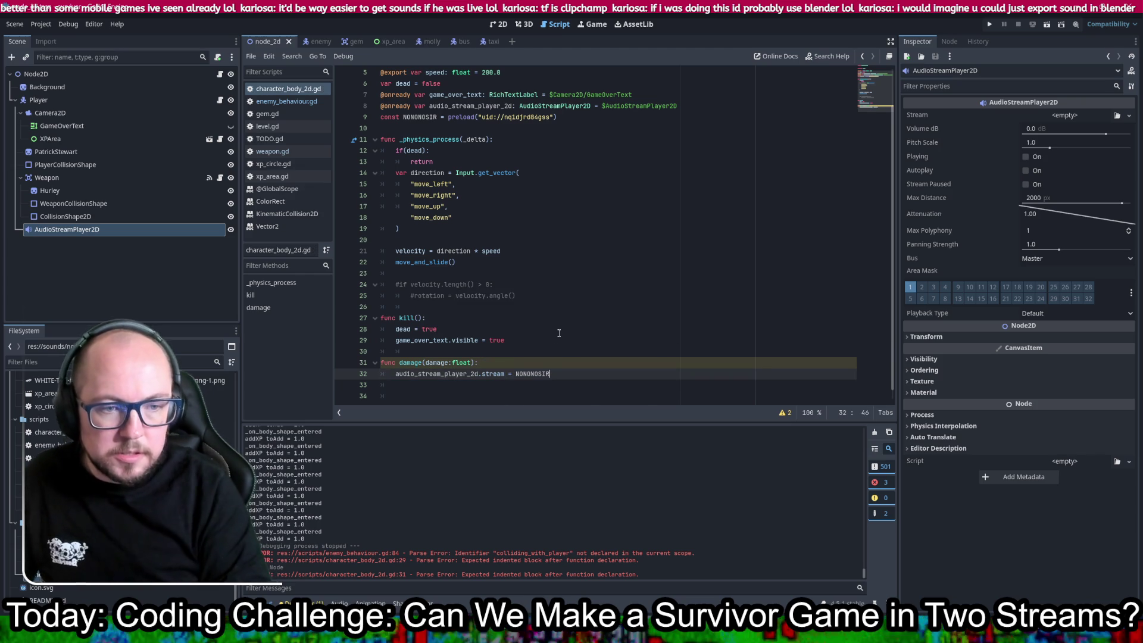
- Add audio_stream_player_2d.play() below the stream assignment and save
key("Return")
type("audio_")
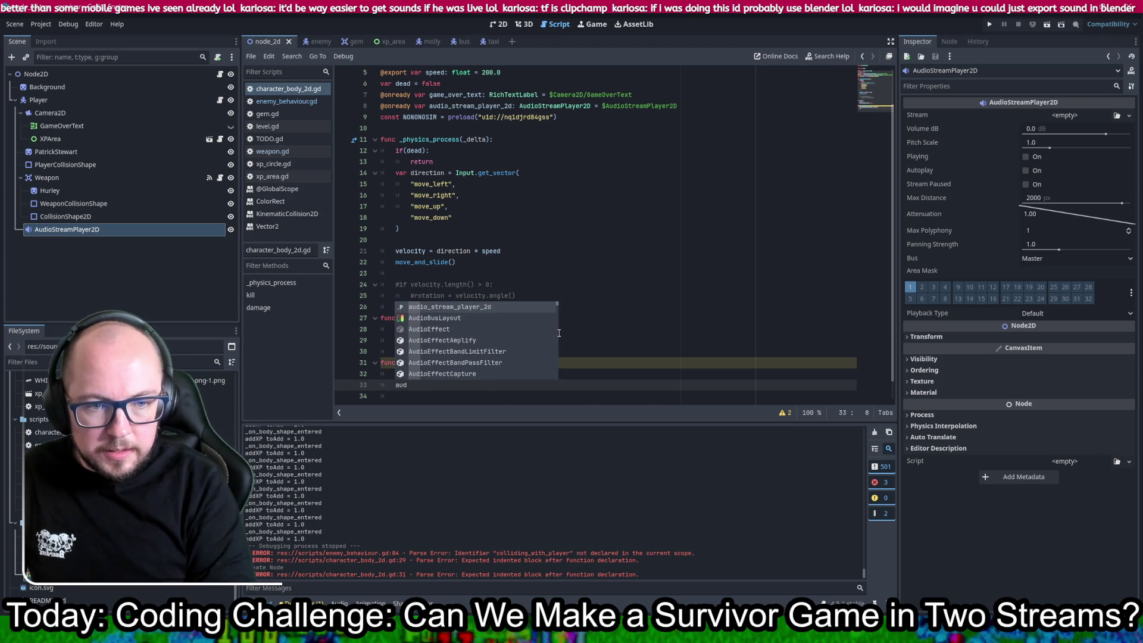
key("Return")
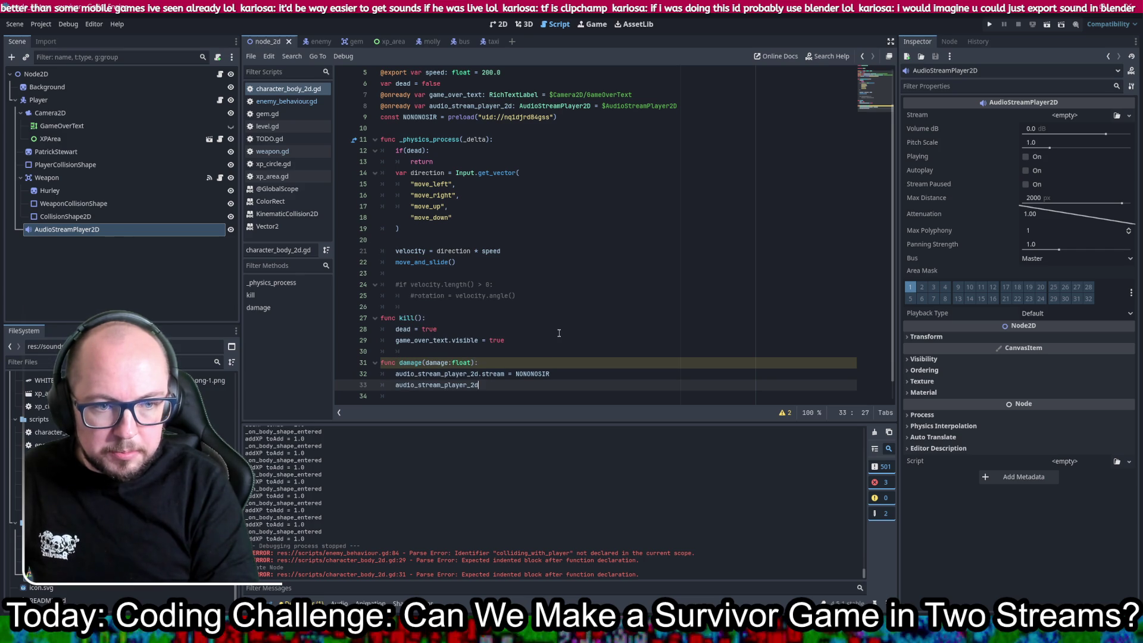
type(".pl")
key("Return")
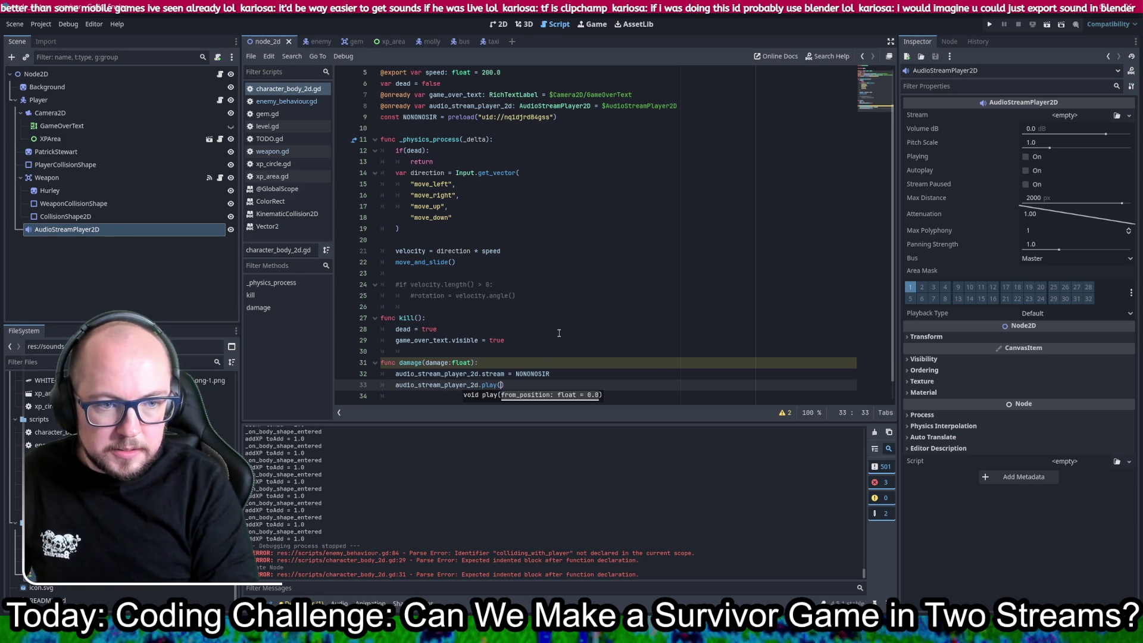
key("Return")
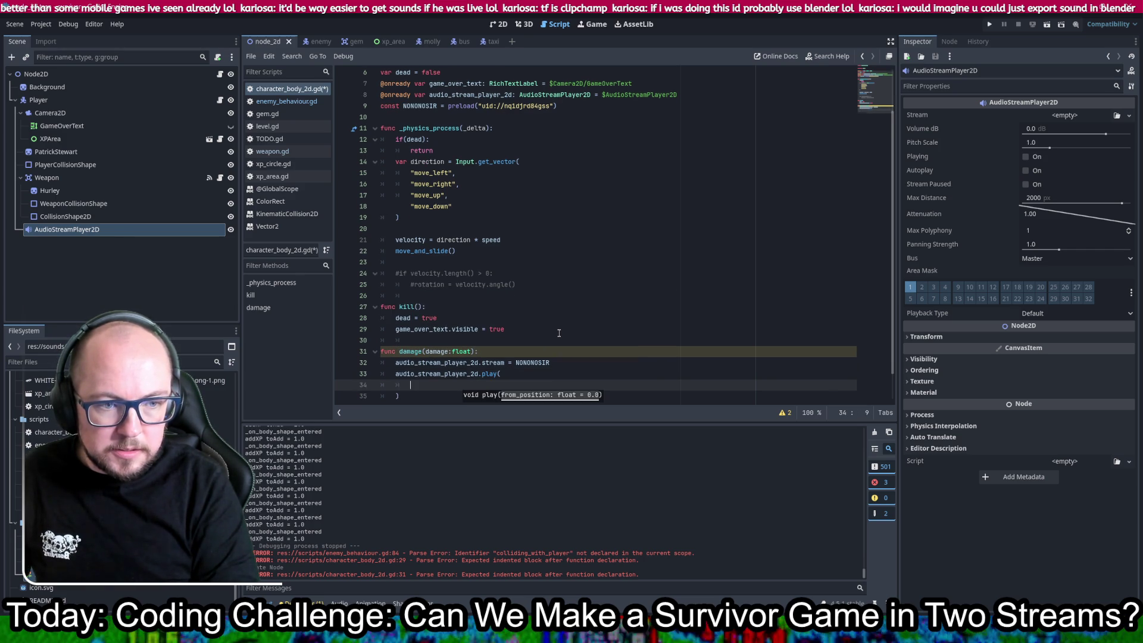
key("BackSpace")
key("BackSpace")
key("BackSpace")
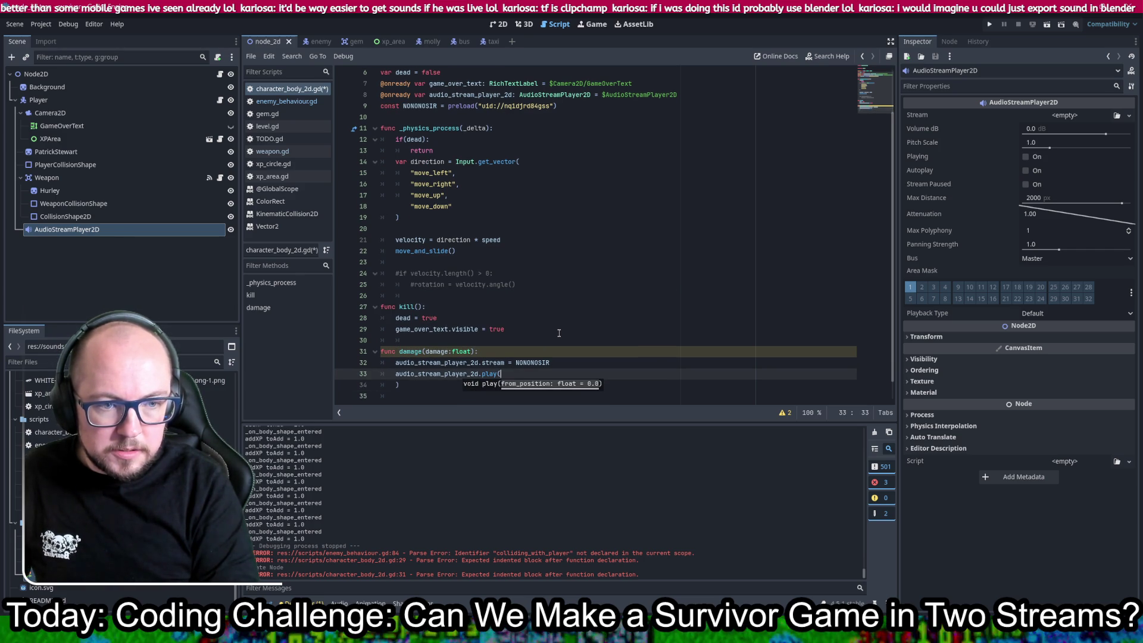
key("Delete")
key("ctrl+s")
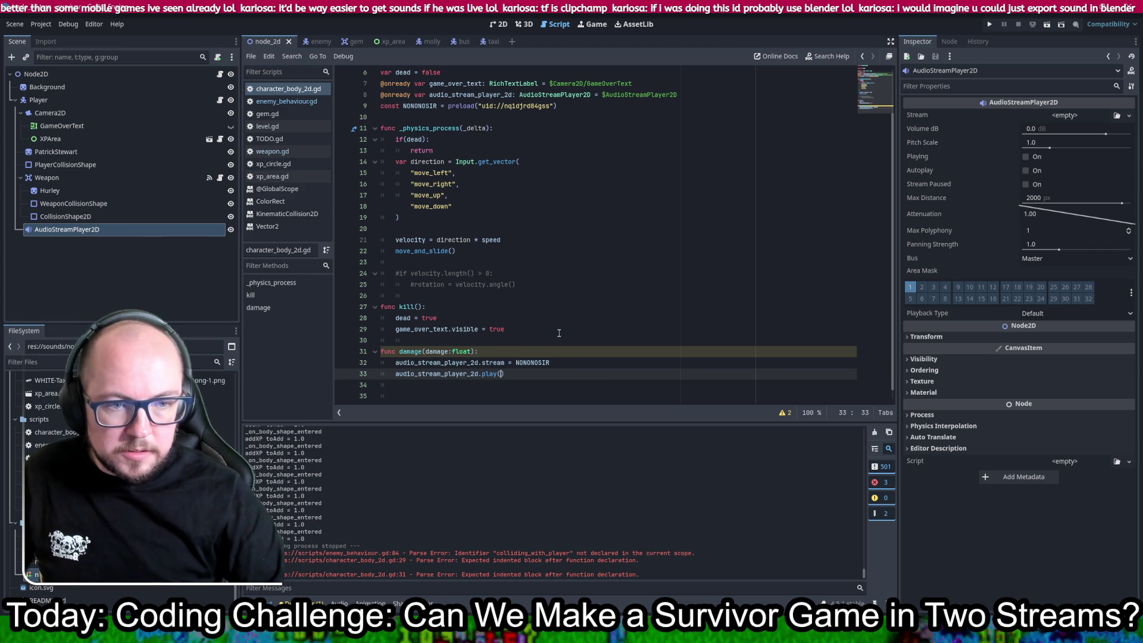
left_click(429, 352)
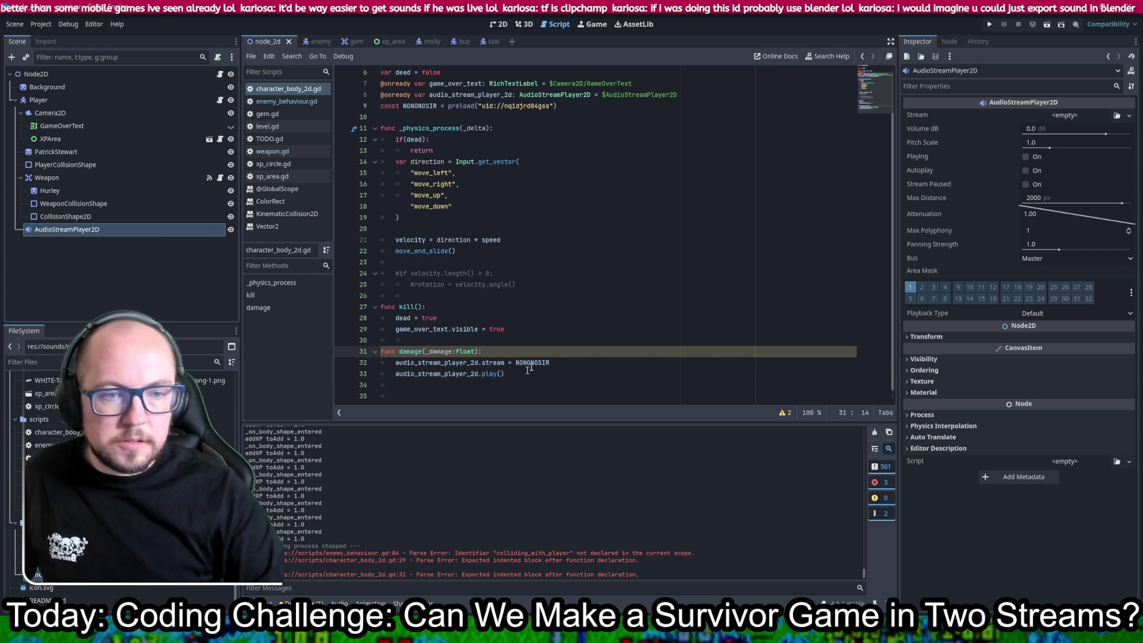
left_click(635, 240)
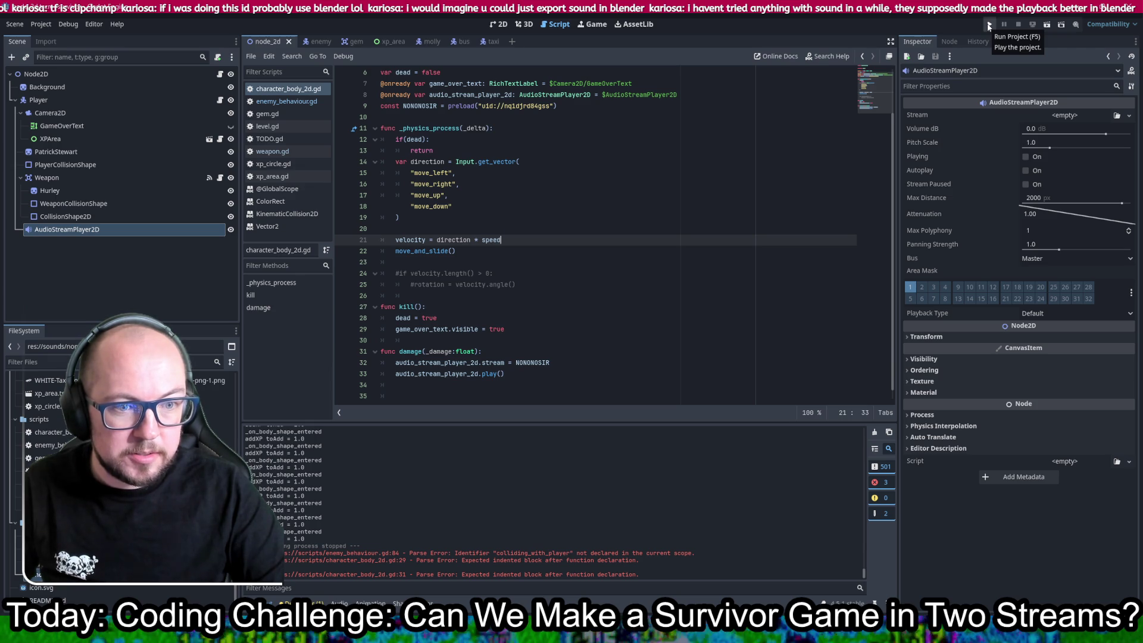
- Run the project and walk the player among the enemies with W, D and A
left_click(989, 27)
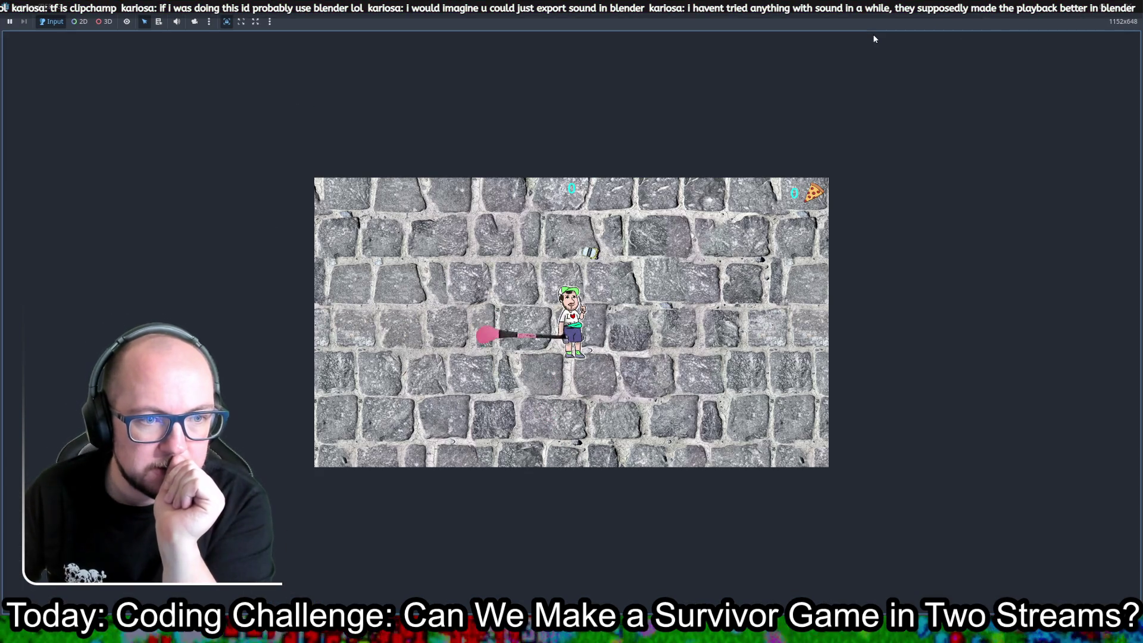
key("w")
key("d")
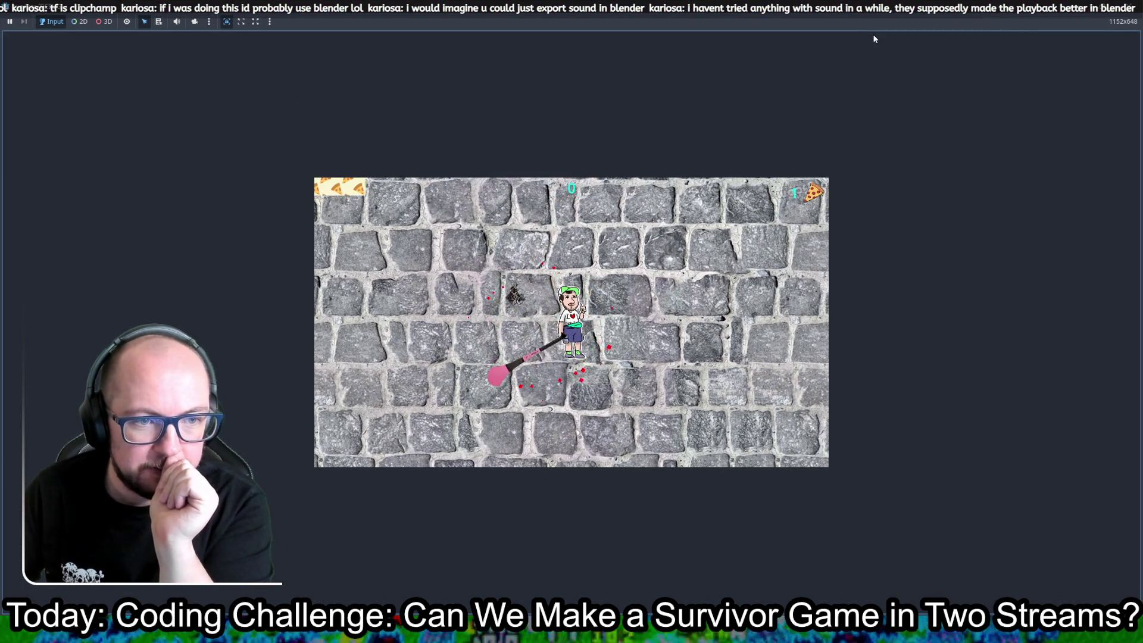
key("a")
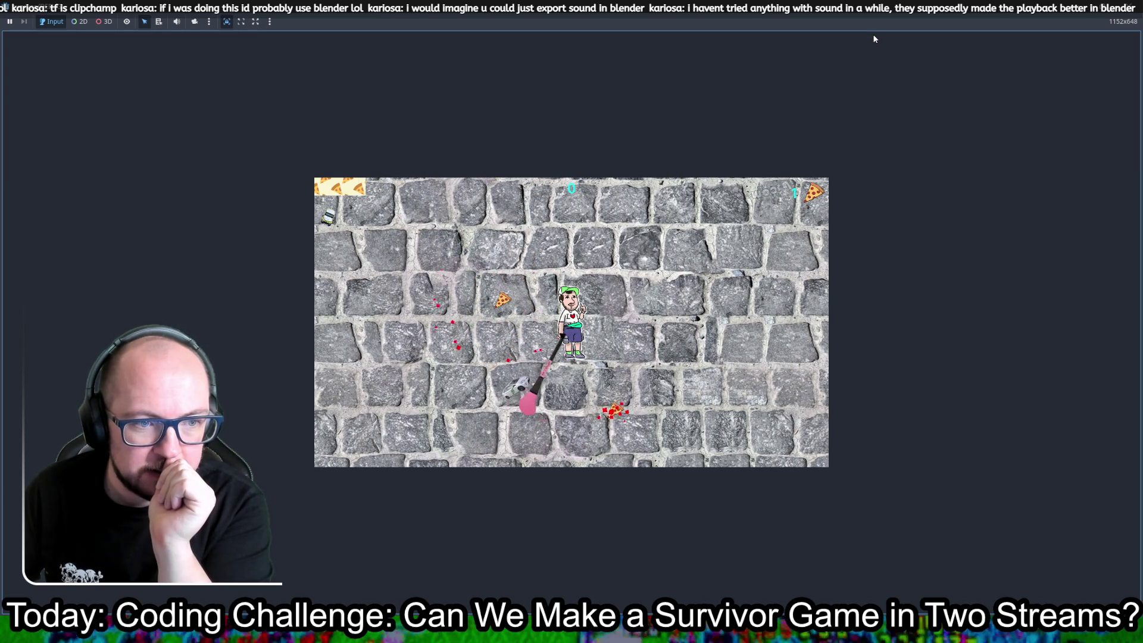
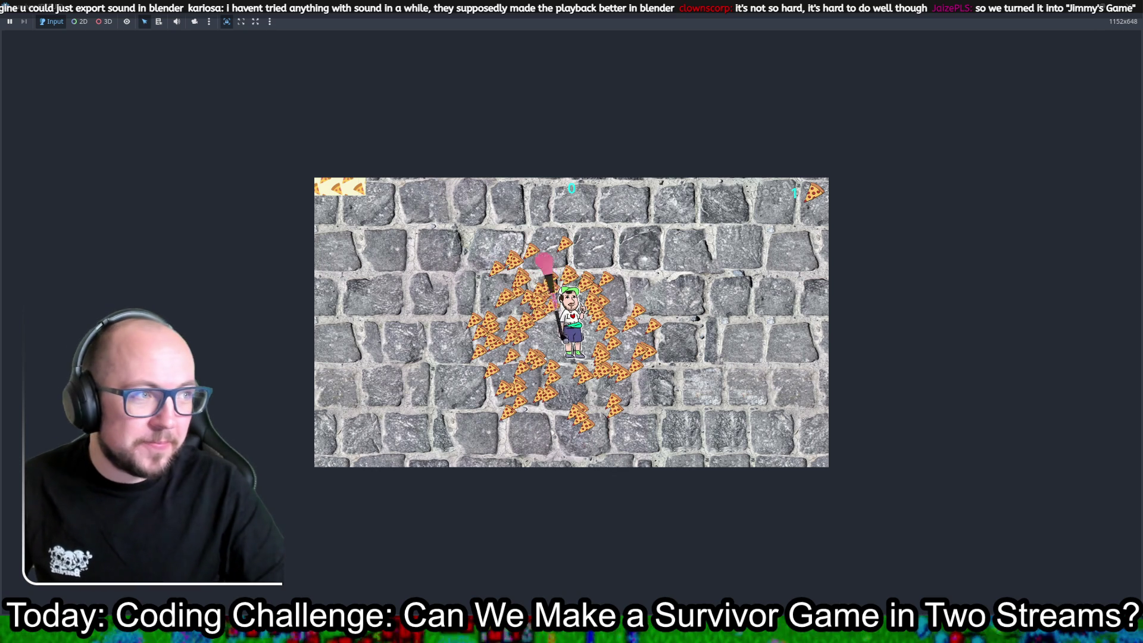
- Stop the running game with F8 and put the cursor on empty line 26 of the player script
key("F8")
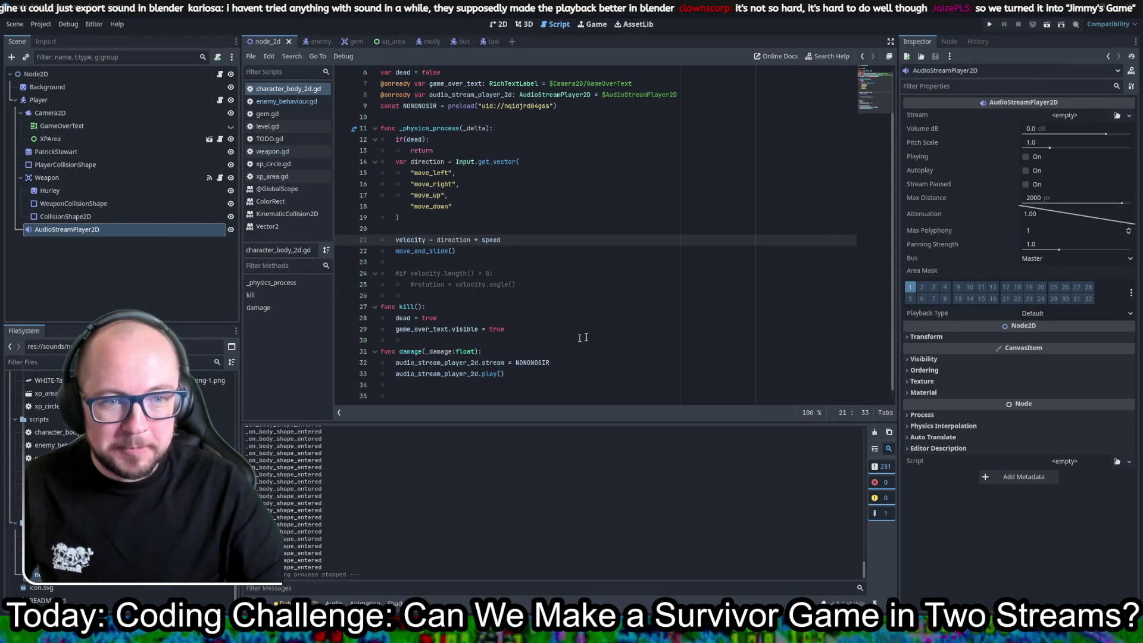
left_click(550, 292)
scroll(599, 321, "down", 1)
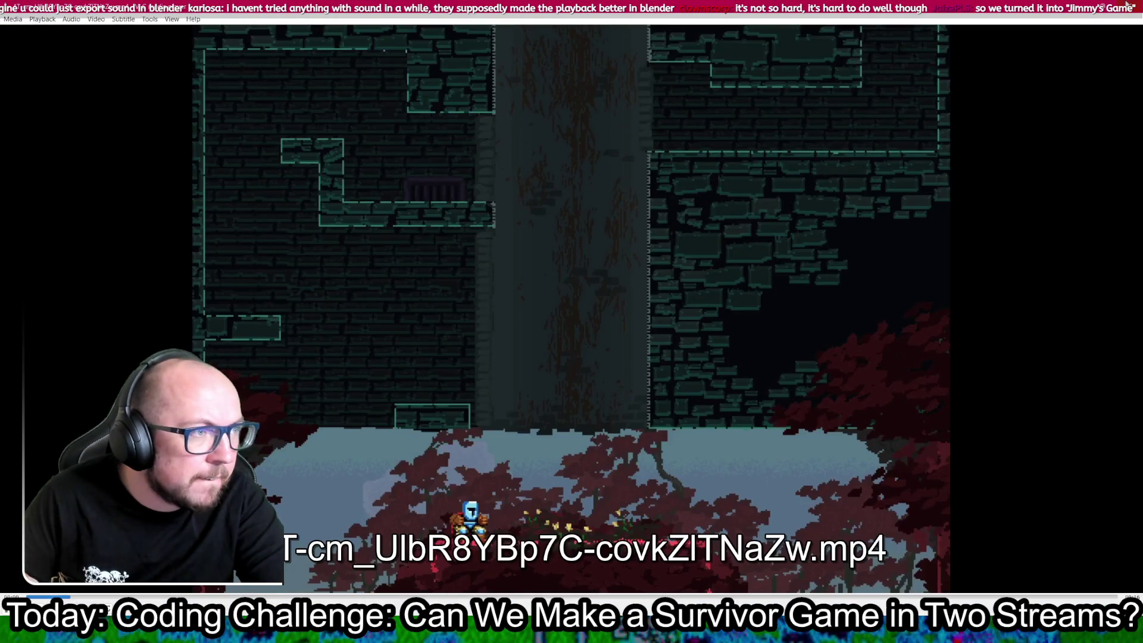
- Close the pixel-art and Crash Bandicoot video windows in VLC
left_click(1126, 4)
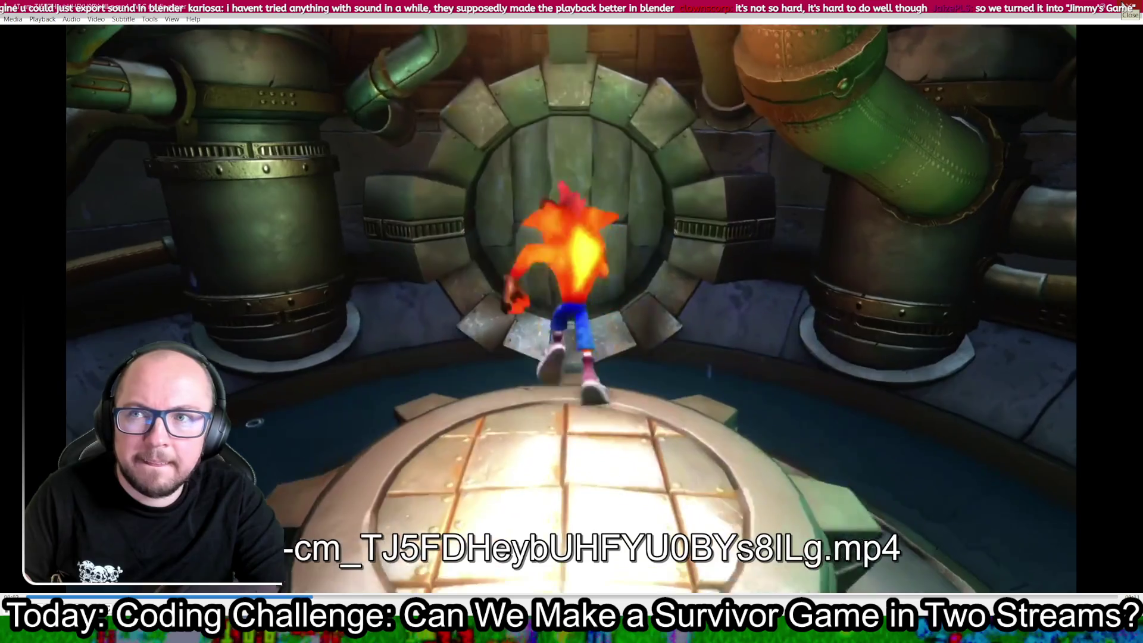
left_click(1124, 6)
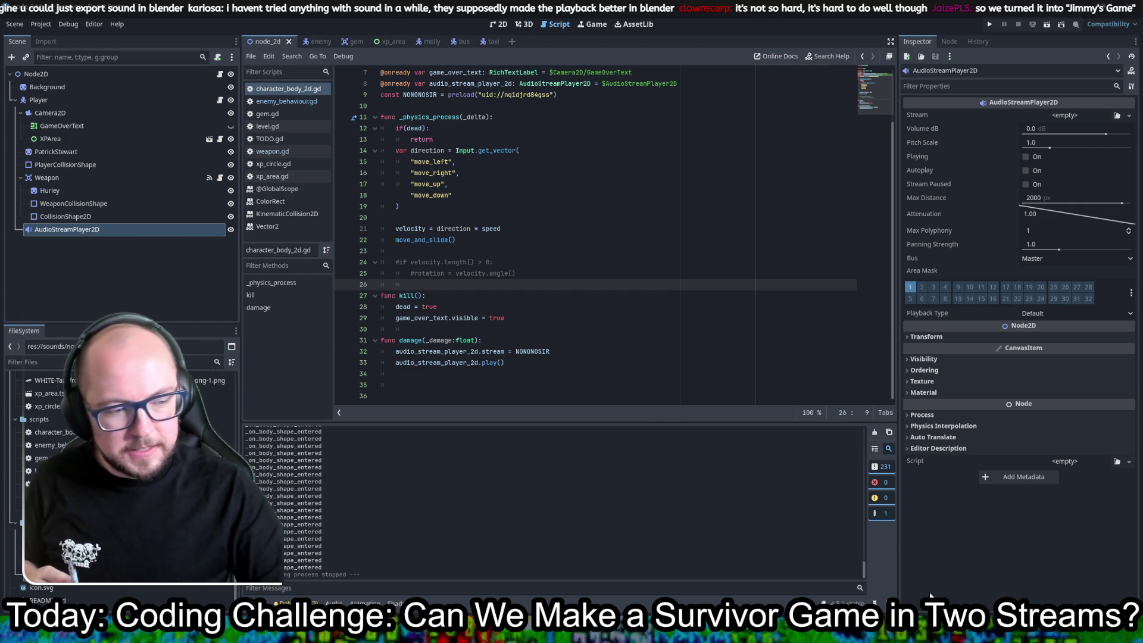
- Preview the Crash Bandicoot clip in Clipchamp and trim its start to about 3.7 seconds
key("alt+Tab")
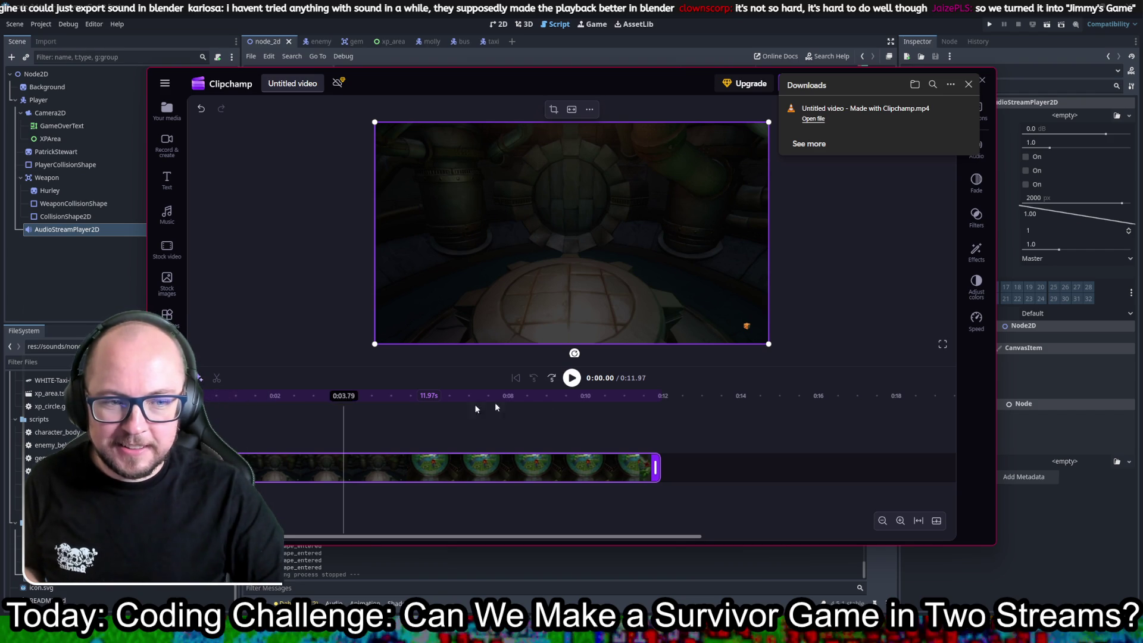
left_click(571, 383)
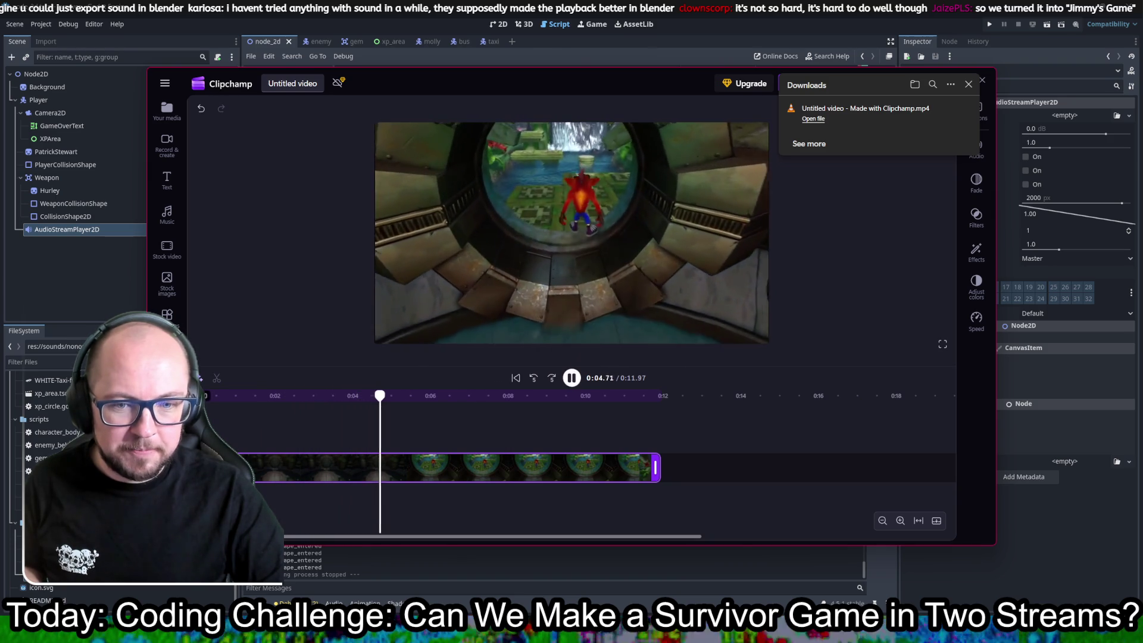
left_click_drag(201, 467, 344, 467)
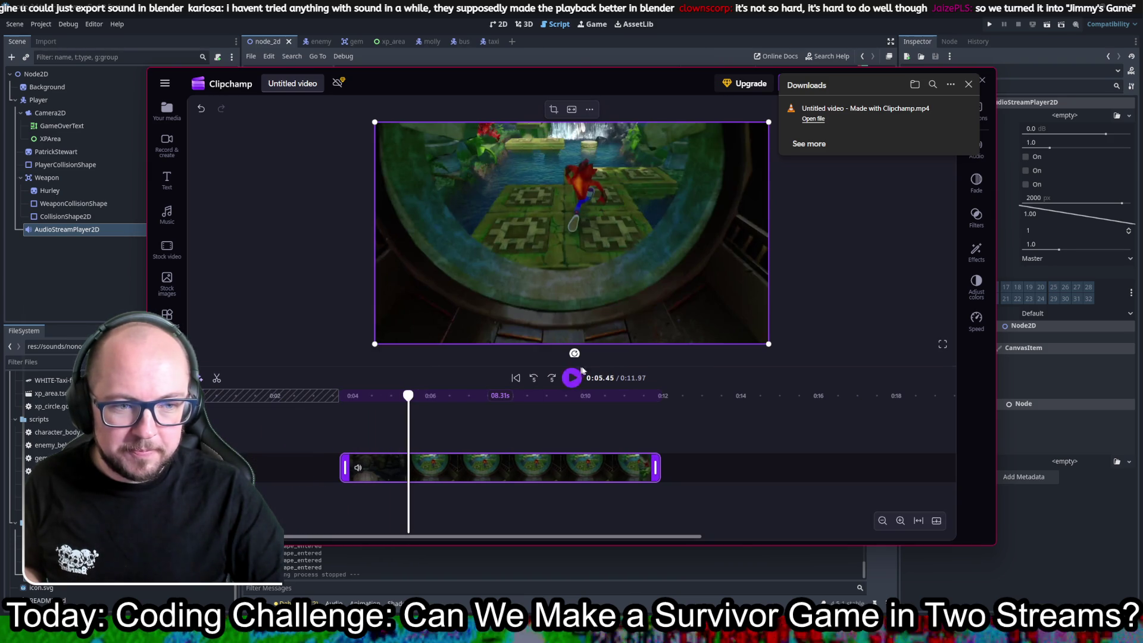
left_click(573, 378)
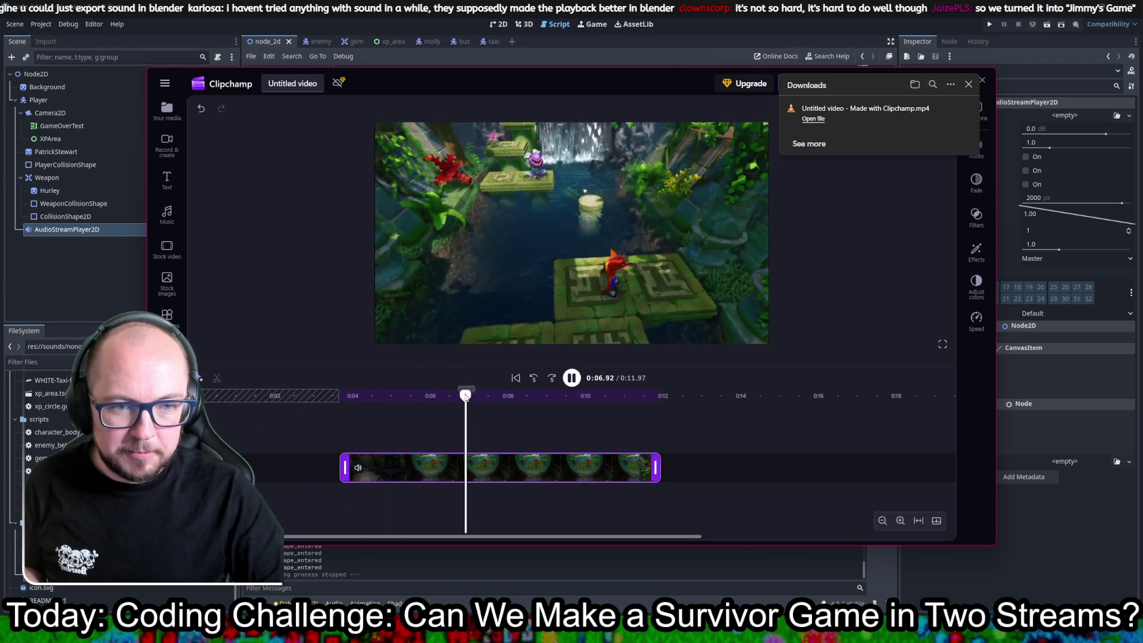
left_click(268, 395)
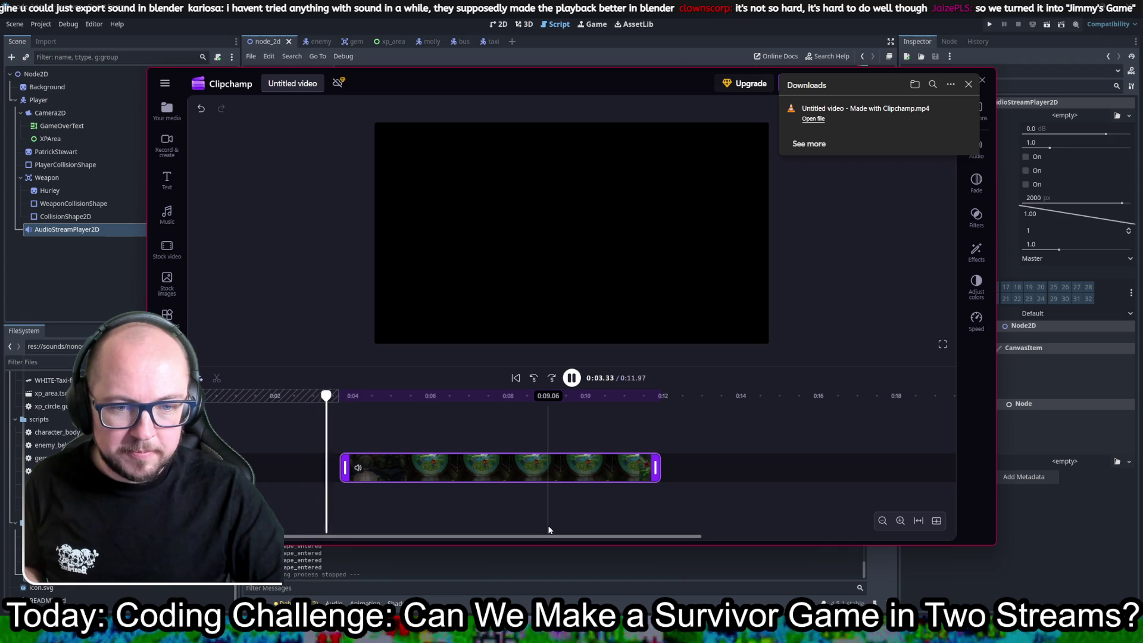
left_click_drag(342, 468, 326, 471)
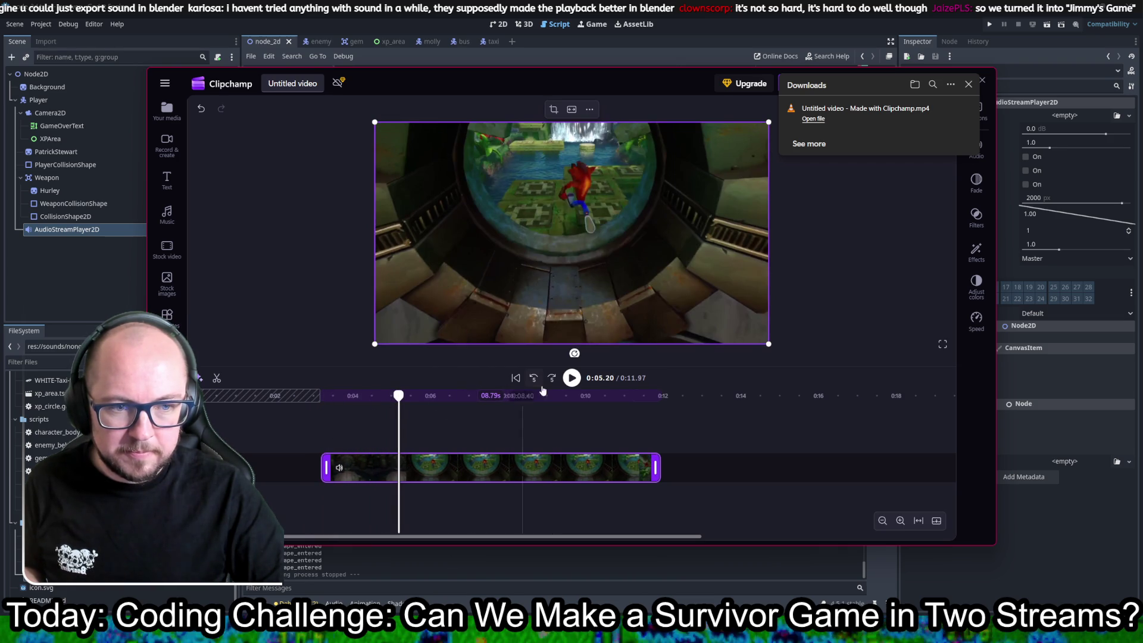
- Trim the clip's end so it runs about nine seconds, then replay it to review
left_click(537, 381)
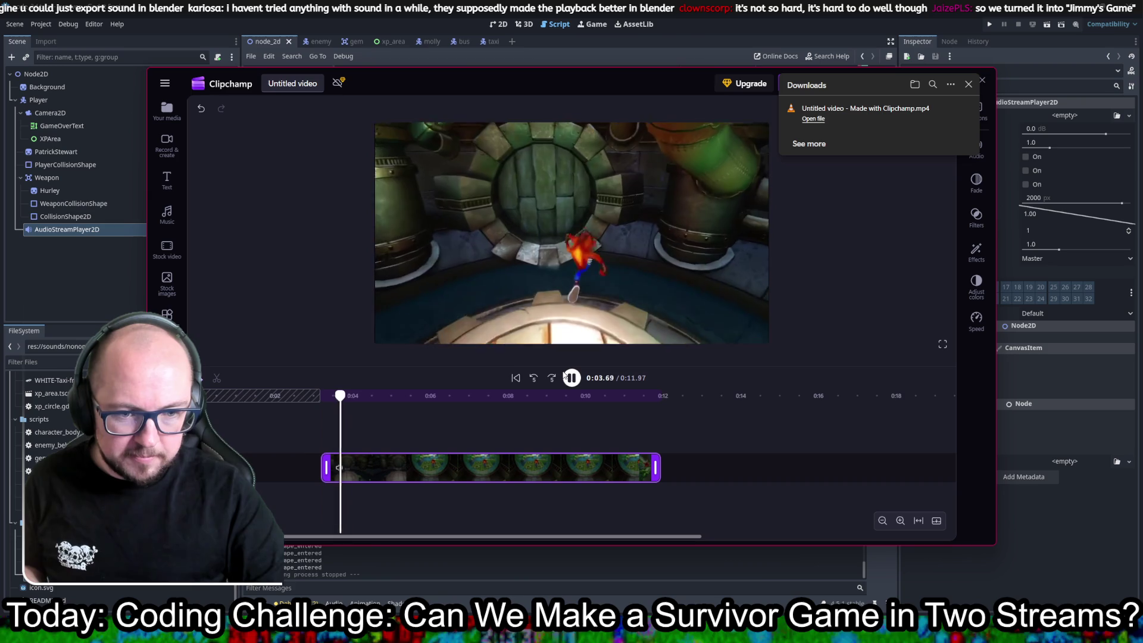
left_click(576, 382)
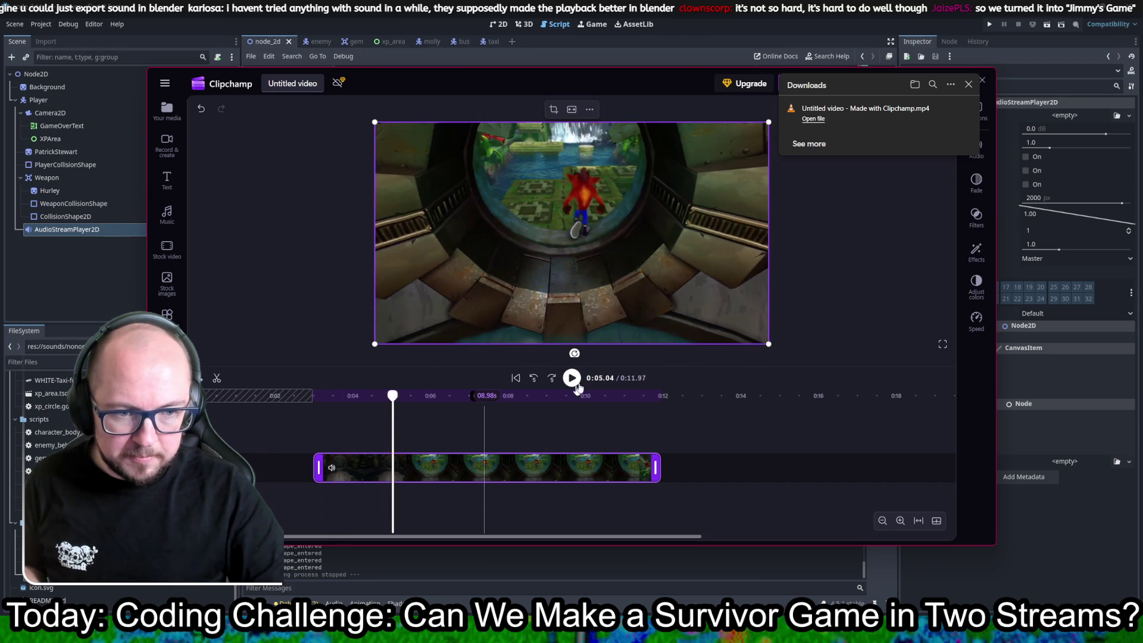
left_click_drag(392, 396, 292, 395)
left_click(570, 375)
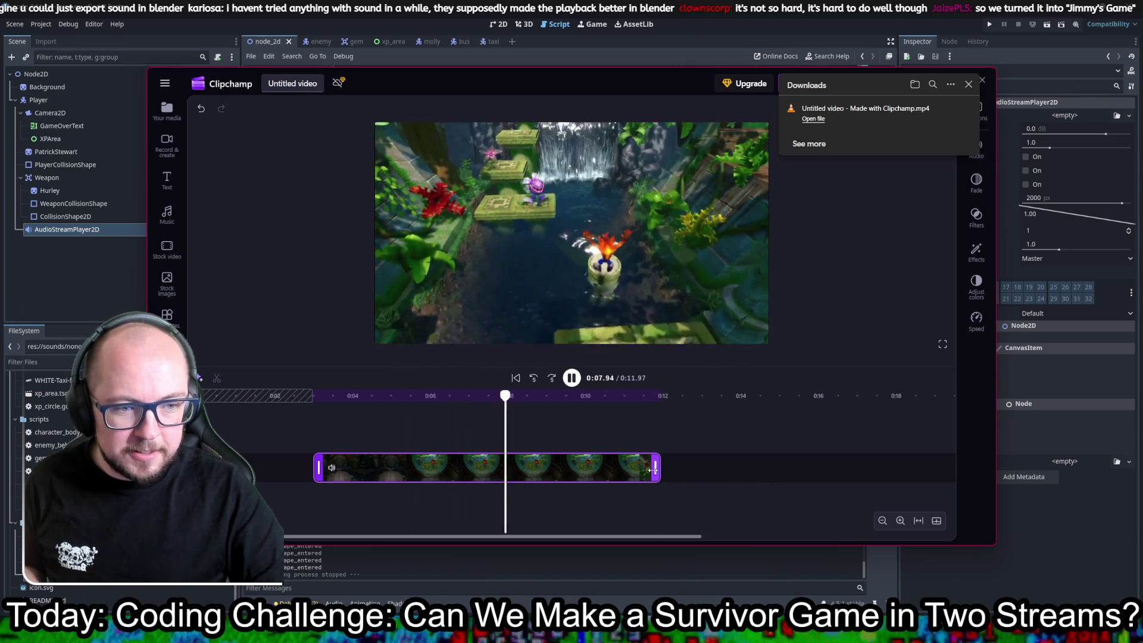
left_click_drag(653, 470, 547, 468)
left_click(570, 377)
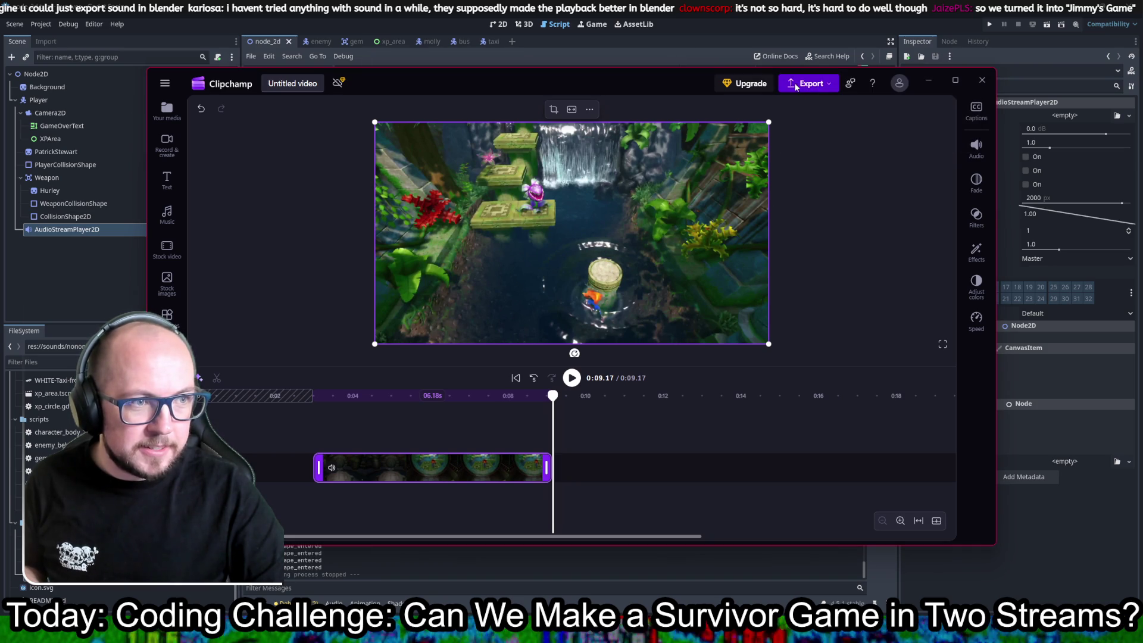
- Export the video at 720p after deleting all blank gaps
left_click(795, 88)
left_click(505, 394)
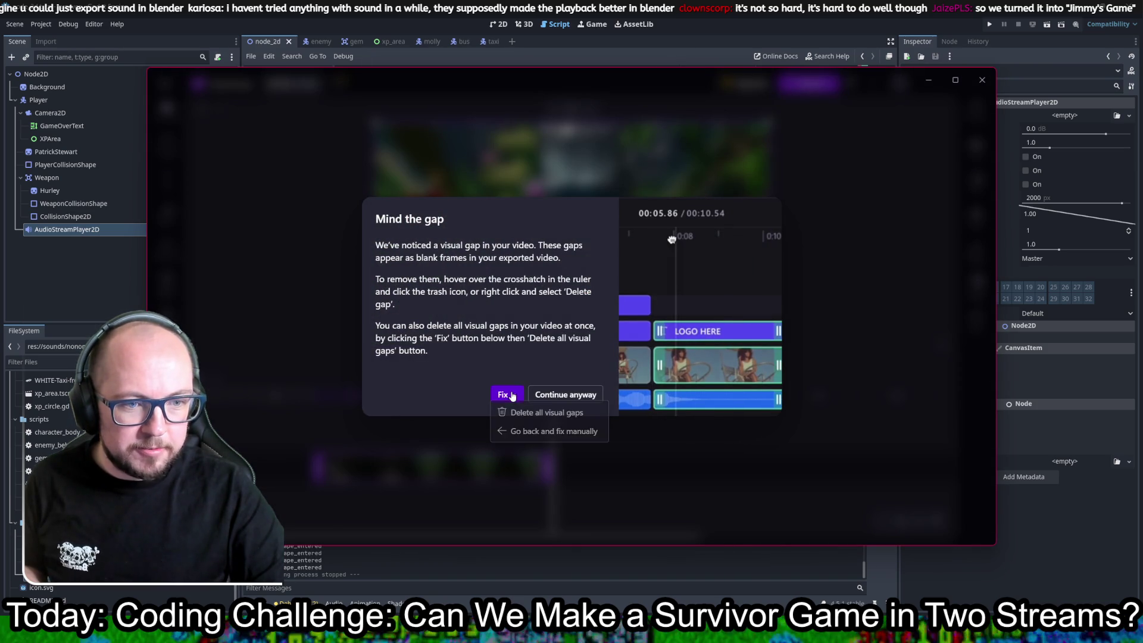
left_click(527, 422)
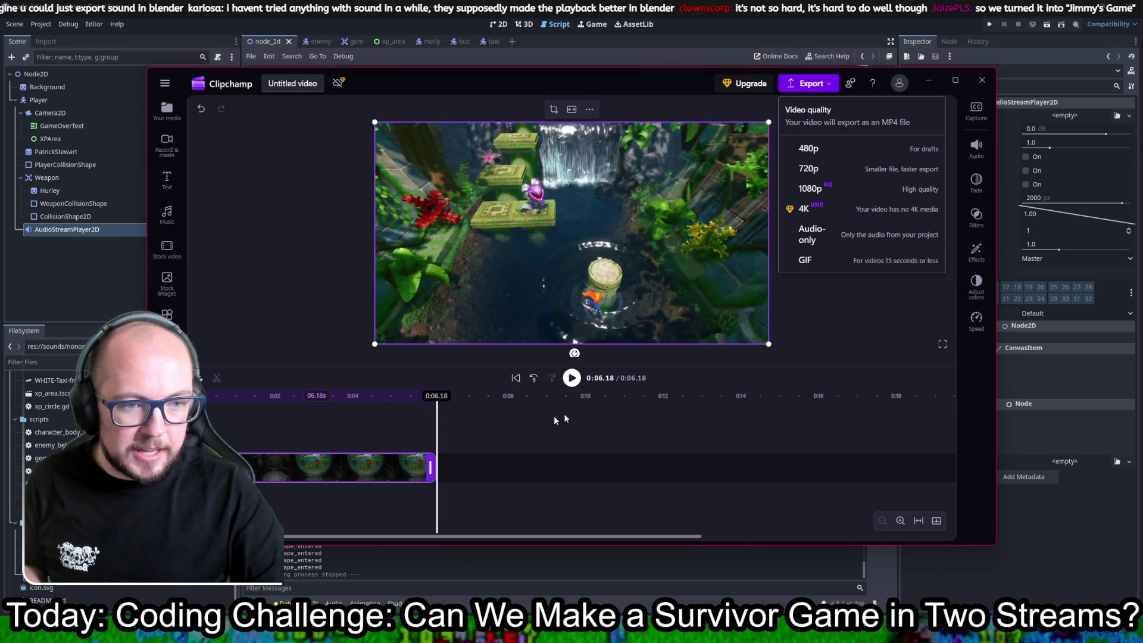
left_click(808, 170)
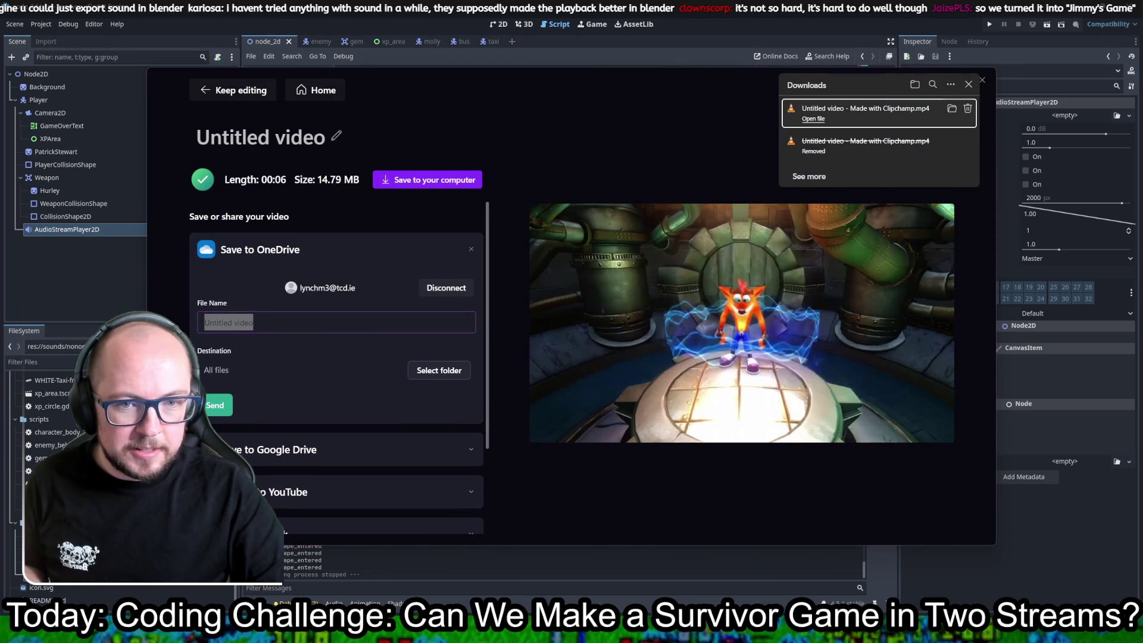
- Save the export to Downloads as 'letsgo' and close Clipchamp
left_click(439, 181)
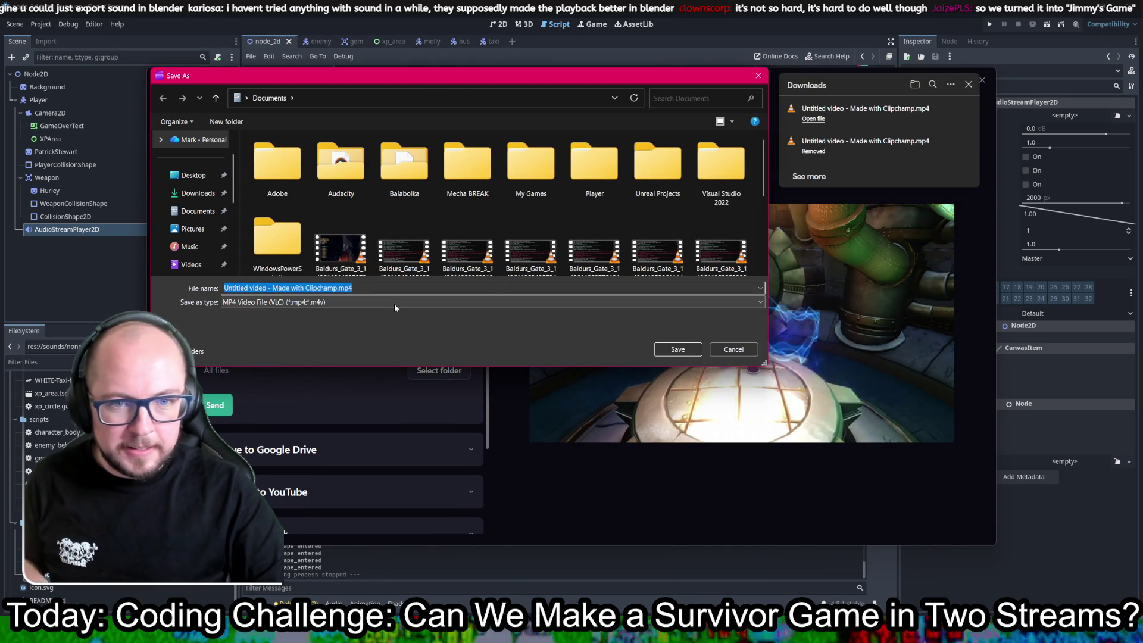
type("letsgo")
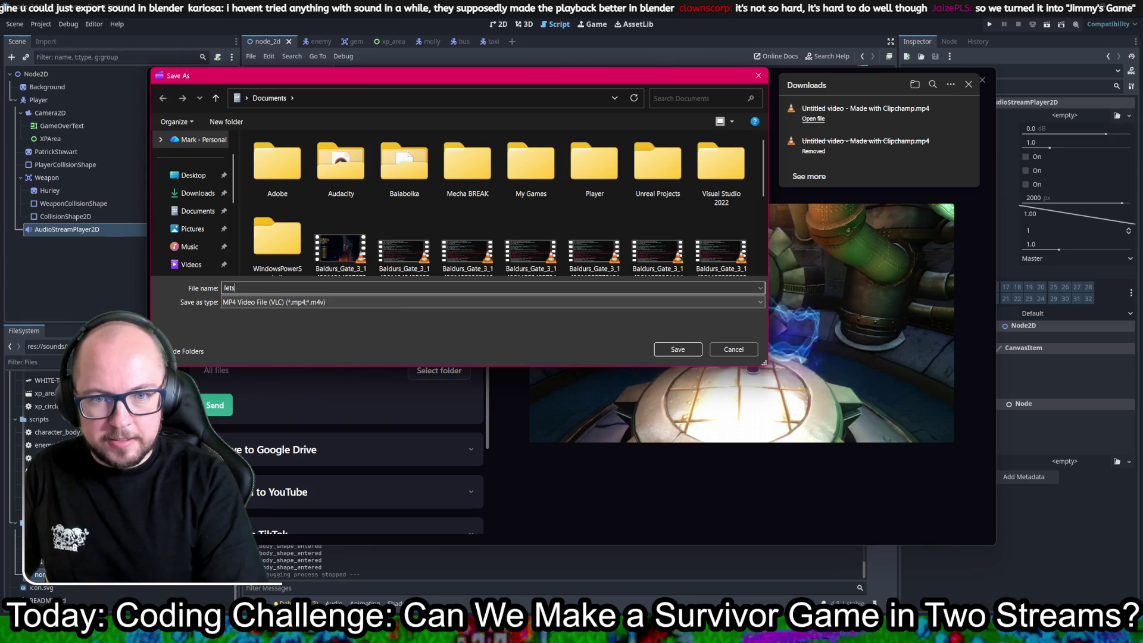
left_click(194, 193)
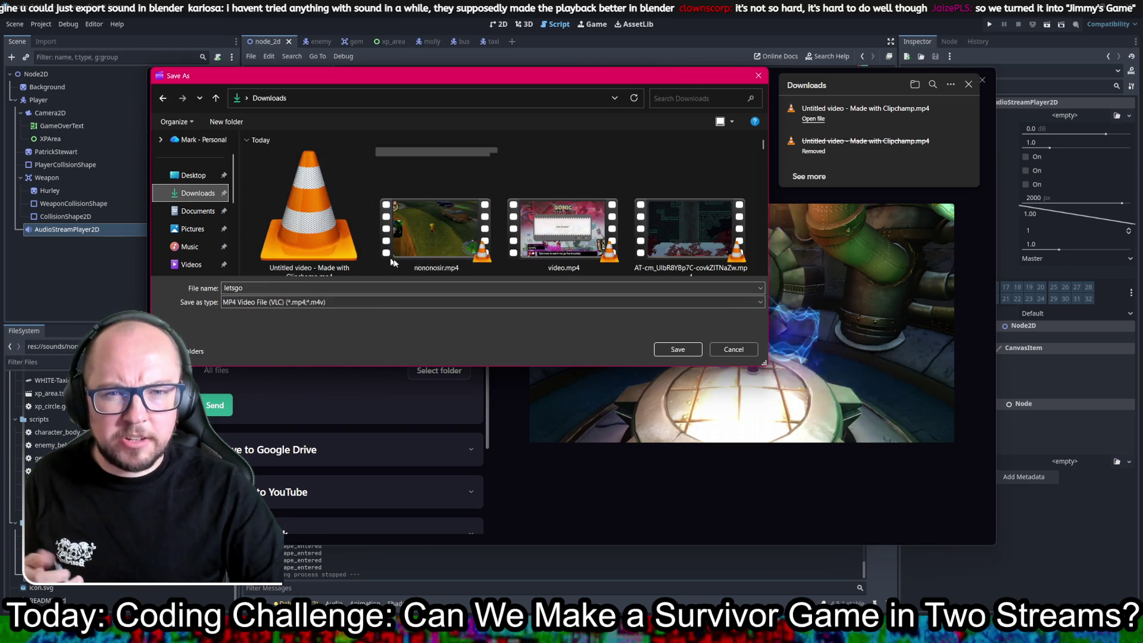
left_click(679, 349)
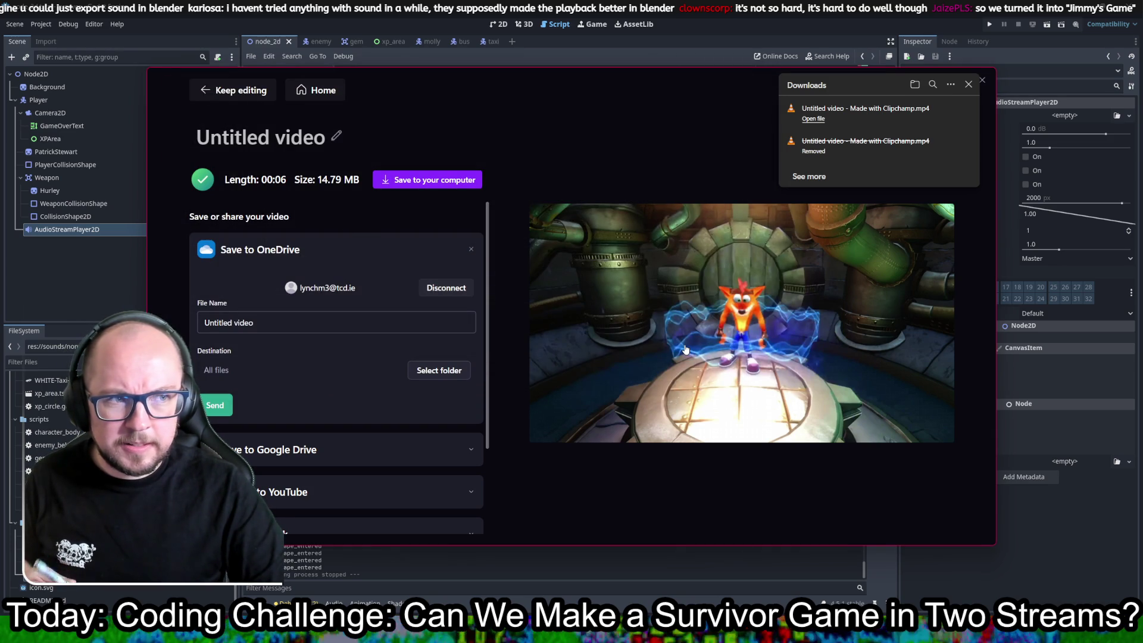
mouse_move(684, 348)
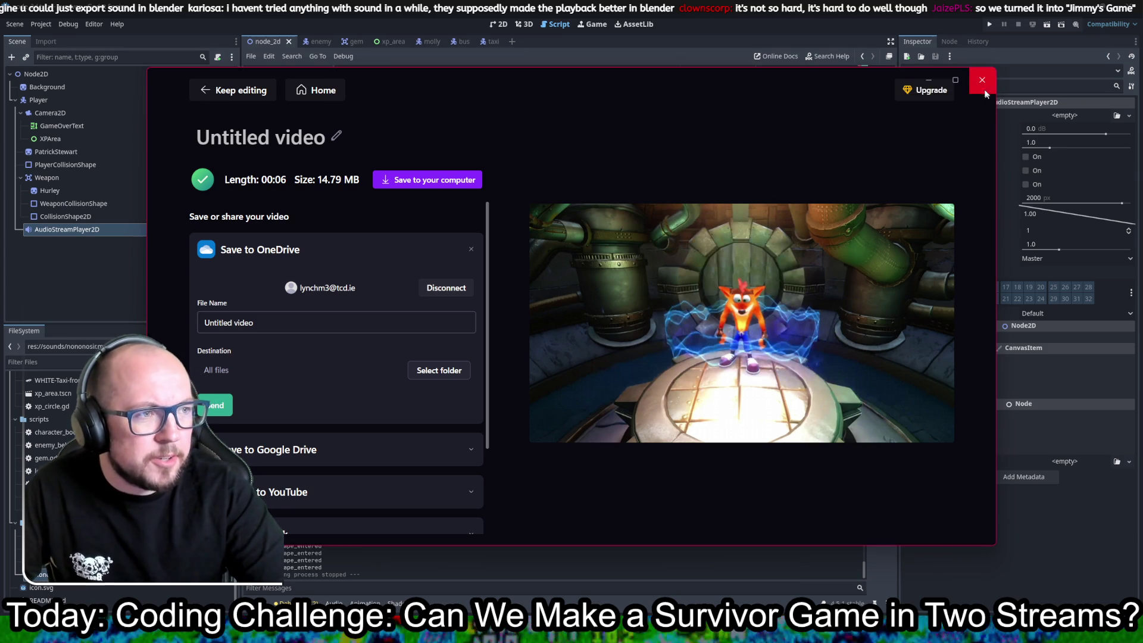
left_click(982, 81)
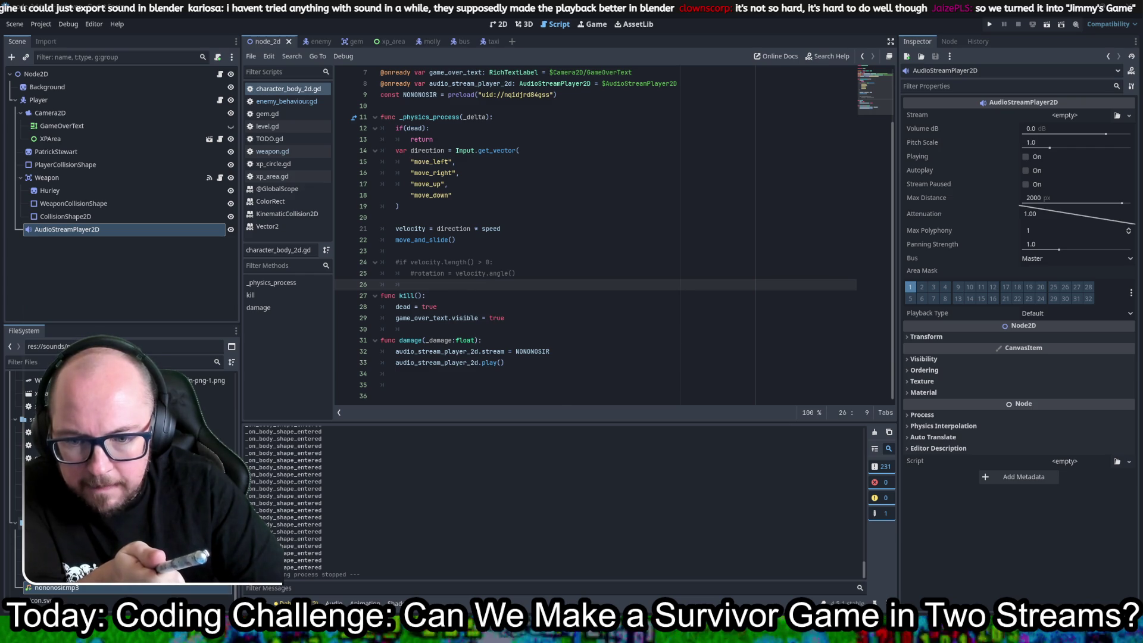
scroll(403, 388, "up", 2)
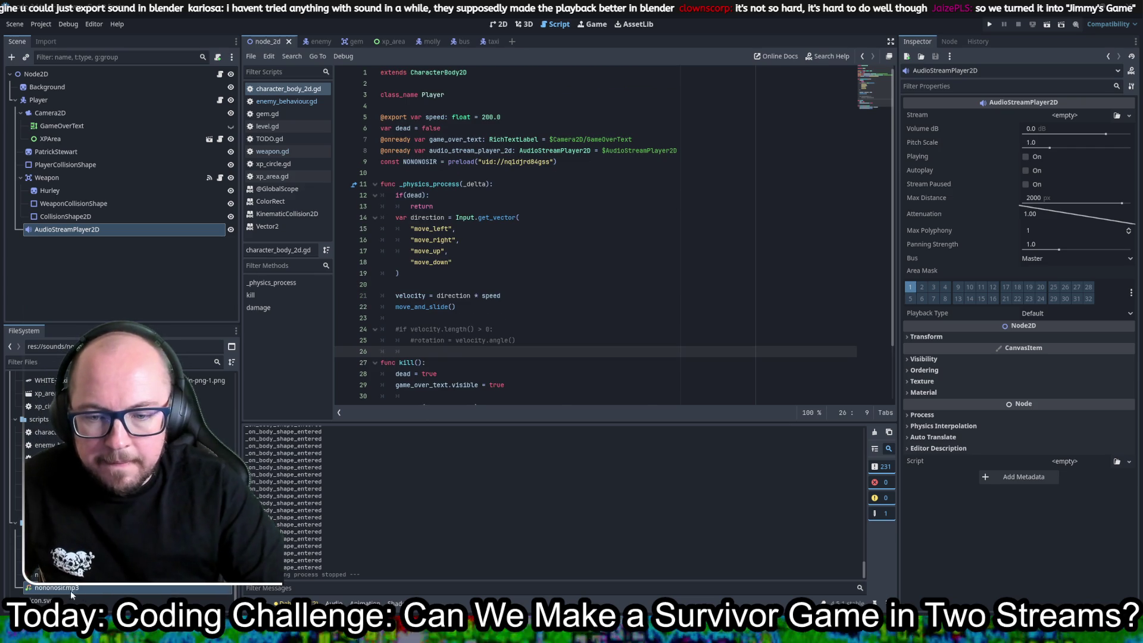
- Ctrl-drag letsgo.mp3 into the player script to preload it as the LETSGO constant
mouse_move(47, 574)
left_mouse_down()
mouse_move(457, 220)
mouse_move(408, 184)
left_mouse_up()
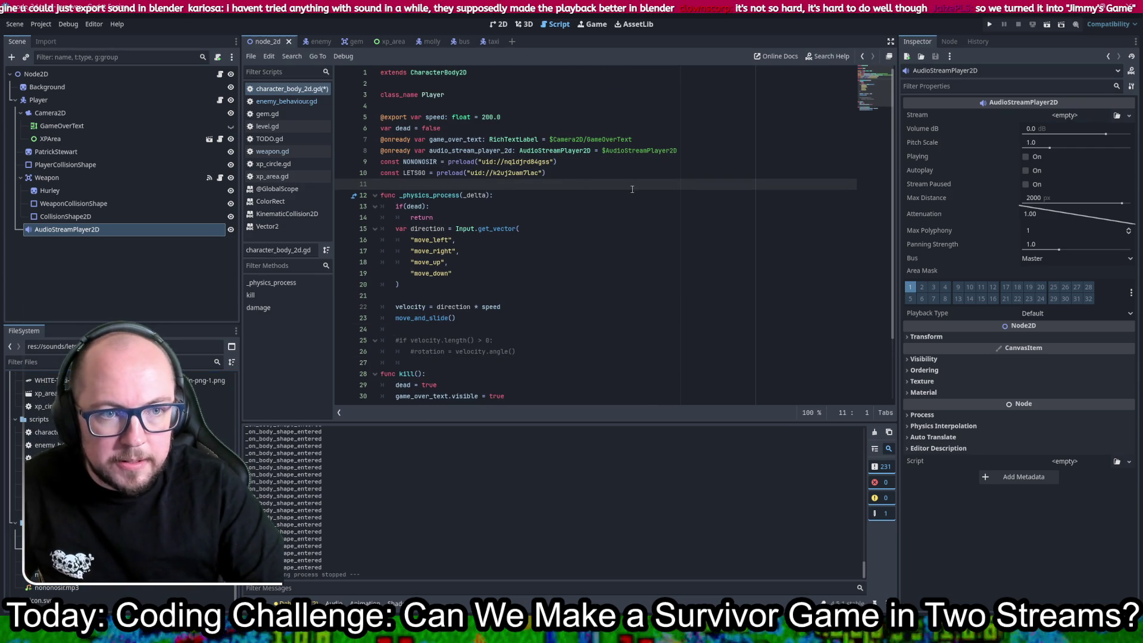
double_click(414, 172)
scroll(587, 248, "down", 2)
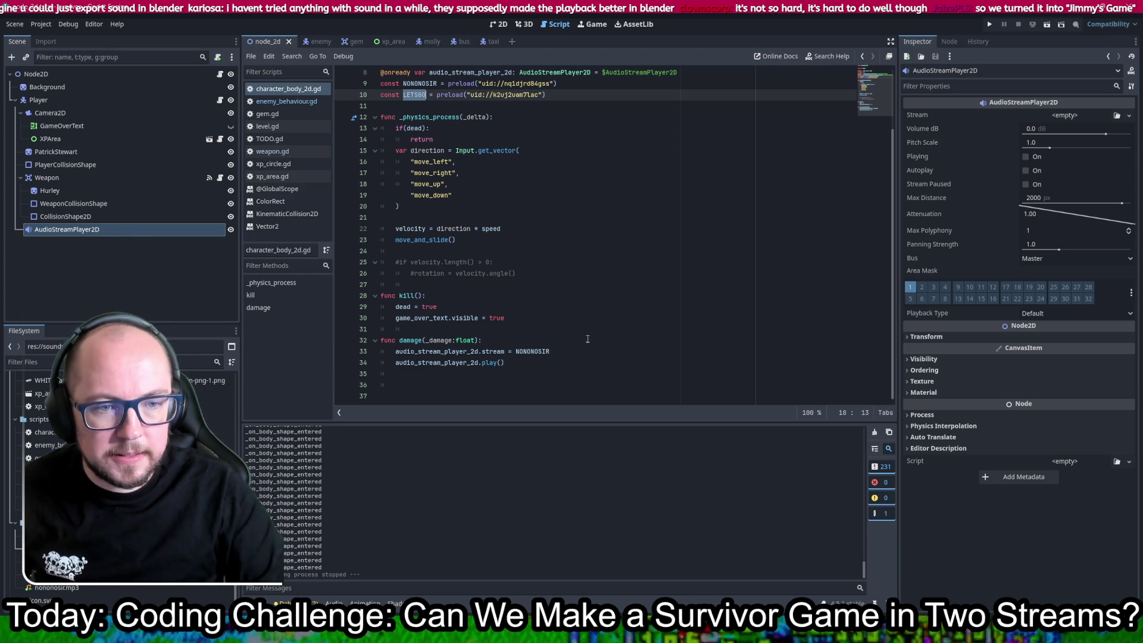
- Duplicate the damage function as startLevel() with its _damage:float parameter removed
left_click_drag(527, 328, 399, 364)
key("ctrl+c")
left_click(405, 373)
key("ctrl+v")
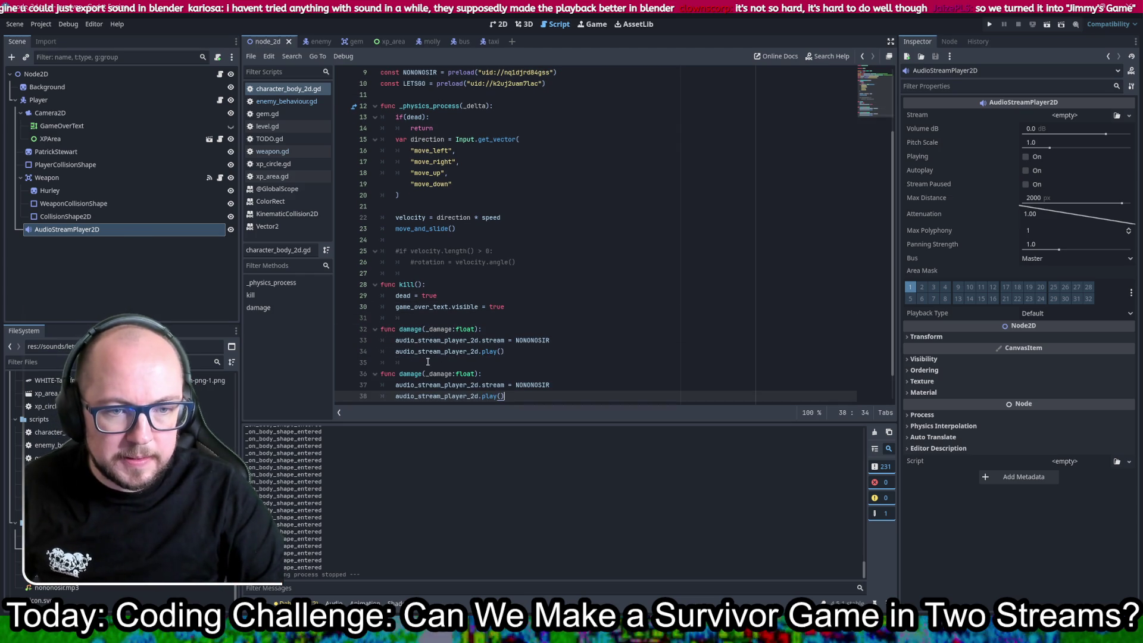
left_click(411, 374)
double_click(410, 374)
type("start")
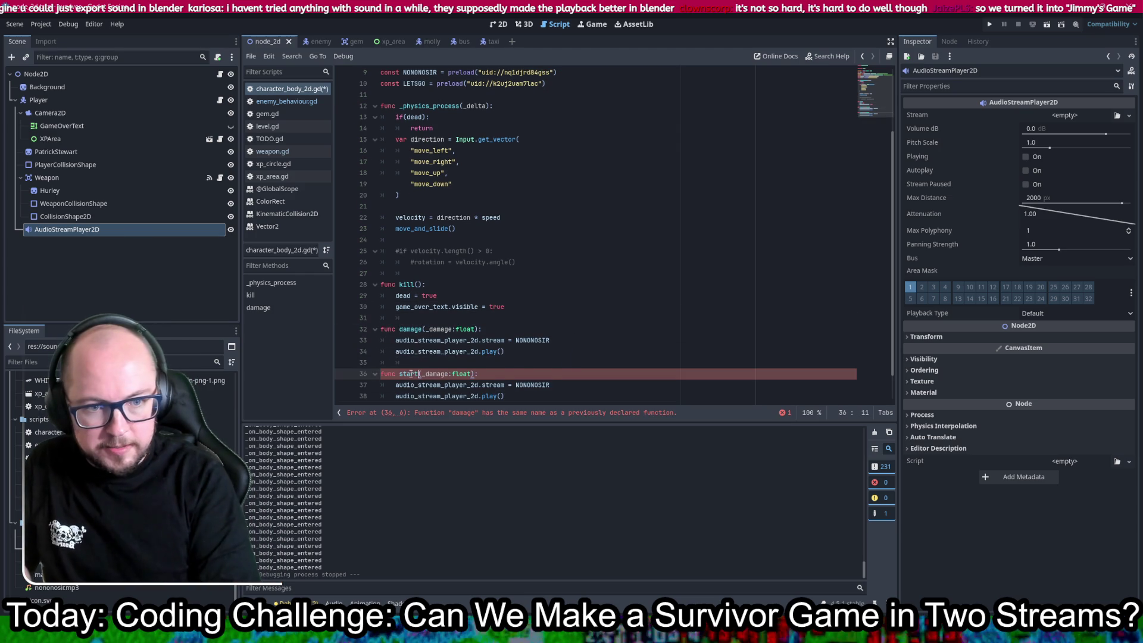
type("Level")
key("ctrl+s")
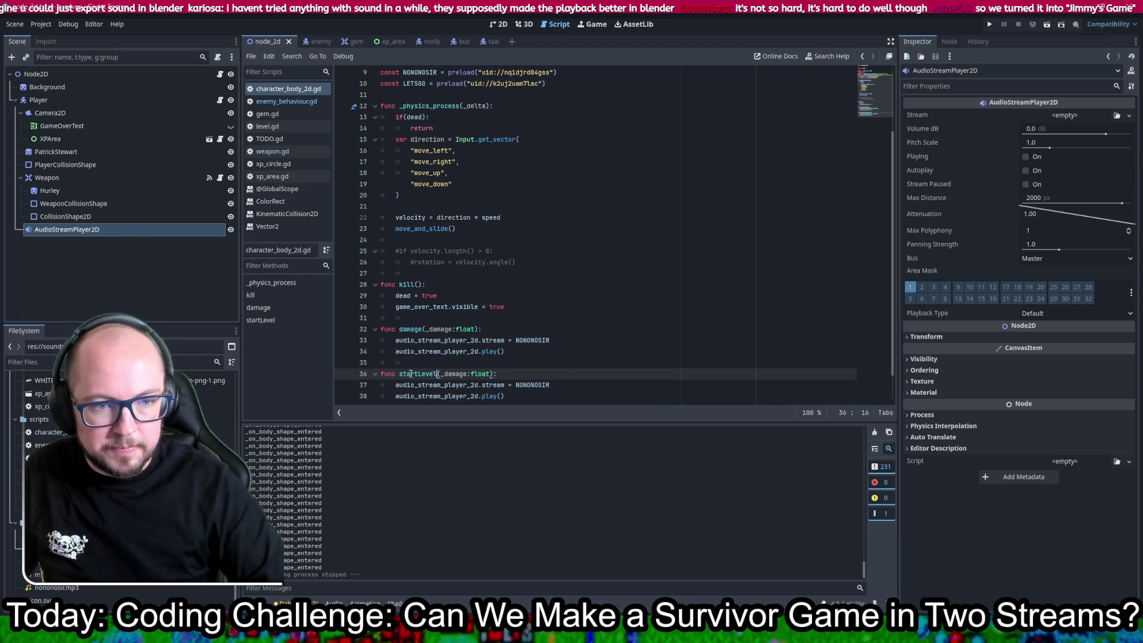
left_click_drag(492, 374, 440, 374)
key("BackSpace")
- Make startLevel's stream use LETSGO instead of NONONOSIR
left_click(403, 84)
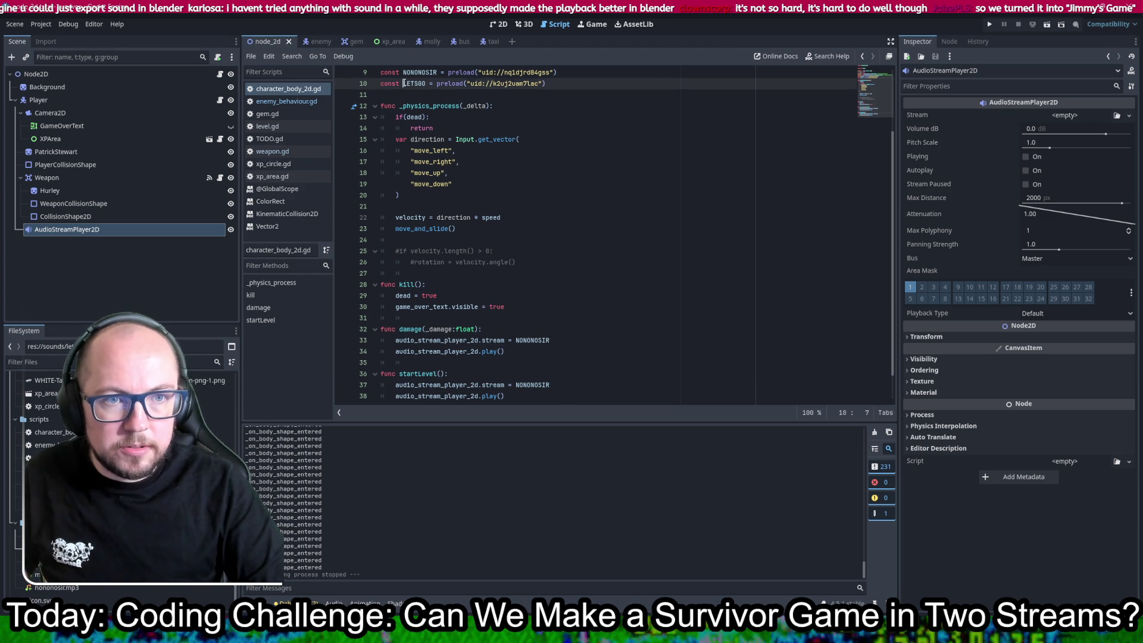
double_click(545, 387)
key("ctrl+v")
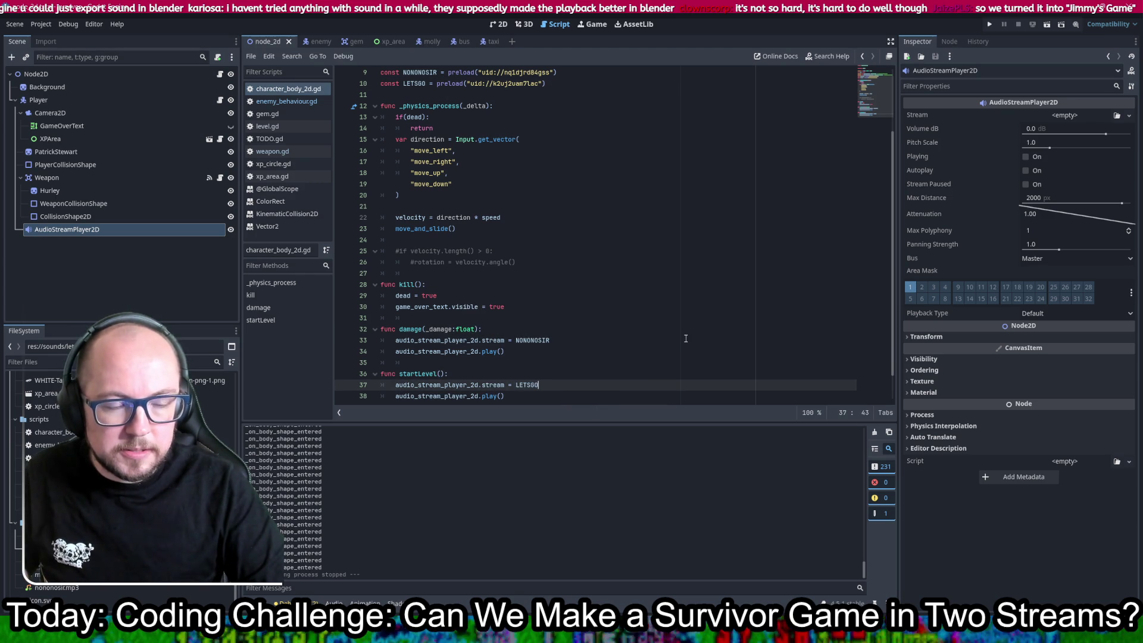
scroll(685, 338, "down", 1)
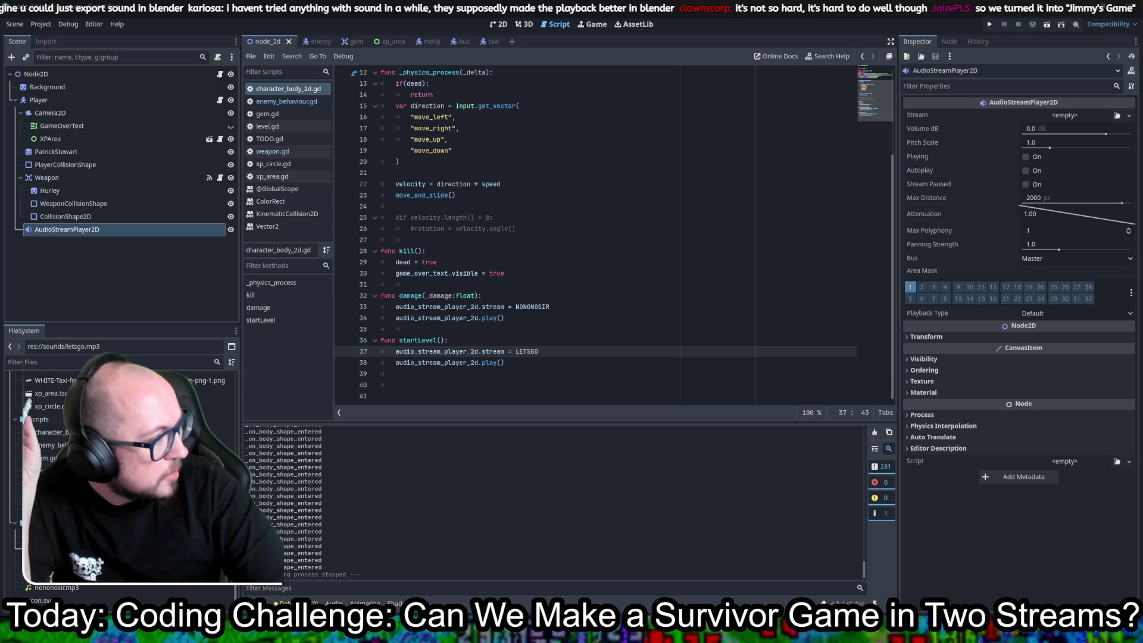
- Paste a _ready() function right after the constants in the player script
scroll(601, 246, "up", 3)
scroll(601, 246, "up", 1)
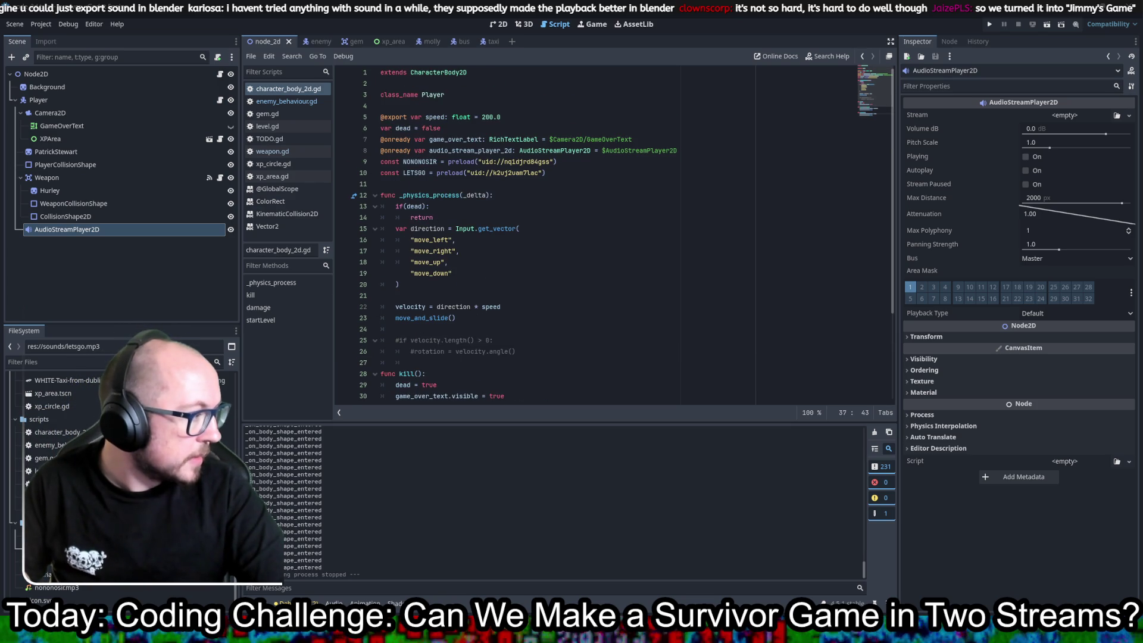
left_click(589, 175)
key("ctrl+v")
scroll(577, 206, "down", 1)
scroll(577, 206, "down", 4)
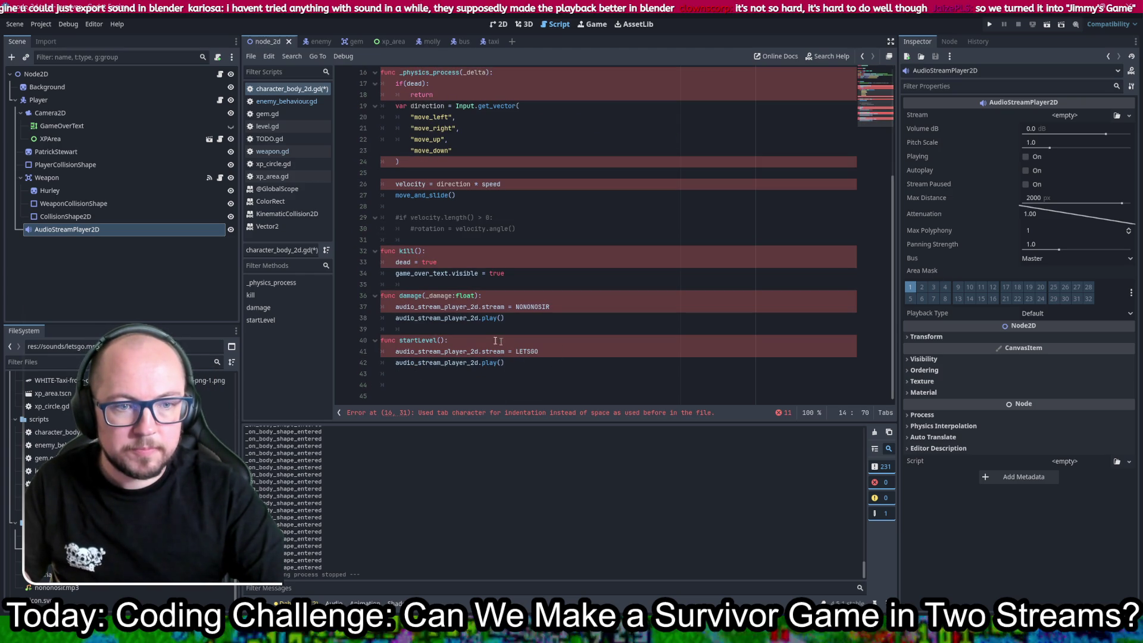
- Replace _ready's play line with startLevel(), remove the extra blank line, and run the game
left_click_drag(442, 338, 415, 342)
scroll(417, 321, "up", 5)
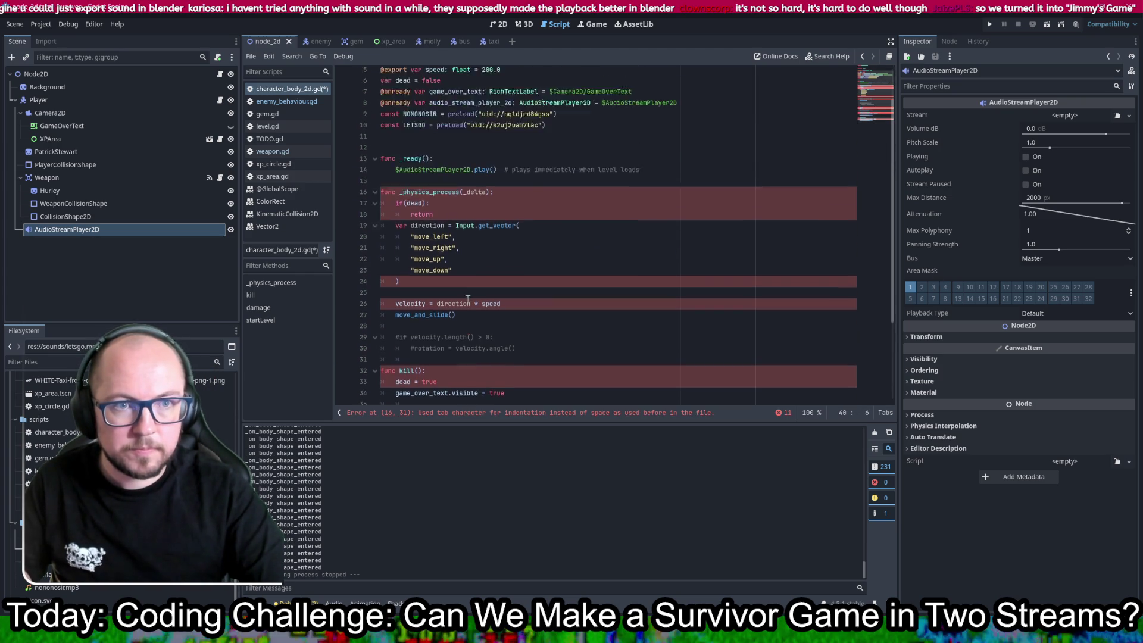
left_click(396, 218)
left_click_drag(396, 218, 682, 221)
type("startLevel()")
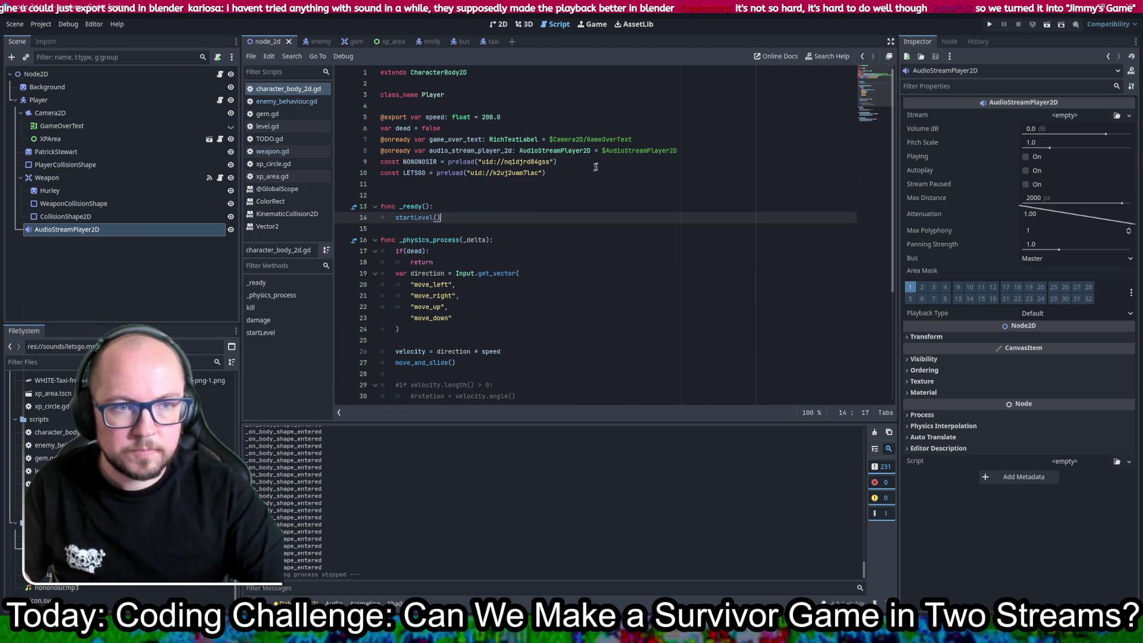
left_click(724, 169)
key("Delete")
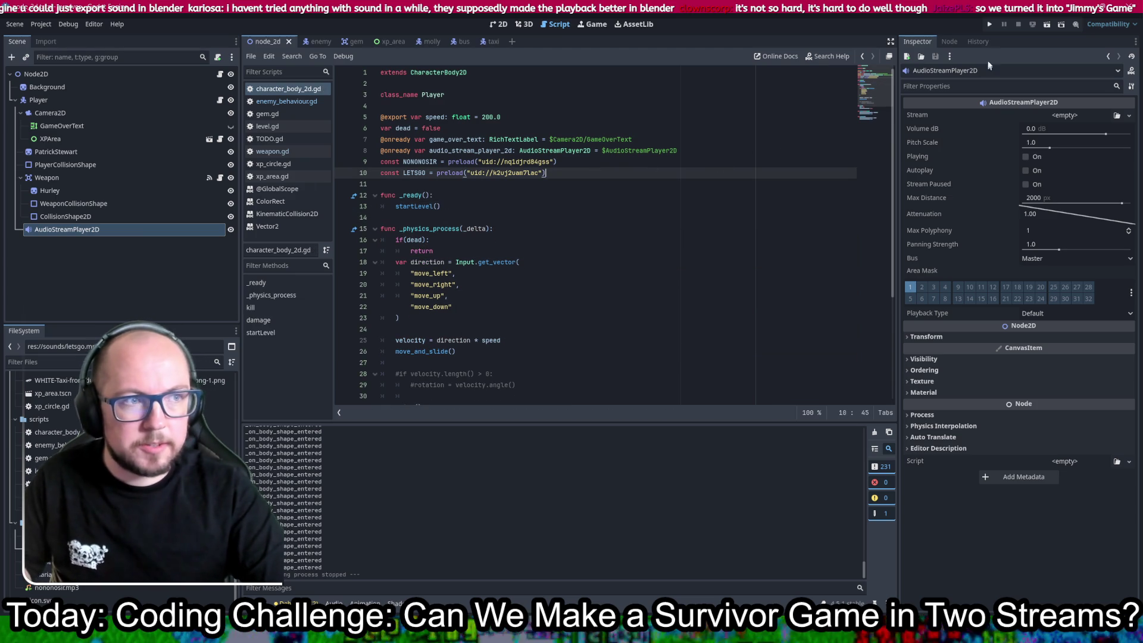
key("F5")
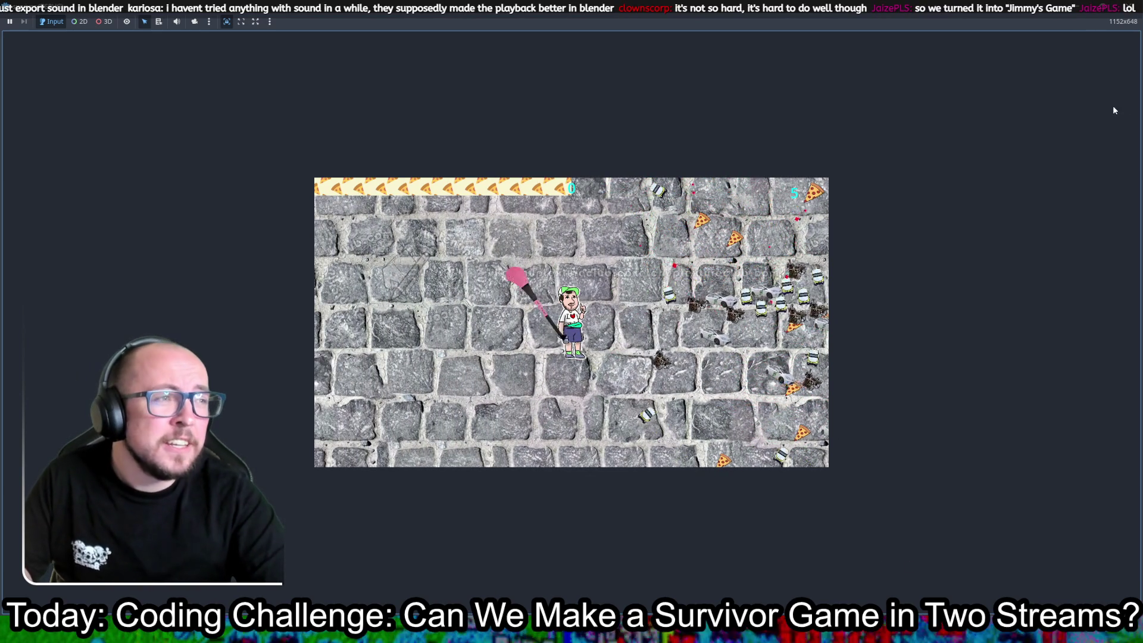
key("F8")
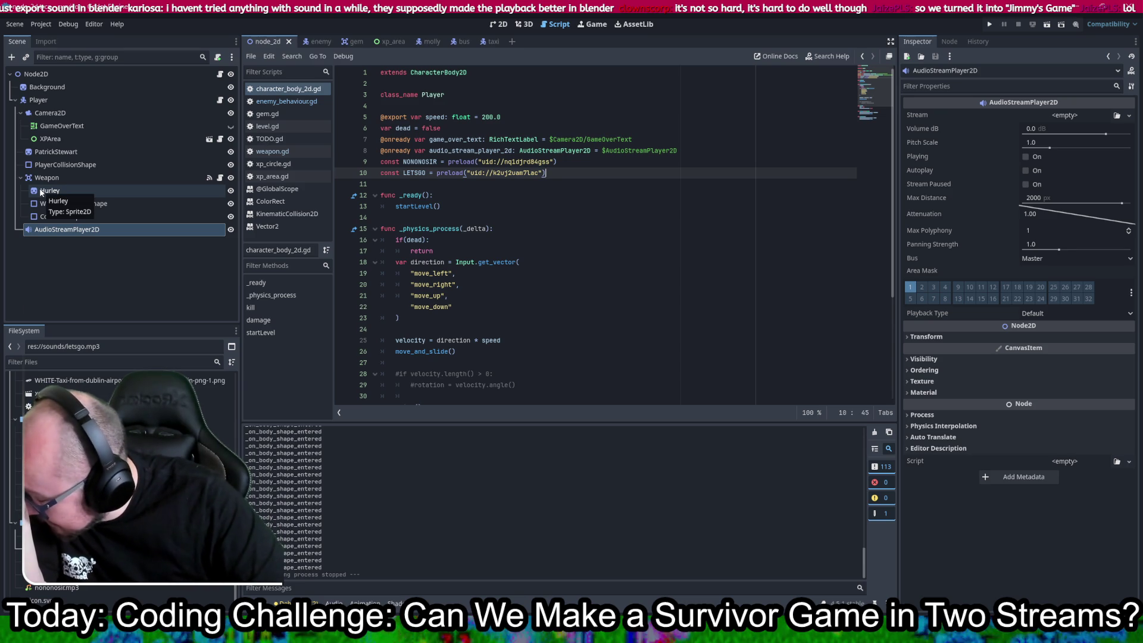
- Add an empty func flashRed(): below the damage function
scroll(587, 324, "down", 5)
left_click(587, 329)
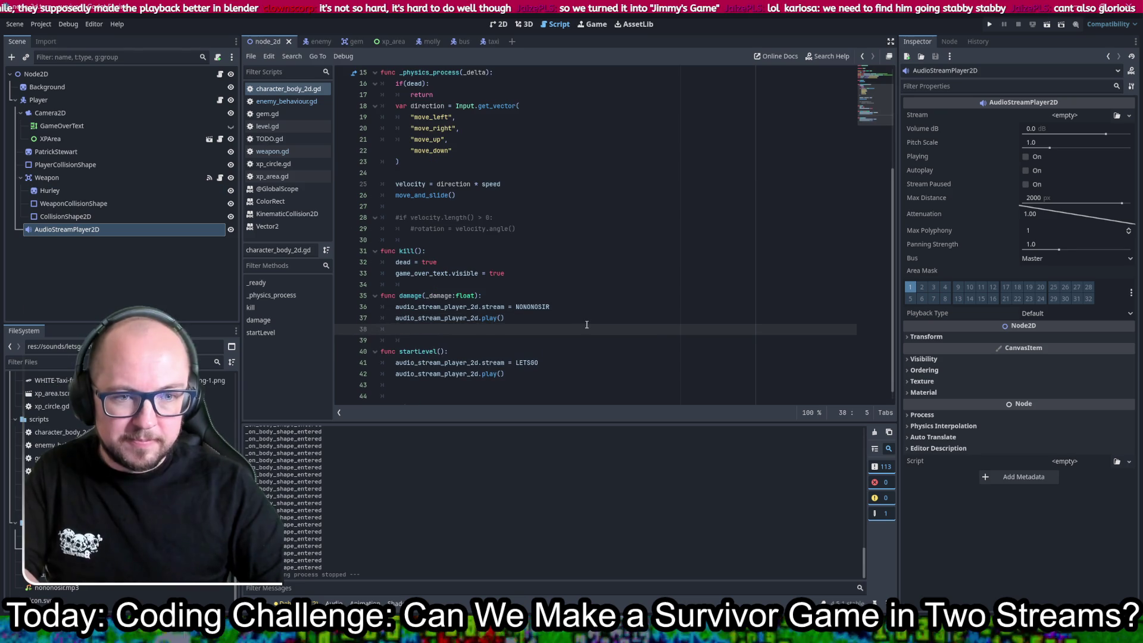
key("Return")
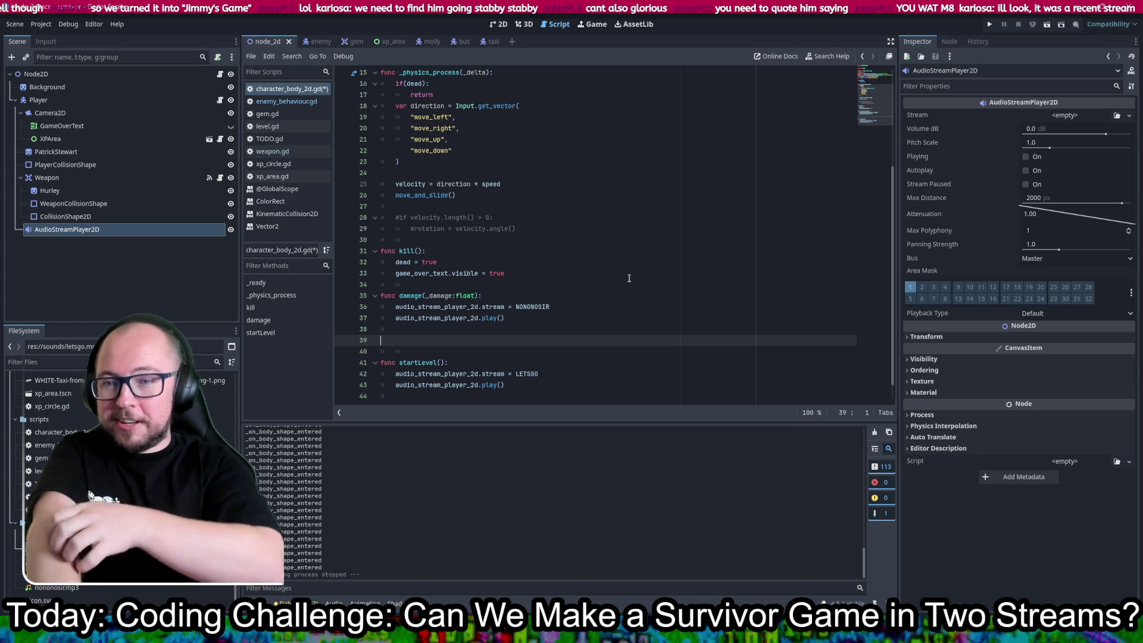
type("func flashRed")
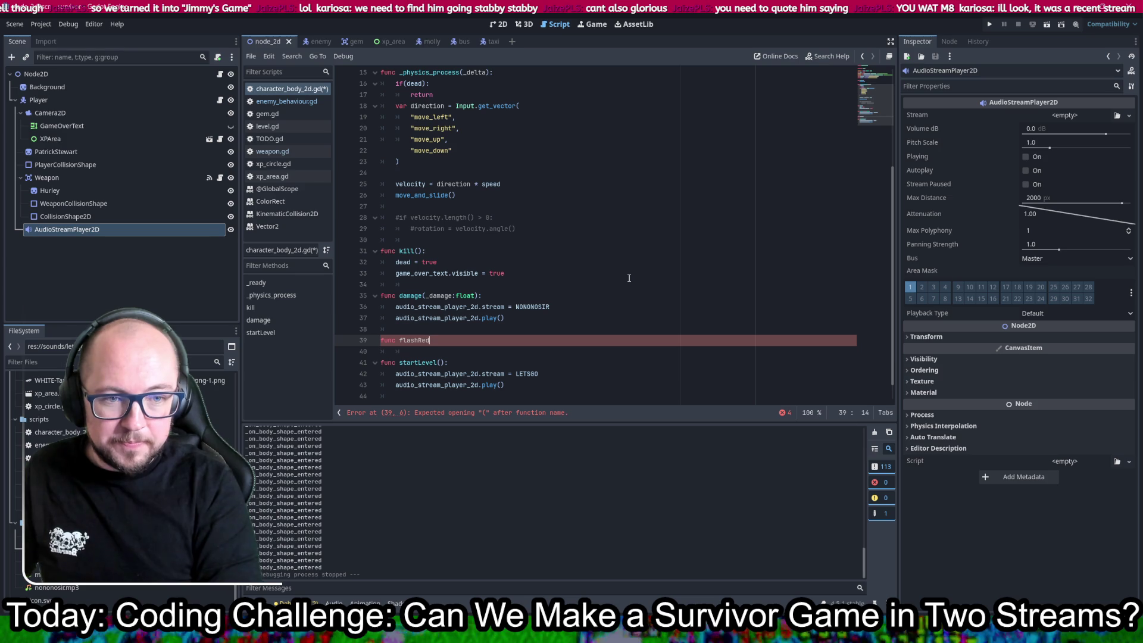
type(":")
key("Return")
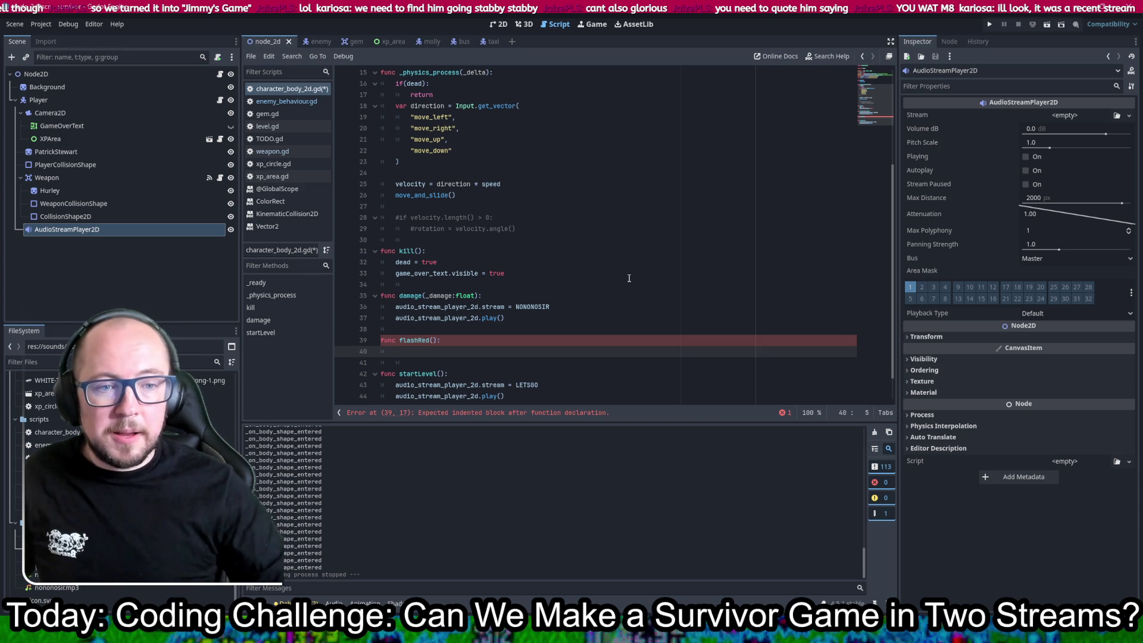
left_click_drag(438, 340, 393, 346)
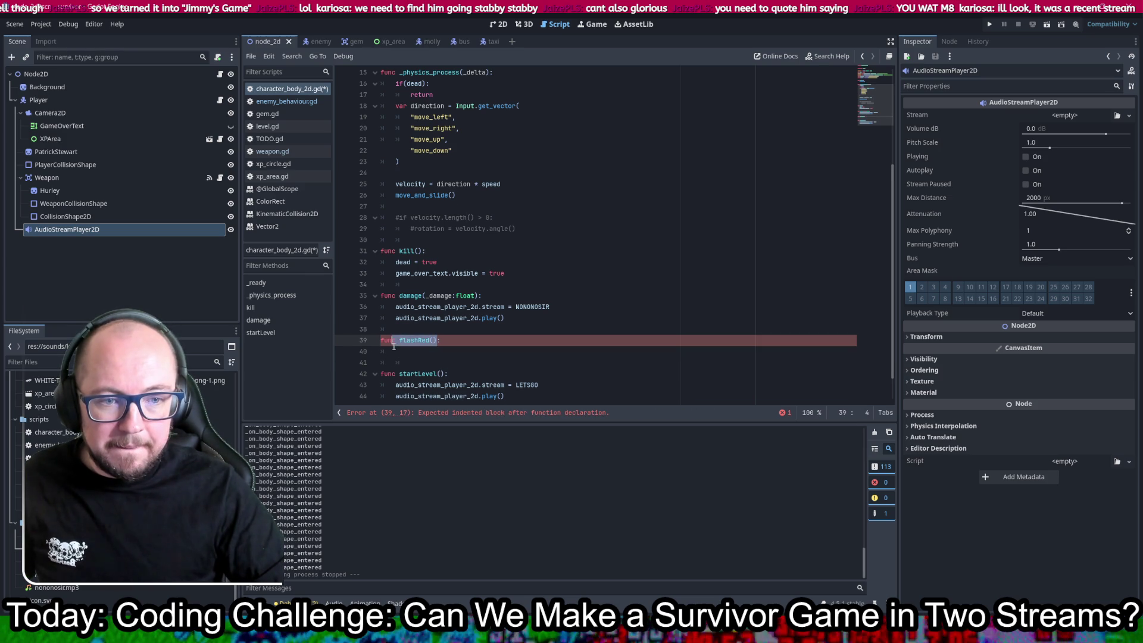
key("ctrl+c")
left_click(553, 318)
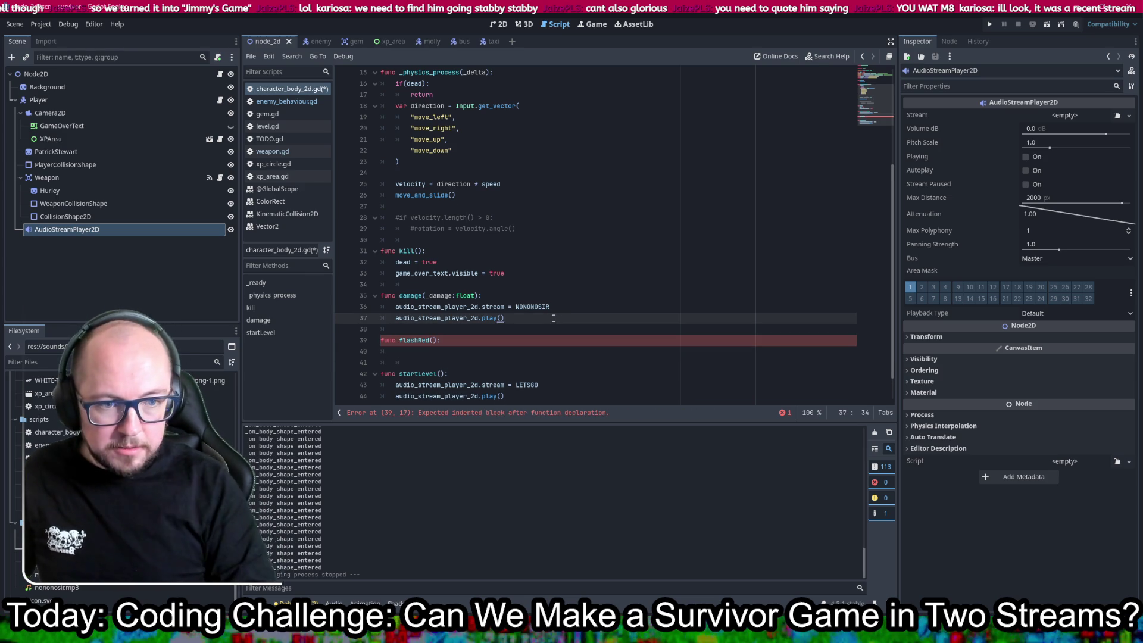
key("Return")
key("ctrl+v")
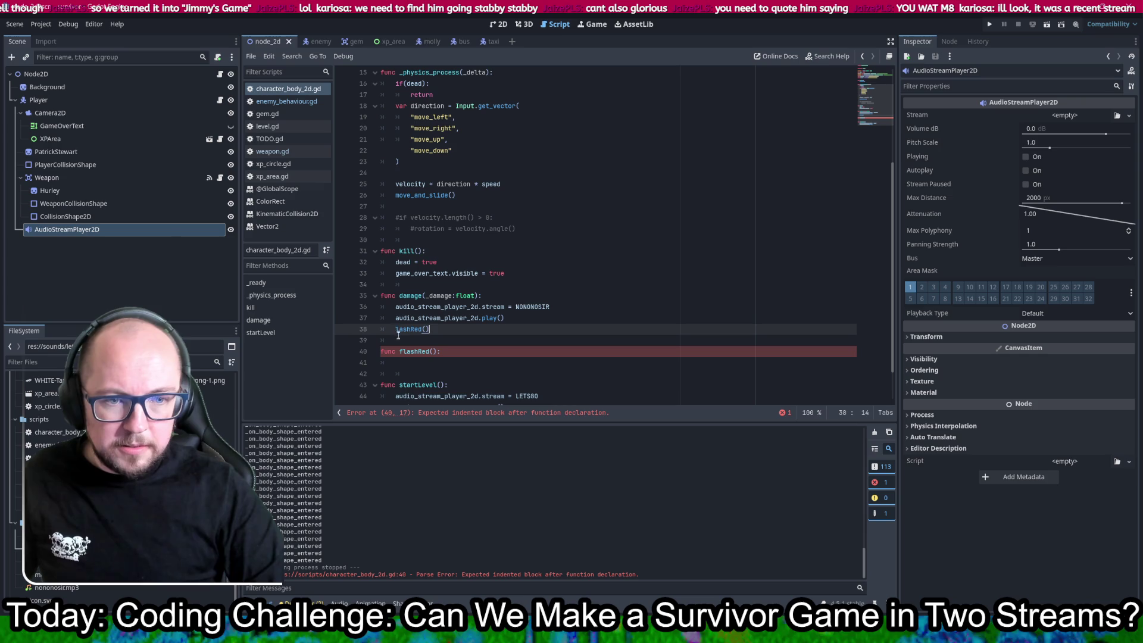
type("f")
left_click(453, 262)
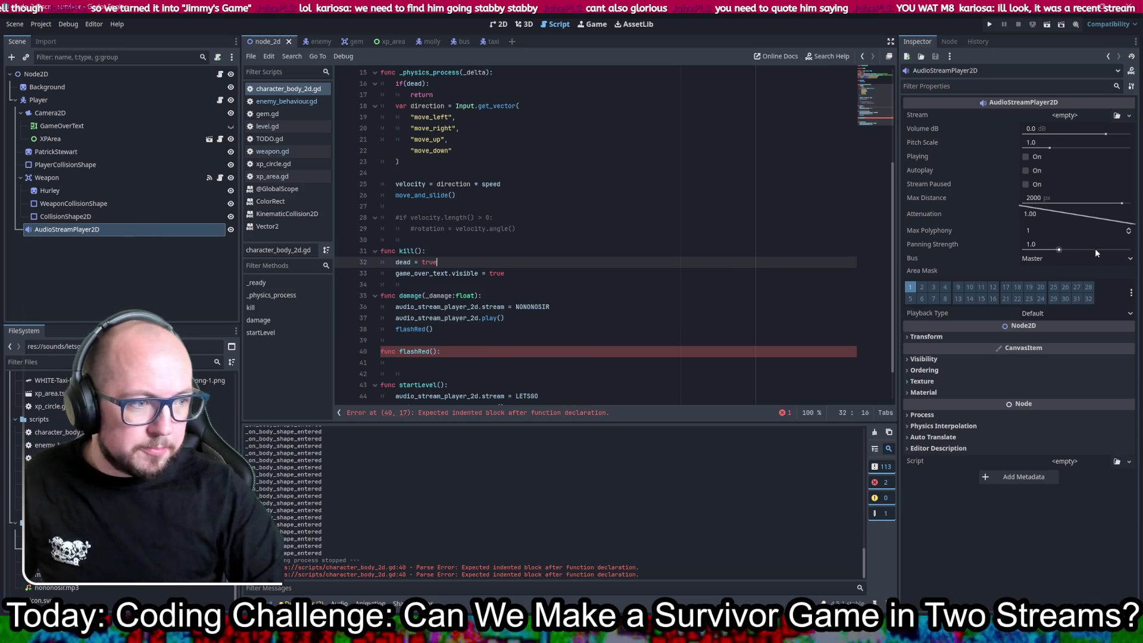
scroll(573, 181, "up", 5)
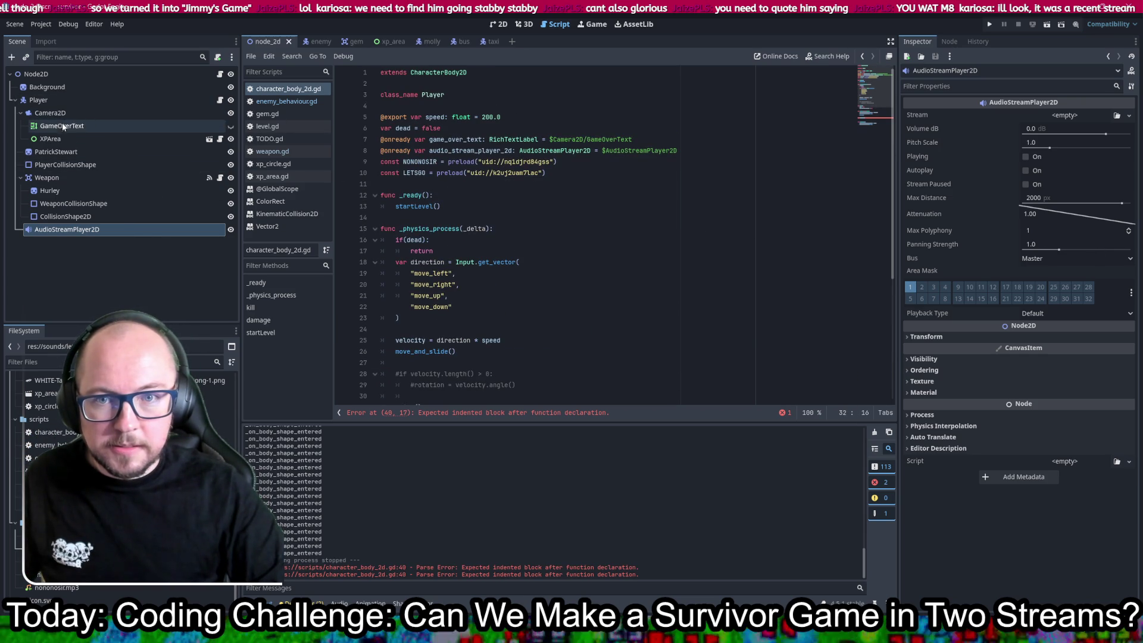
mouse_move(57, 153)
left_mouse_down()
mouse_move(60, 163)
mouse_move(400, 191)
left_mouse_up()
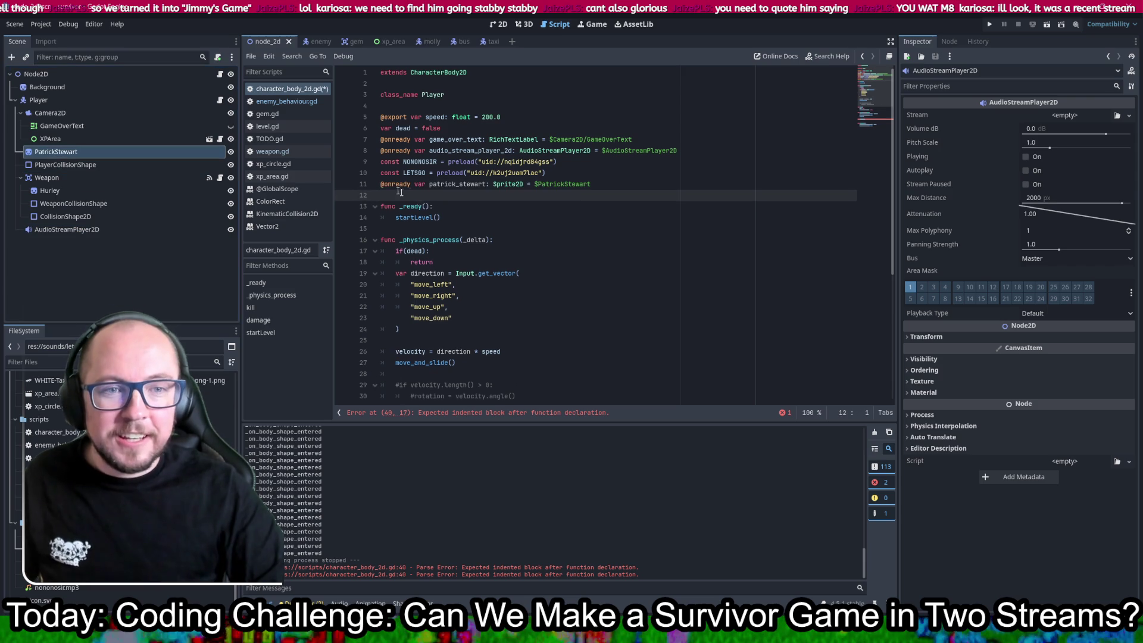
- Save, then write patrick_stewart.modulate = Color.RED in flashRed's body
key("ctrl+s")
left_click(447, 184)
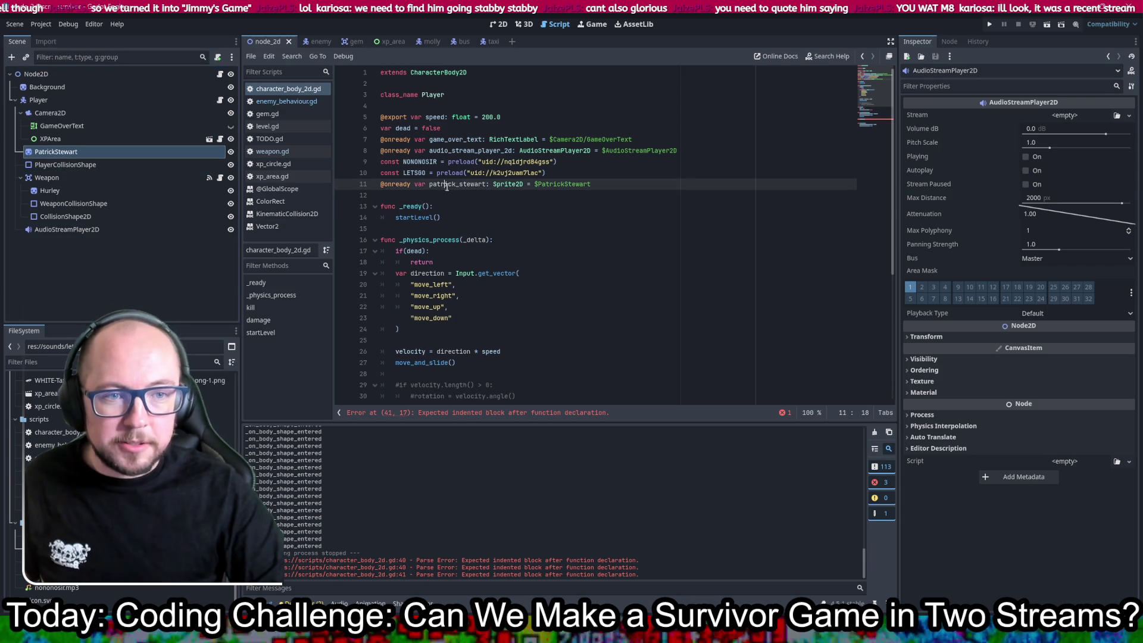
scroll(503, 216, "down", 6)
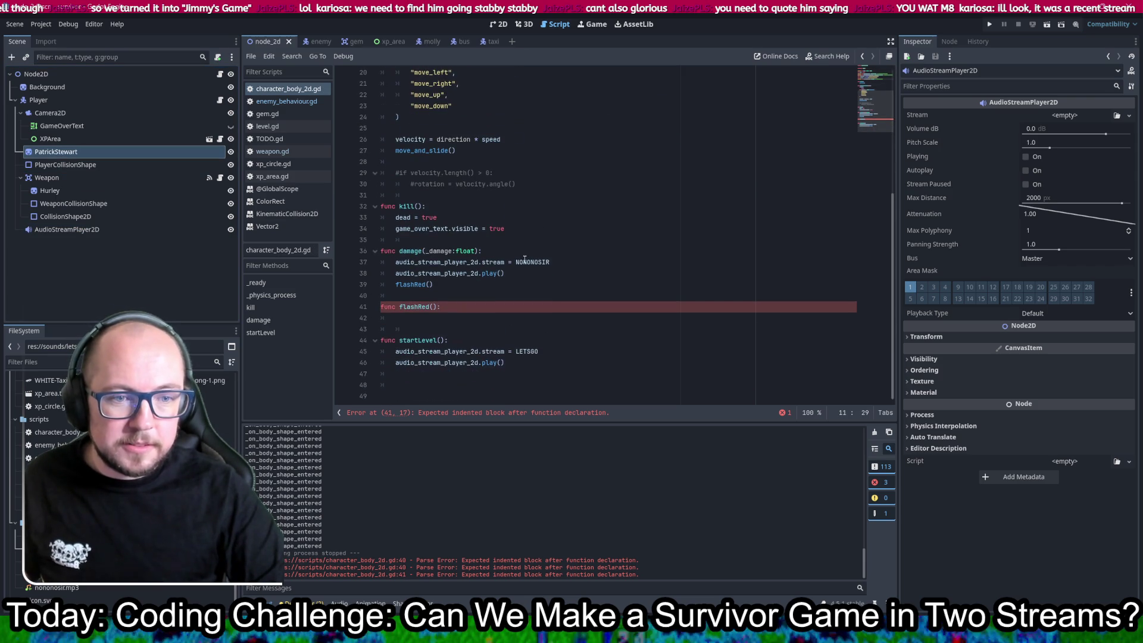
left_click(425, 318)
type("patrick_stewart")
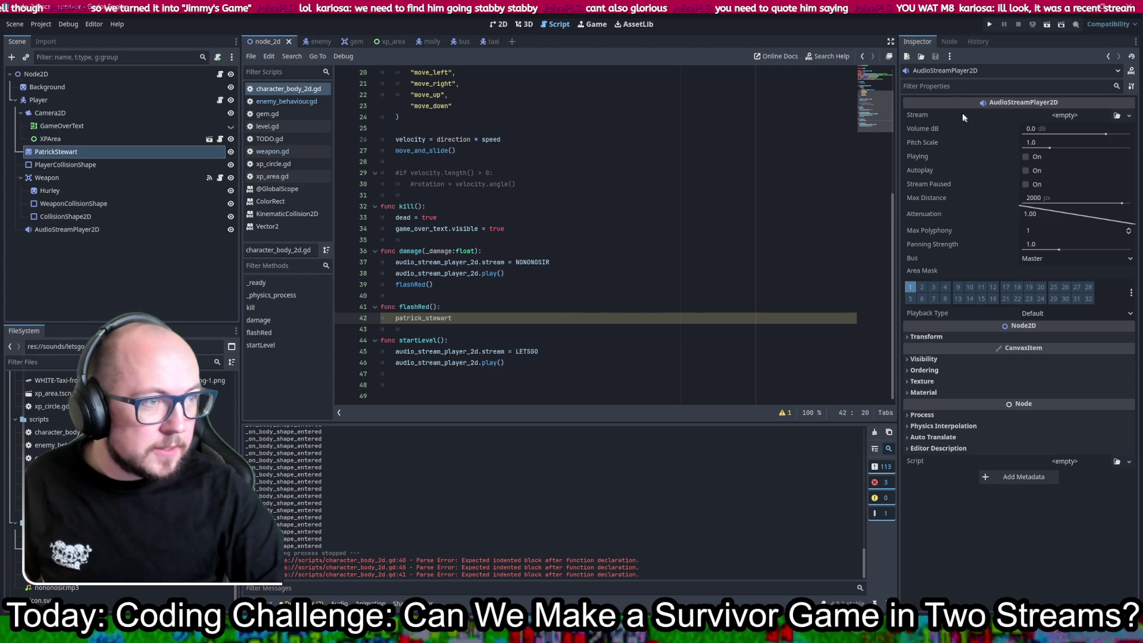
left_click(53, 152)
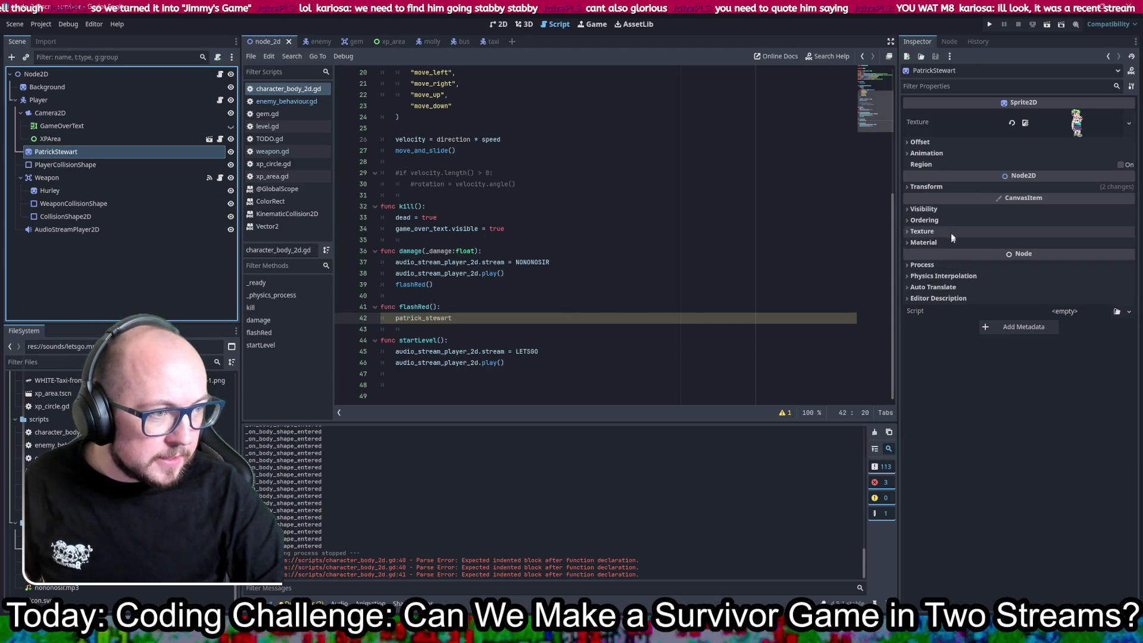
left_click(945, 211)
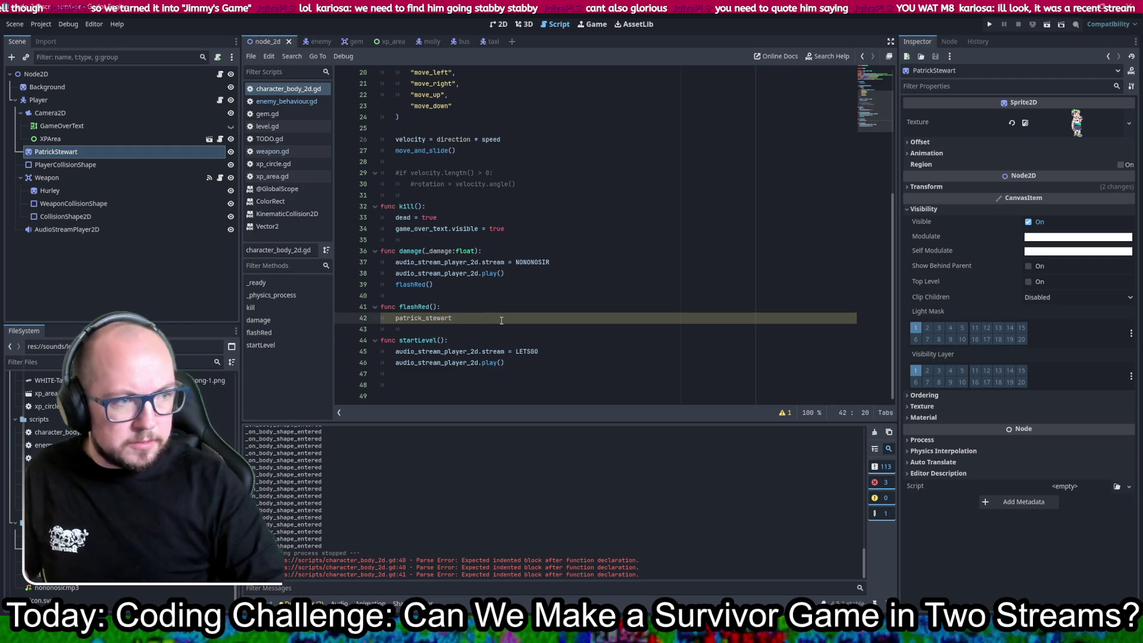
type(".modulate")
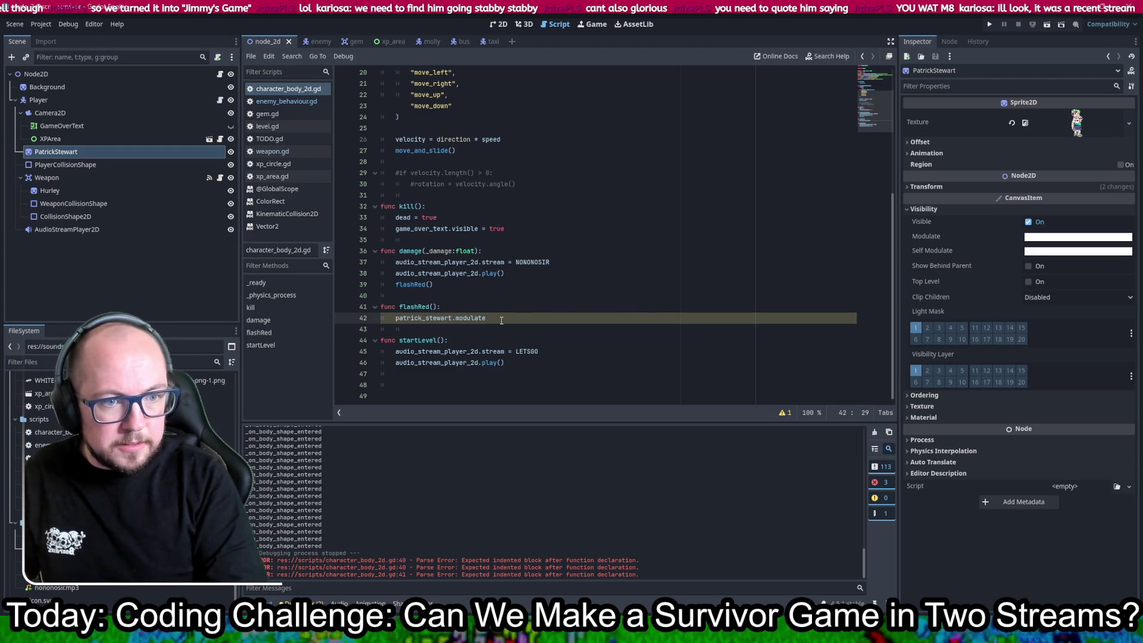
type(" = ")
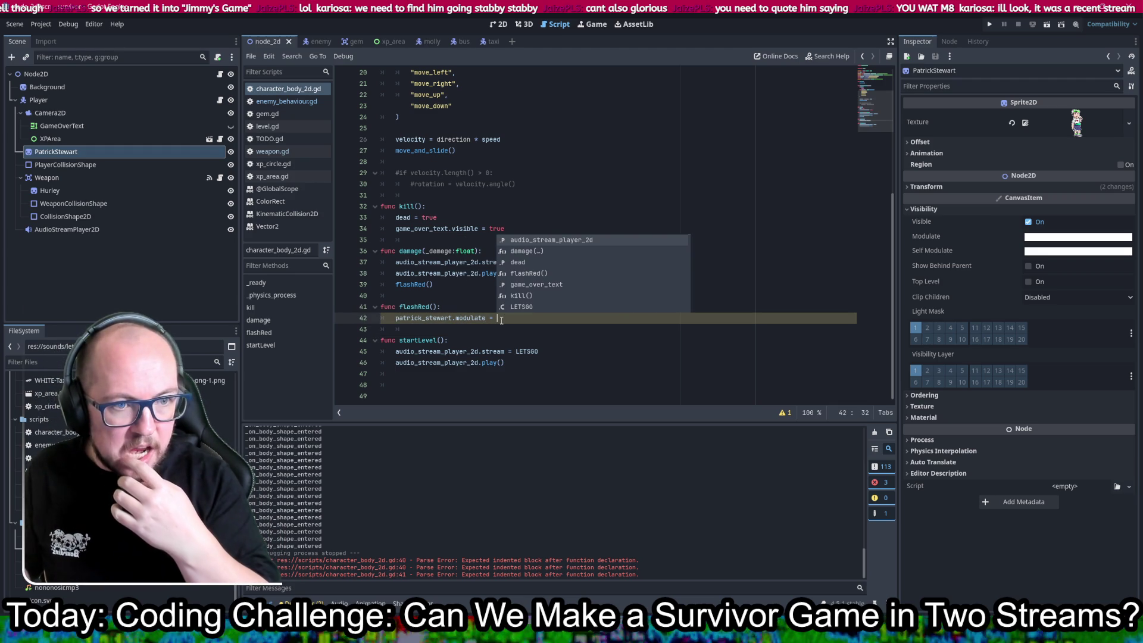
type("Col")
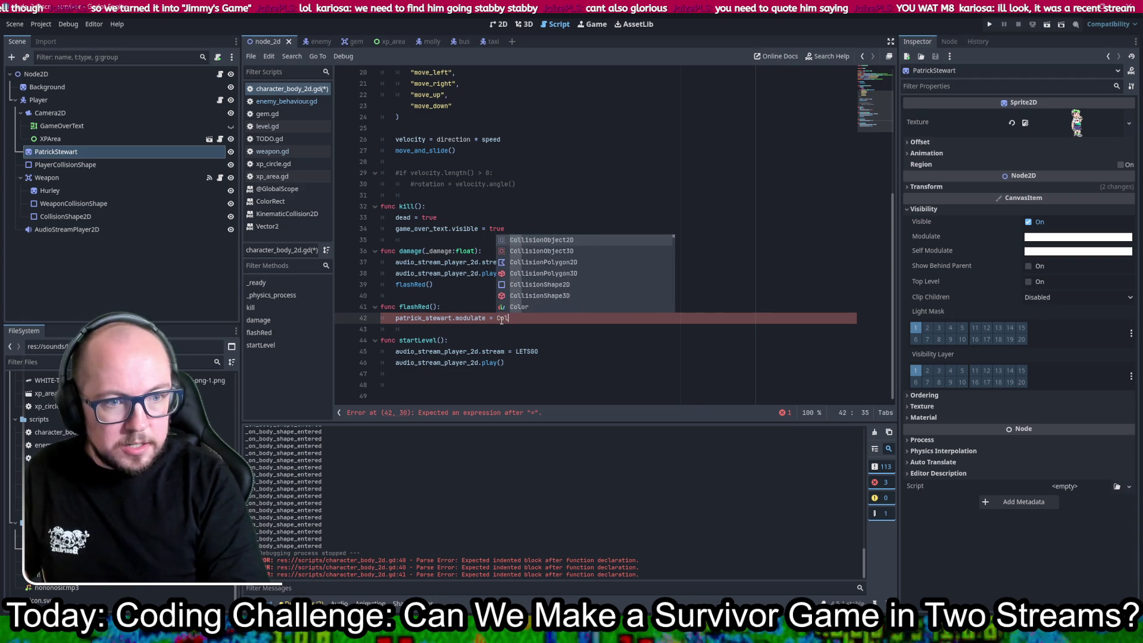
type("or.RED")
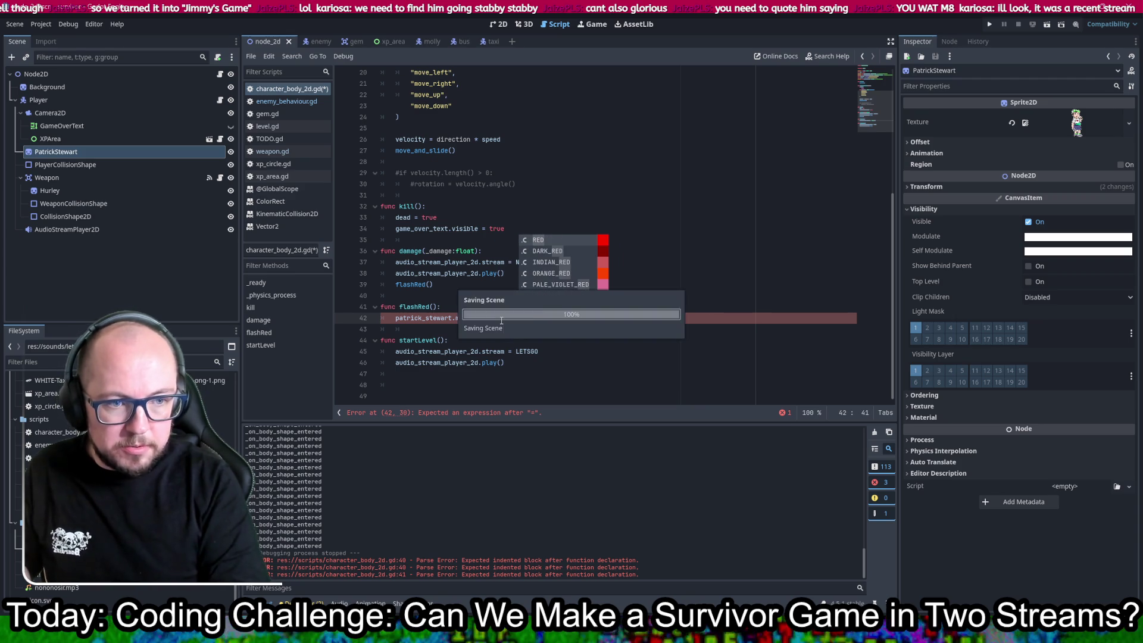
left_click(726, 240)
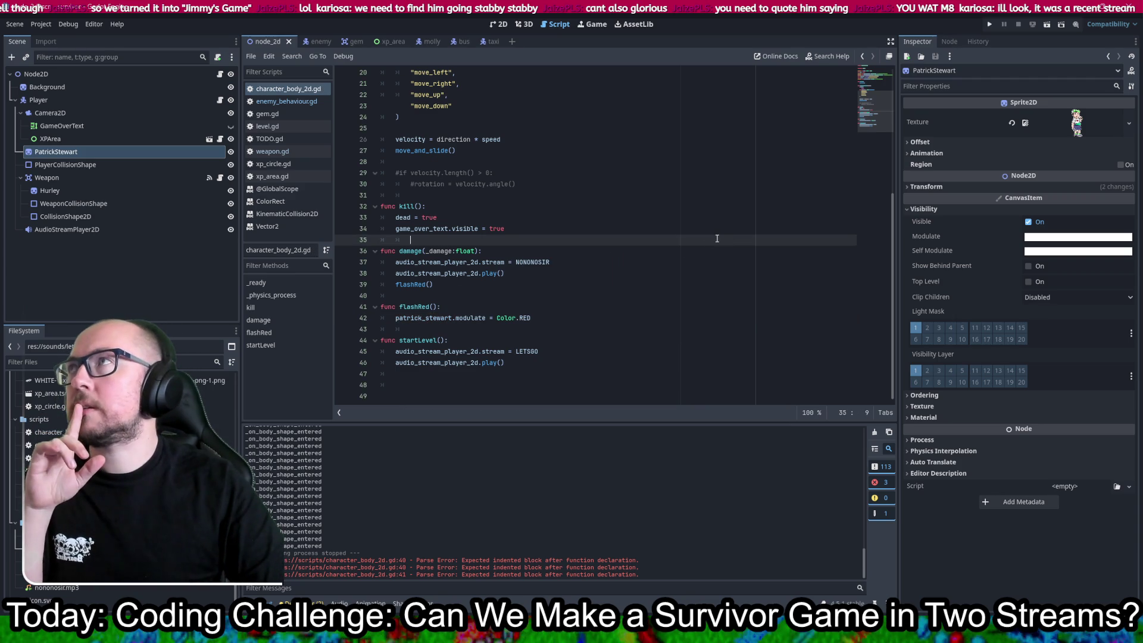
left_click(283, 101)
- Copy the await timer line from destroy_after in enemy_behaviour.gd
scroll(637, 280, "down", 2)
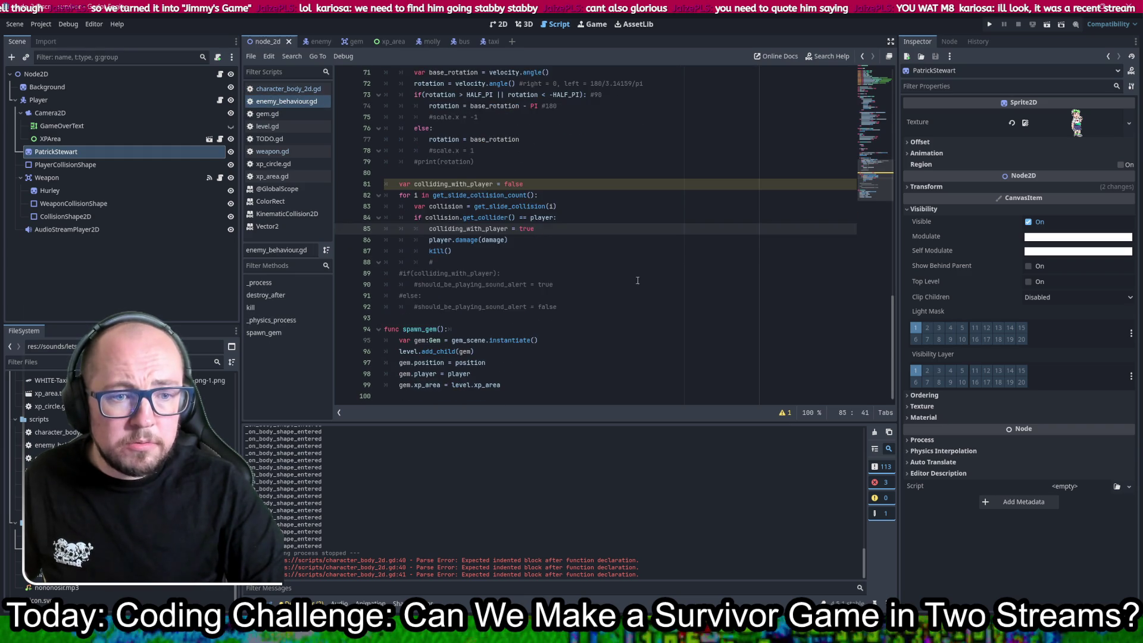
scroll(637, 280, "up", 5)
scroll(637, 279, "up", 5)
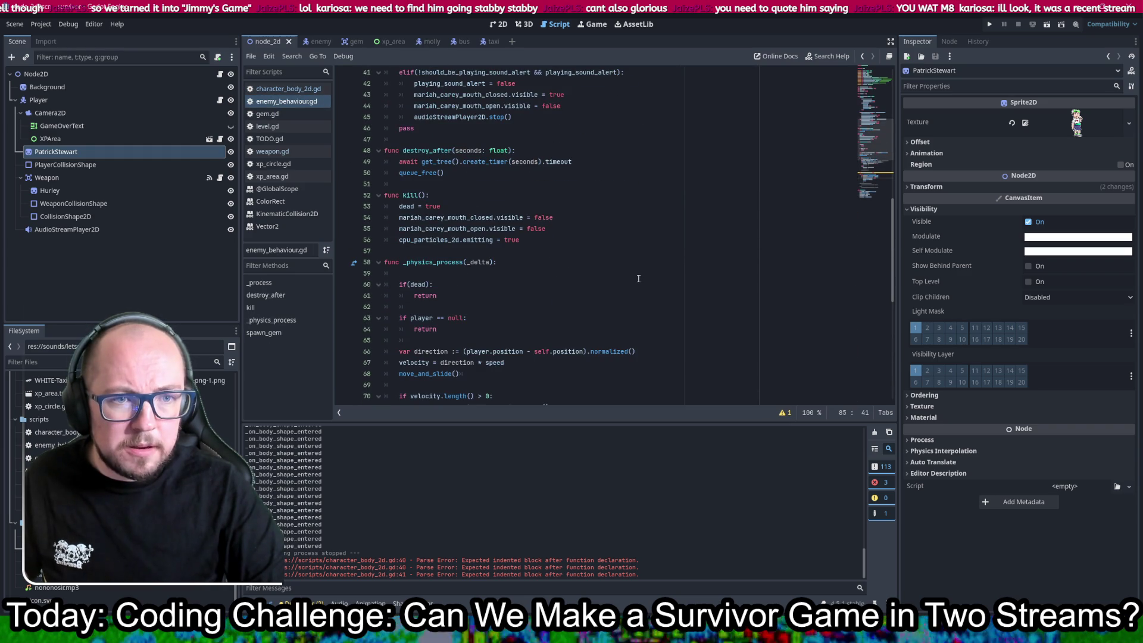
scroll(638, 277, "up", 4)
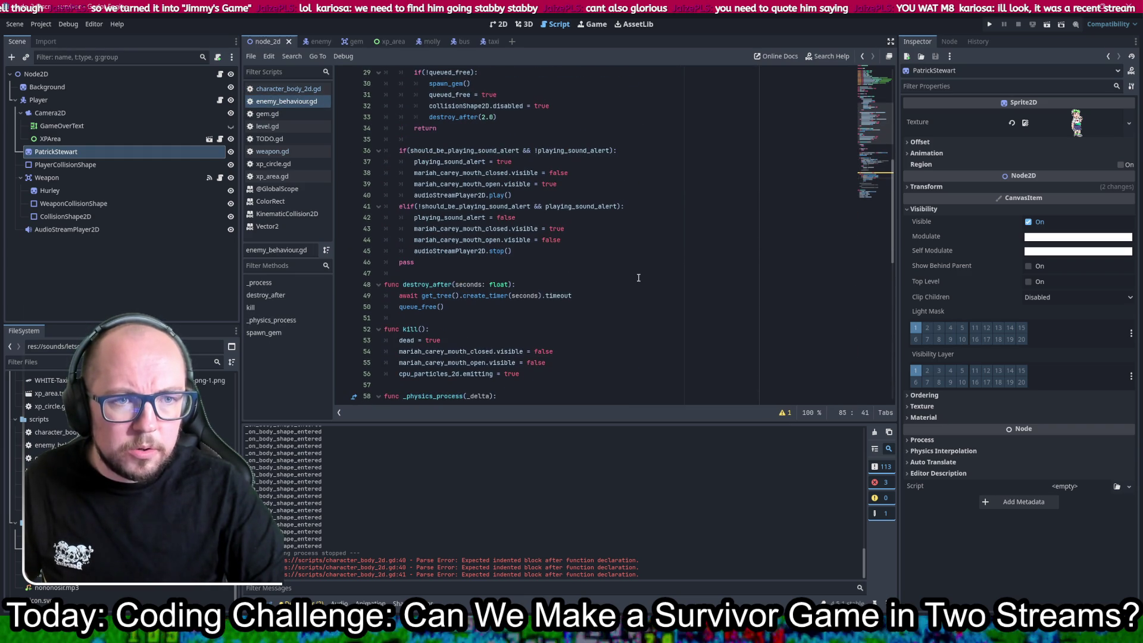
triple_click(600, 296)
key("ctrl+c")
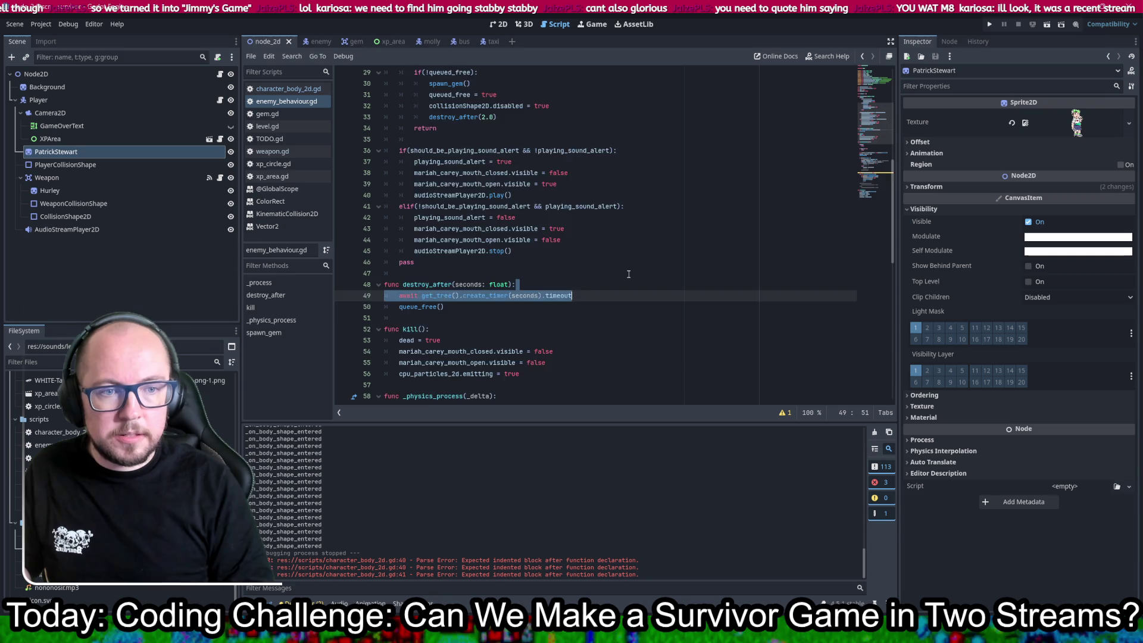
key("ctrl+z")
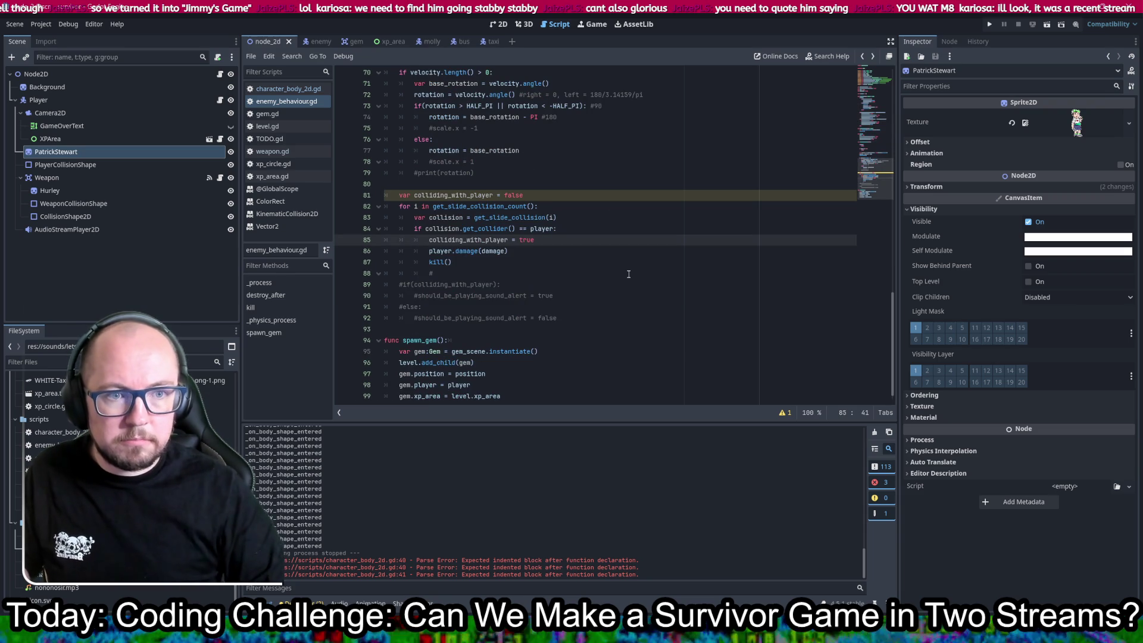
- Paste it under flashRed's red modulate line with a 0.1-second wait, and save
left_click(301, 91)
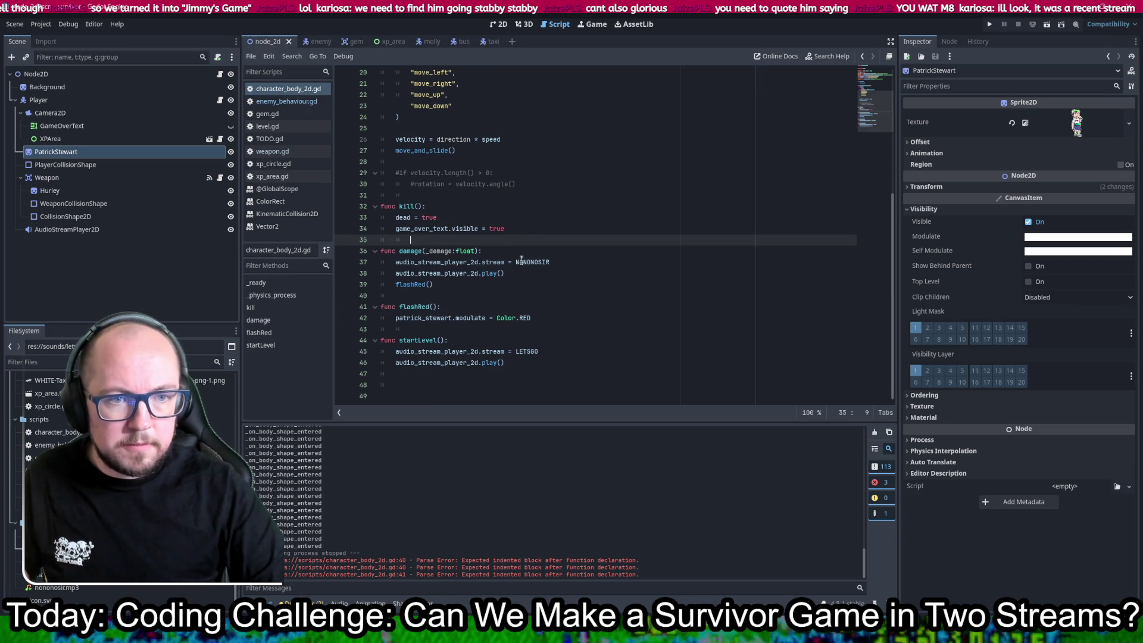
left_click(534, 227)
left_click(558, 359)
left_click(554, 318)
key("Return")
key("Return")
key("ctrl+v")
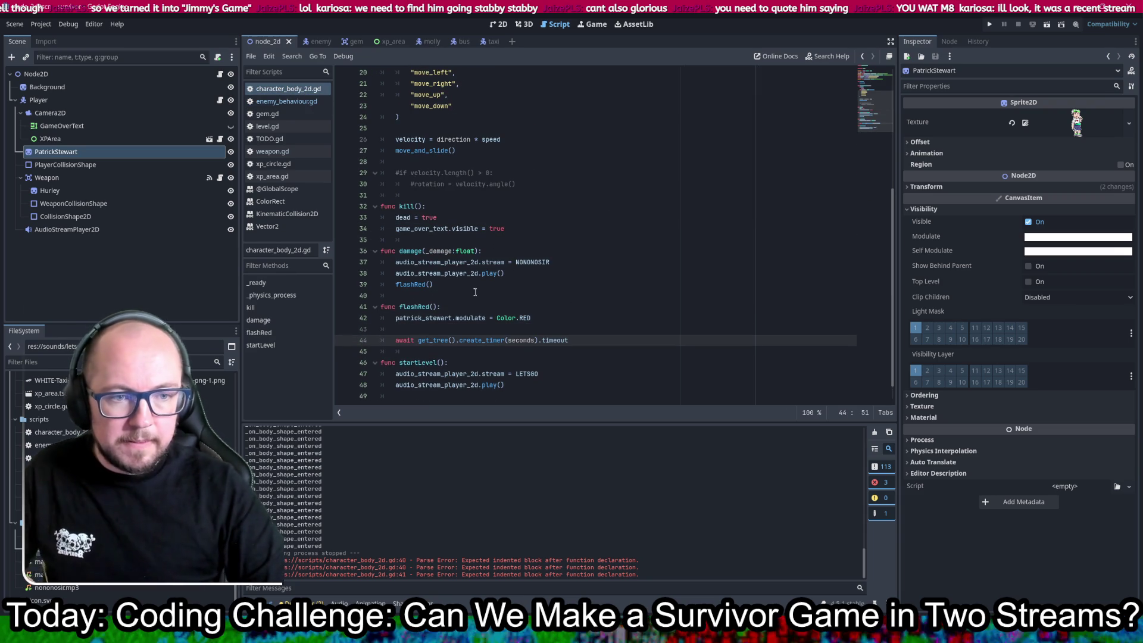
key("Up")
key("BackSpace")
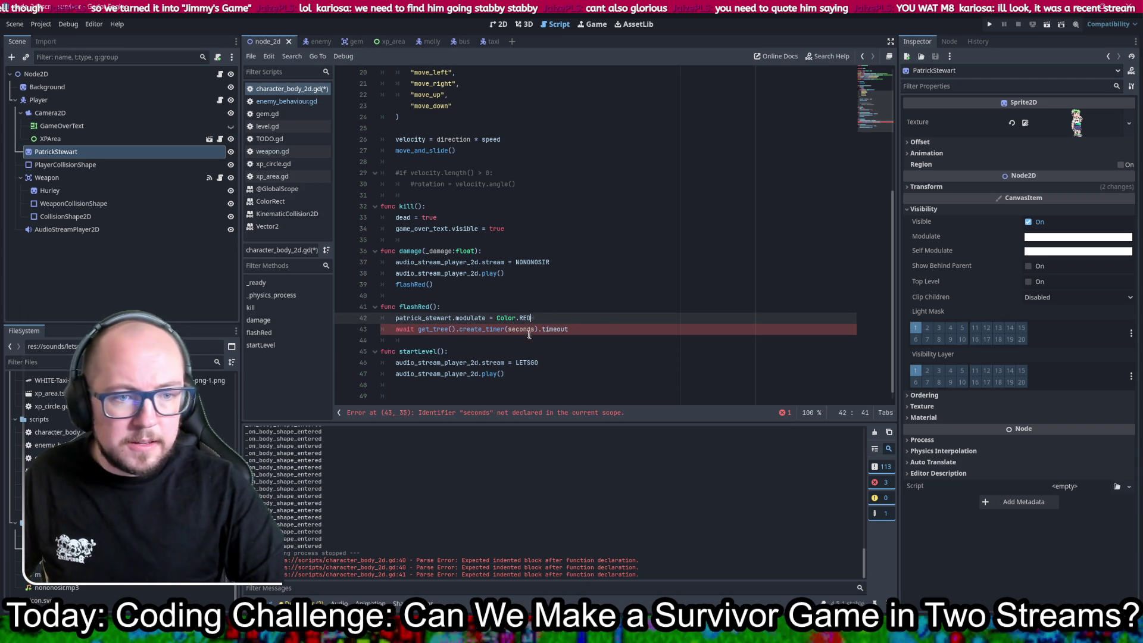
double_click(528, 331)
type("0.1")
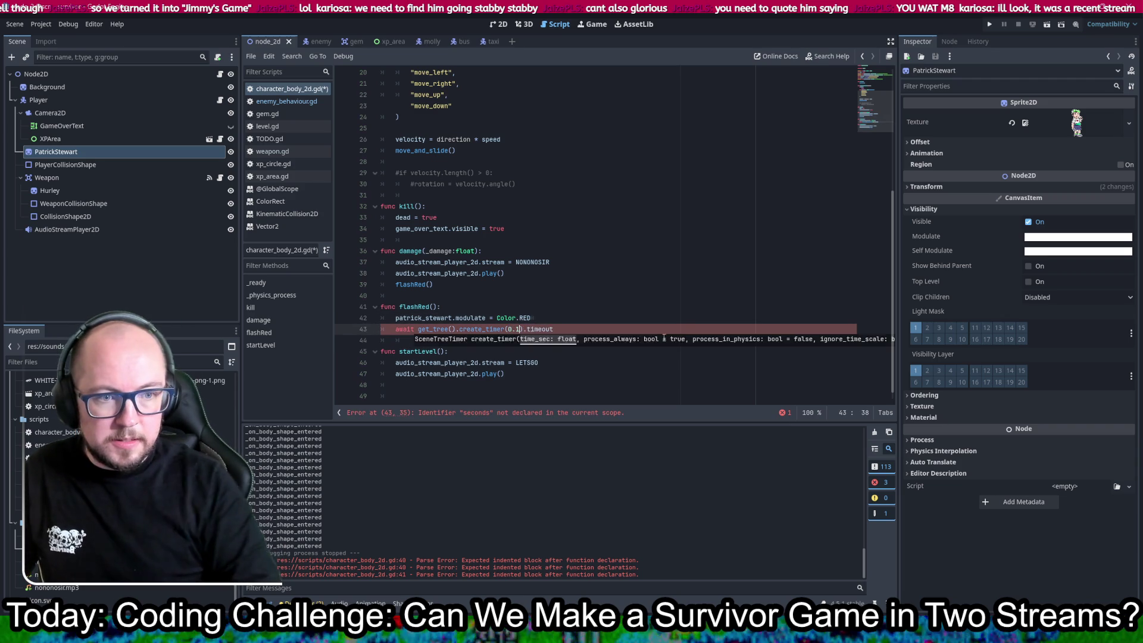
key("ctrl+s")
- Duplicate the red-and-wait lines, changing the colours on lines 44 and 48 to Color.WHITE
left_click(724, 253)
left_click(570, 324)
key("shift+Up")
key("shift+Up")
key("ctrl+c")
left_click(570, 323)
key("ctrl+v")
key("ctrl+v")
key("ctrl+v")
scroll(584, 306, "down", 2)
double_click(526, 273)
type("WHITE")
left_click(655, 175)
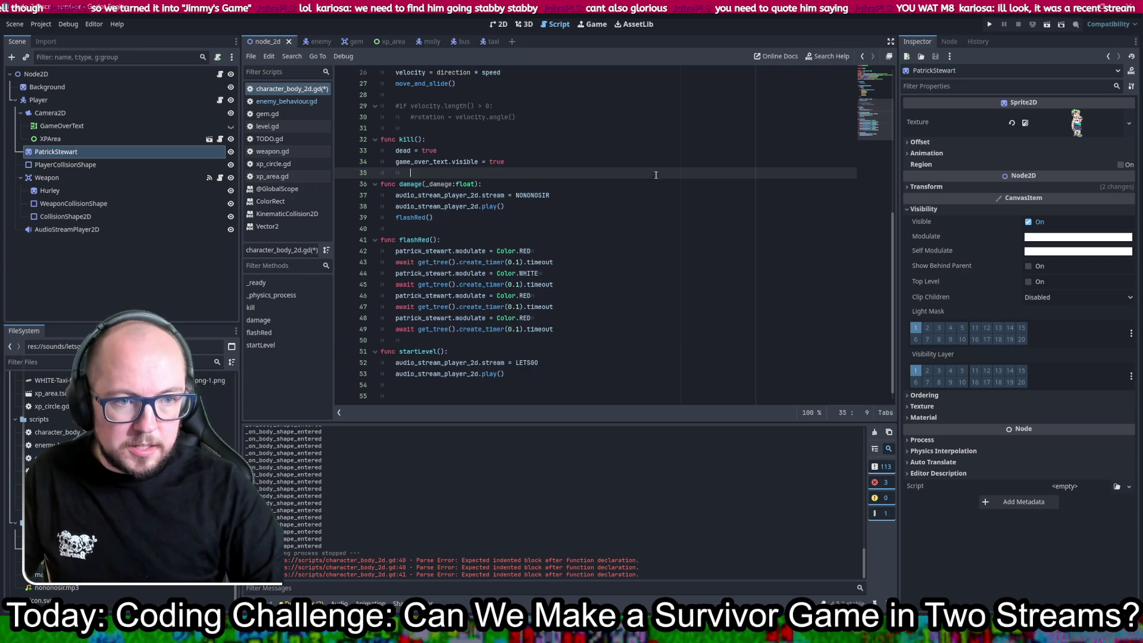
double_click(527, 316)
type("WHIT")
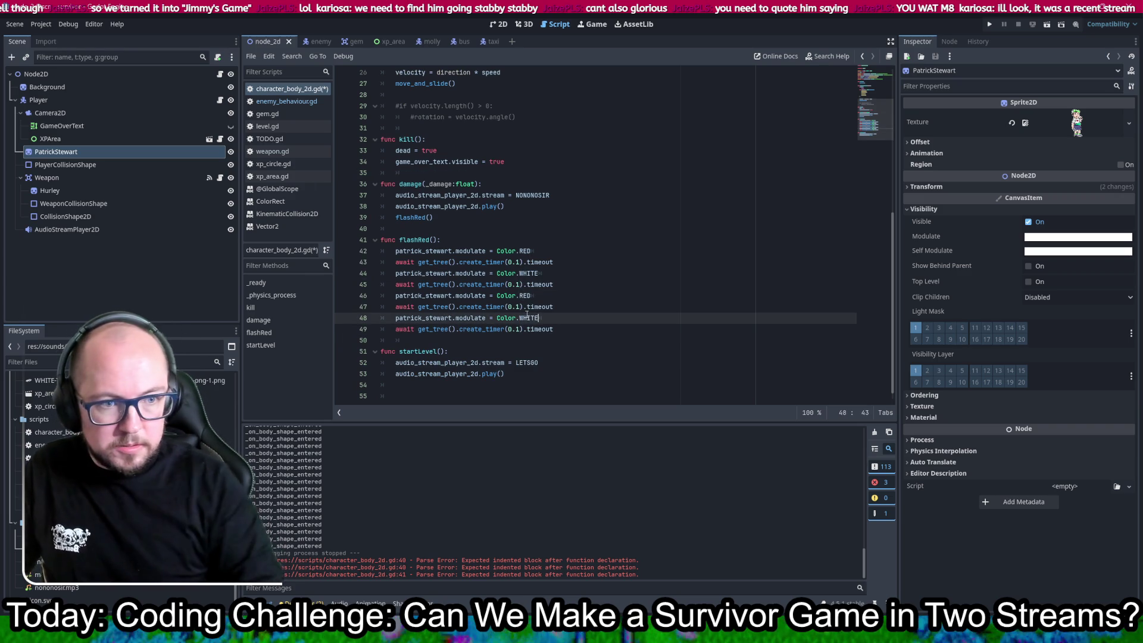
- Add one more red-white flash cycle, save the script, and run the game
left_click_drag(555, 285, 574, 328)
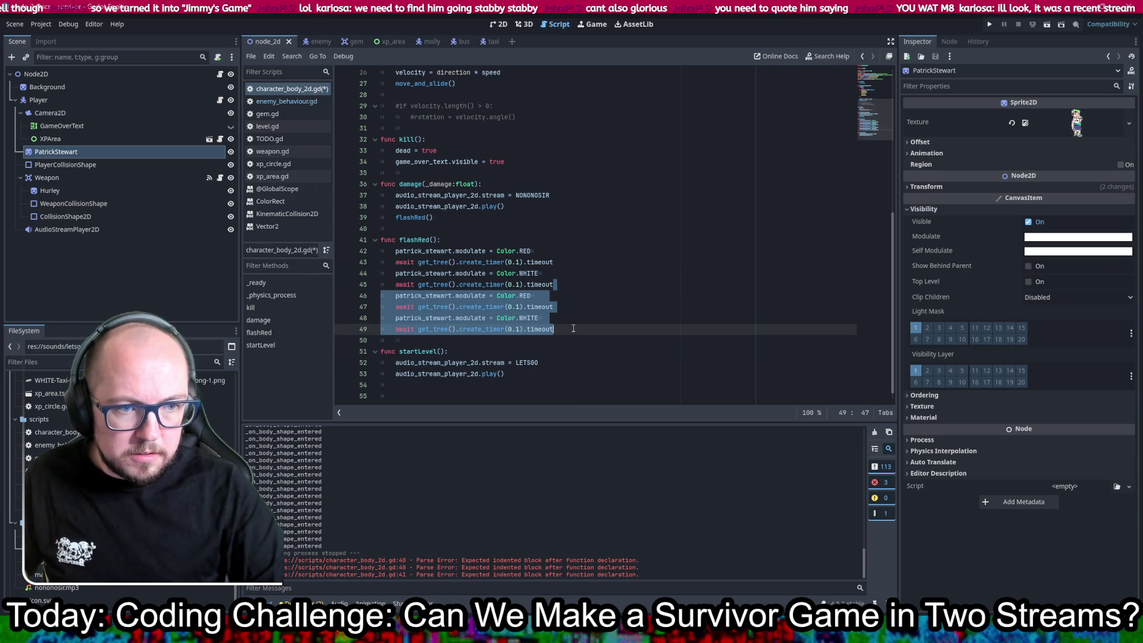
key("ctrl+c")
key("ctrl+v")
key("ctrl+v")
key("ctrl+shift+k")
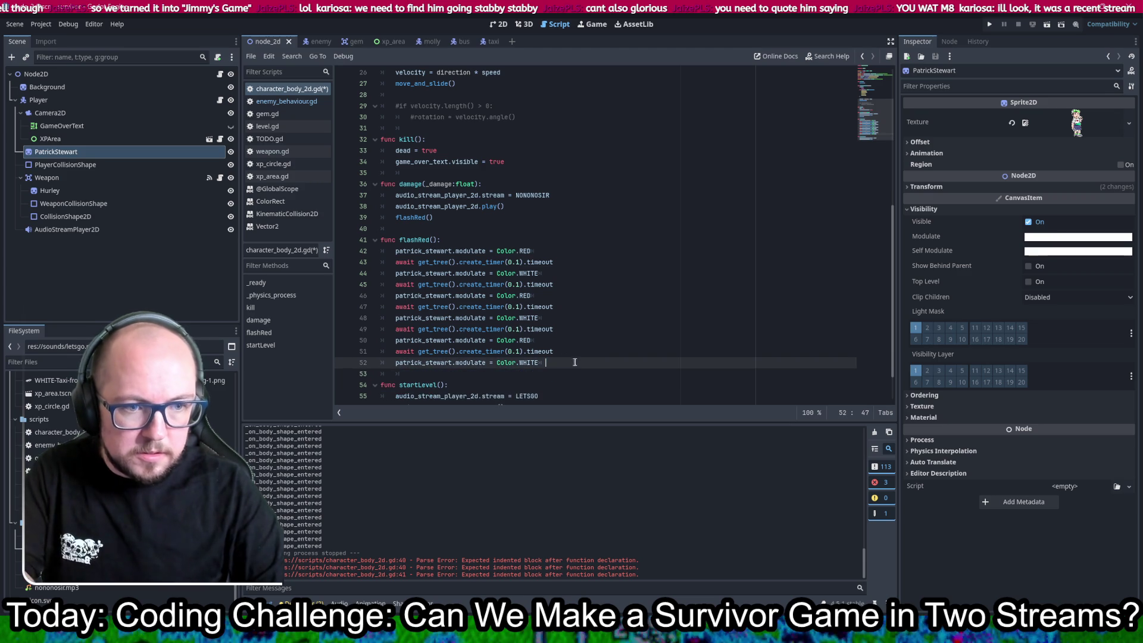
key("ctrl+s")
scroll(685, 307, "down", 1)
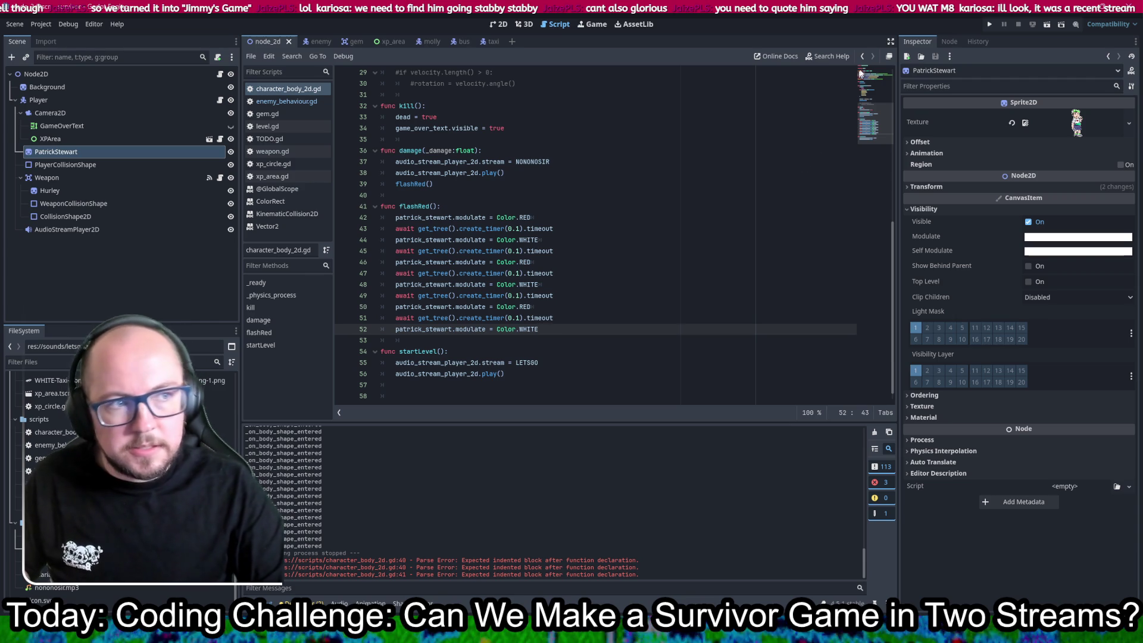
left_click(990, 24)
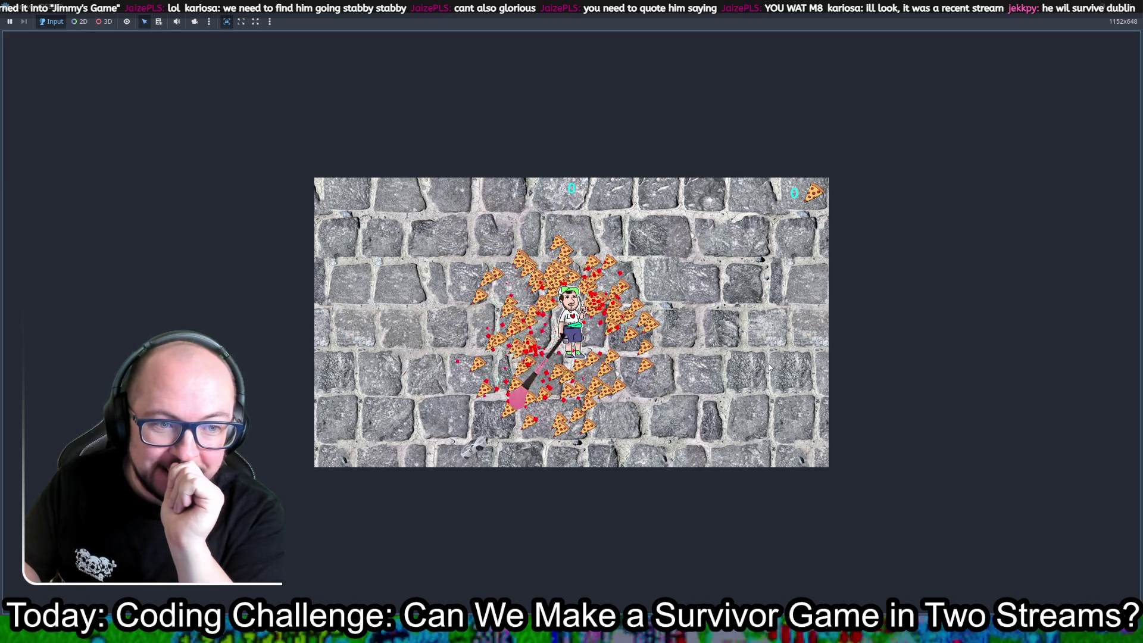
- Walk the player with W, D and S collecting pizza XP to level 10, then stop the game
key("w")
key("d")
key("w")
key("s")
key("s")
key("s")
key("w")
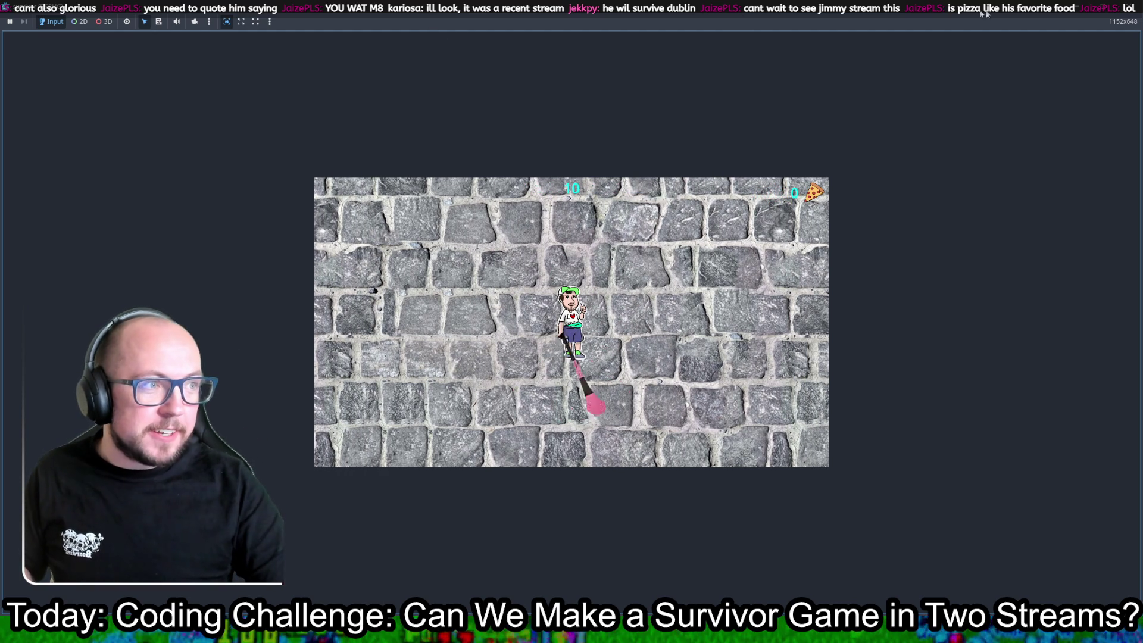
key("F8")
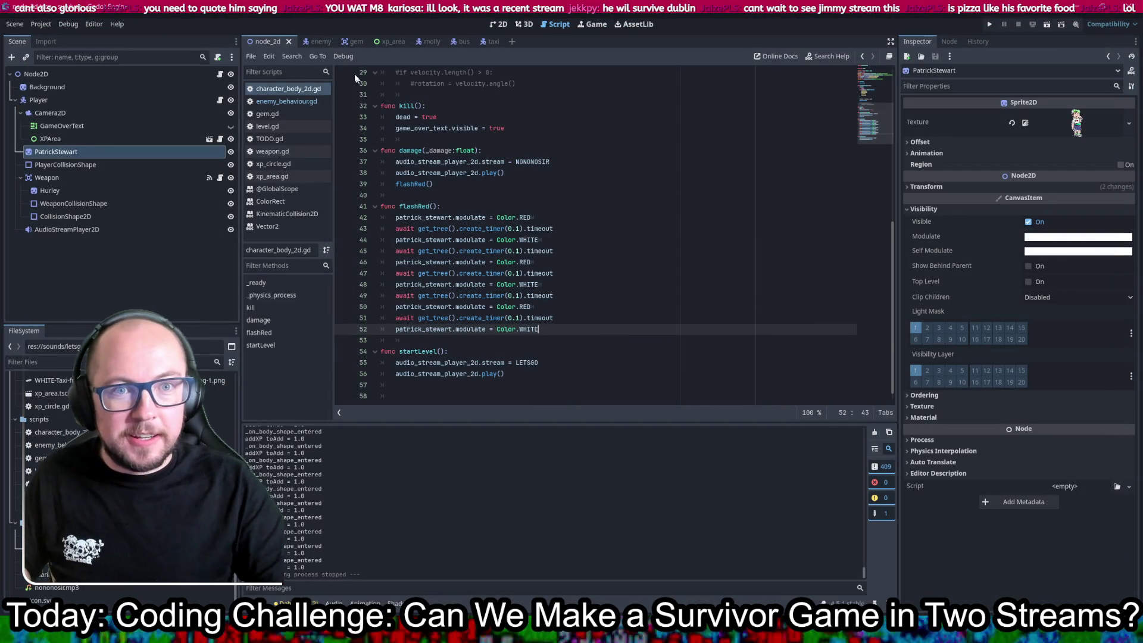
- Open the xp_area.gd script from the open-scripts list
left_click(496, 23)
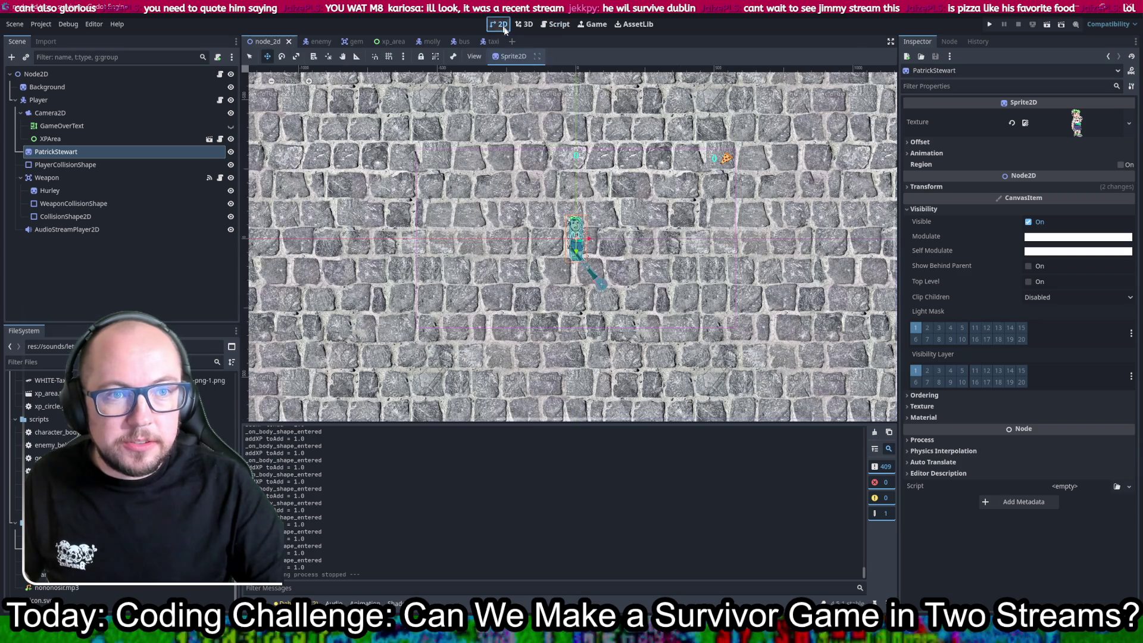
left_click(556, 24)
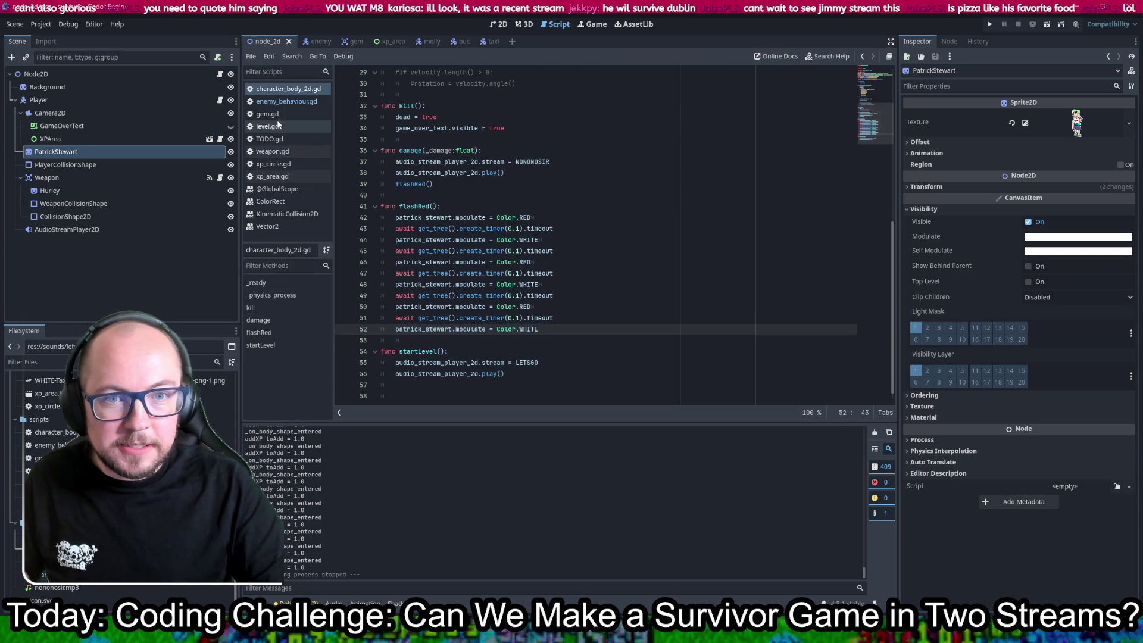
left_click(308, 86)
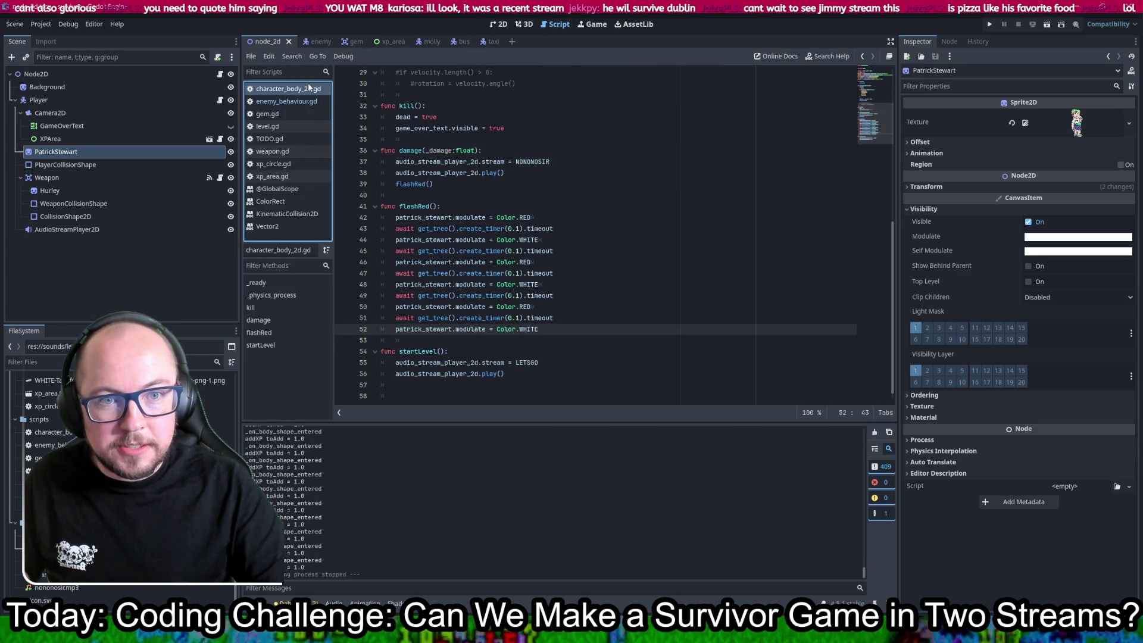
scroll(575, 246, "down", 1)
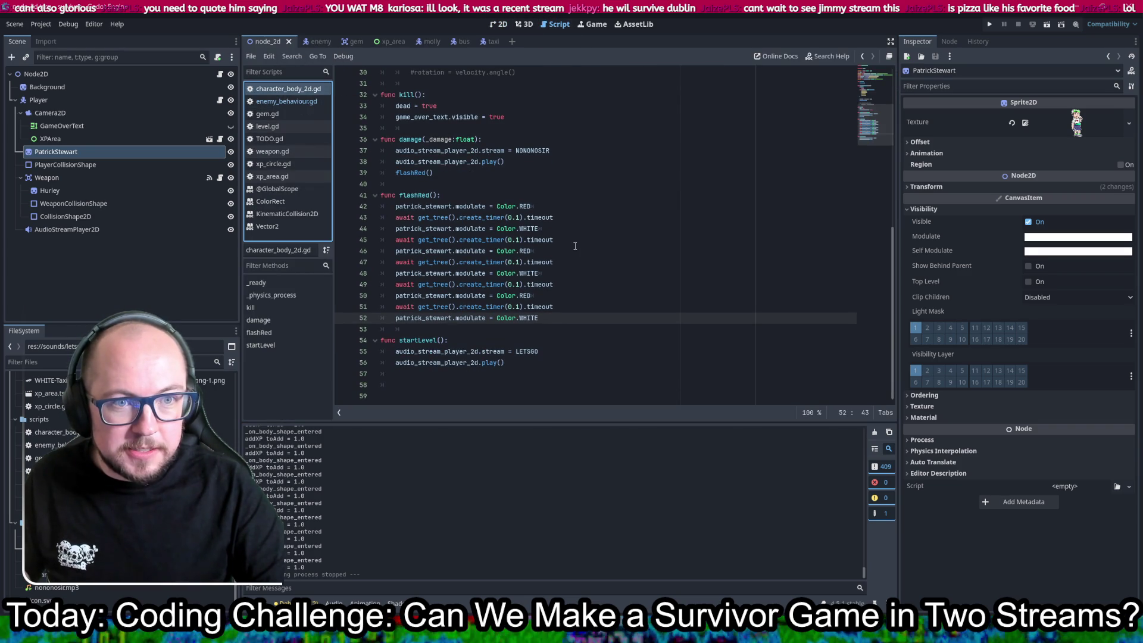
scroll(575, 246, "up", 5)
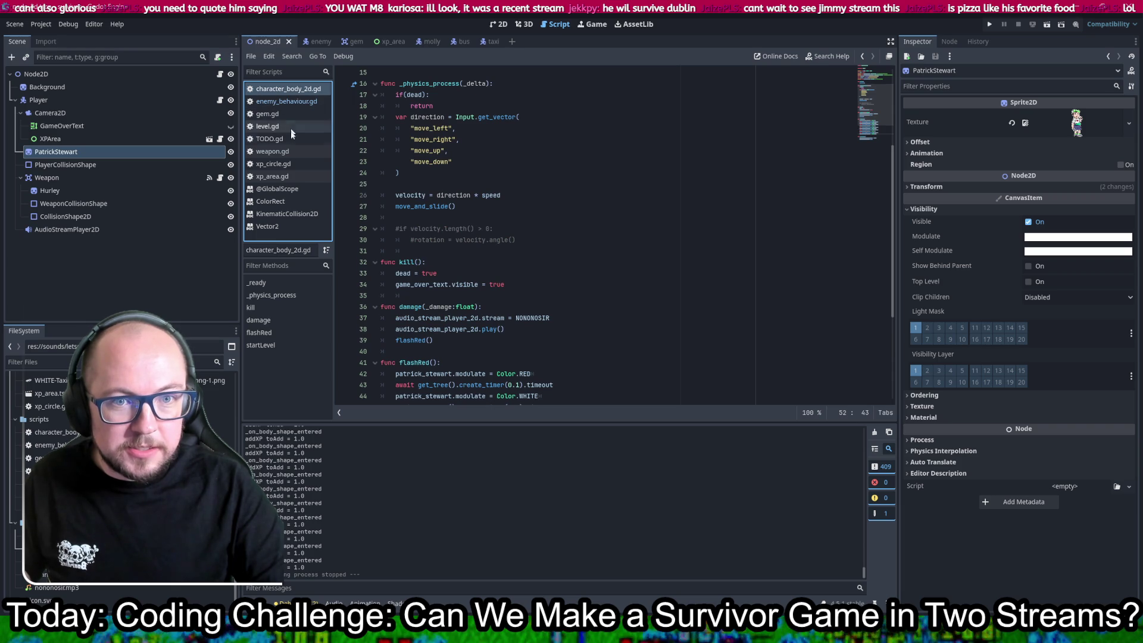
left_click(284, 177)
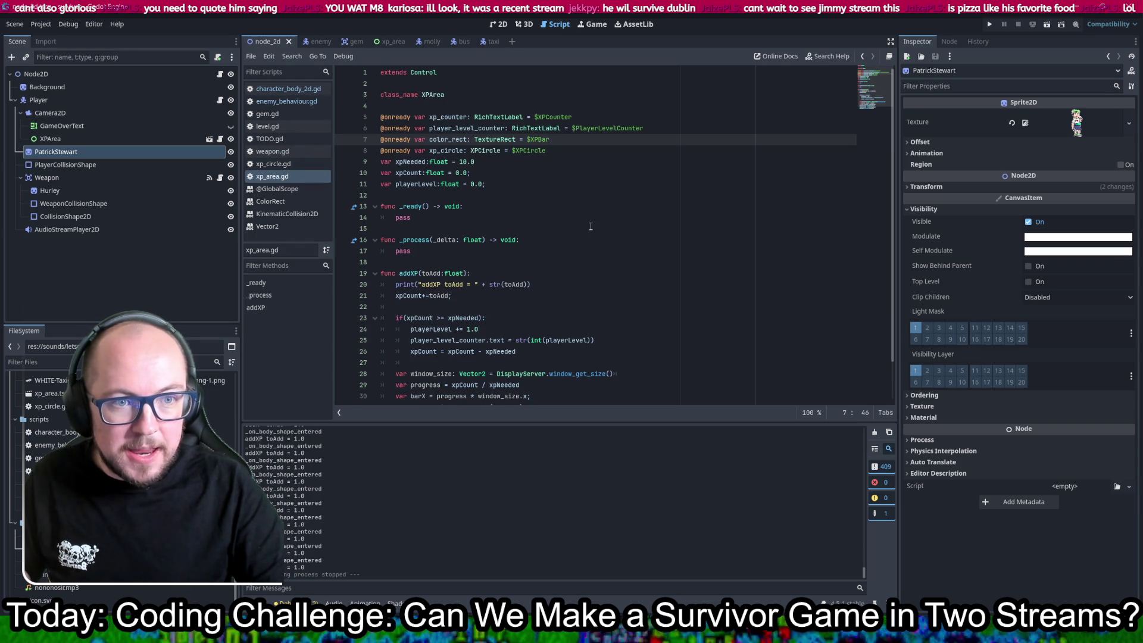
- Insert "Level " + before str(int(playerLevel)) on line 25 and set playerLevel's default to 1.0
scroll(591, 226, "down", 1)
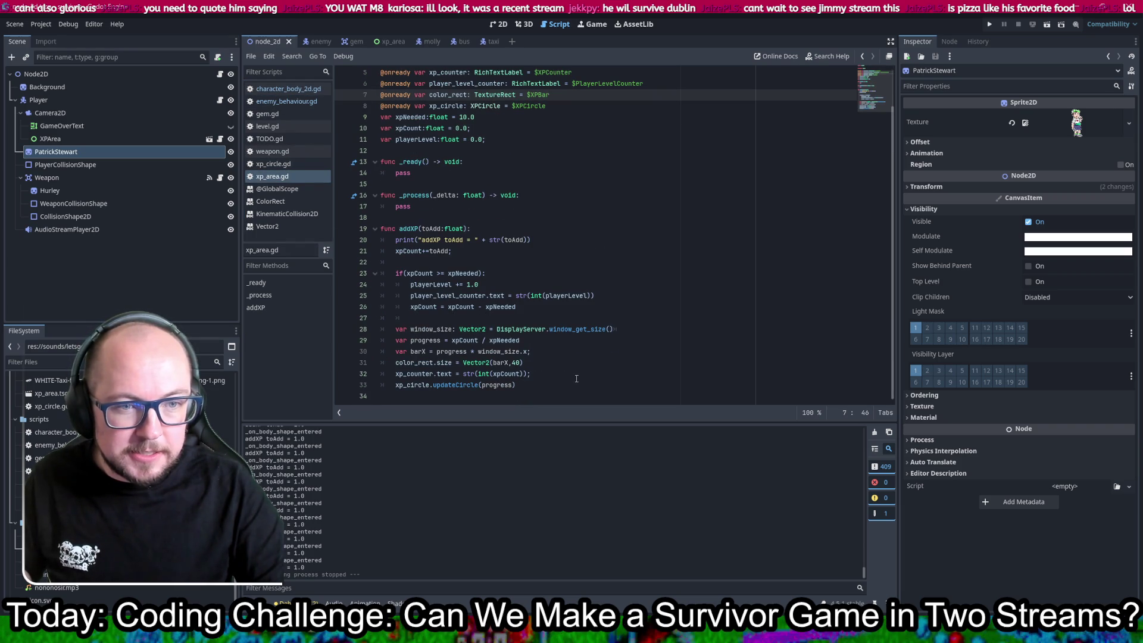
left_click(516, 296)
type("\"Level")
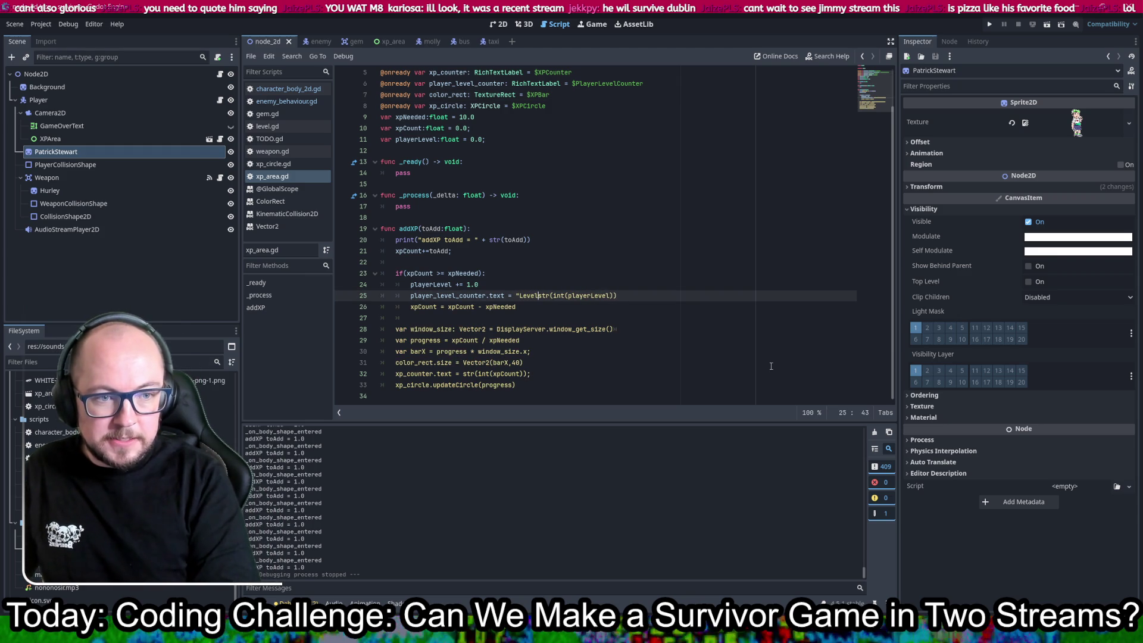
type(" \" +")
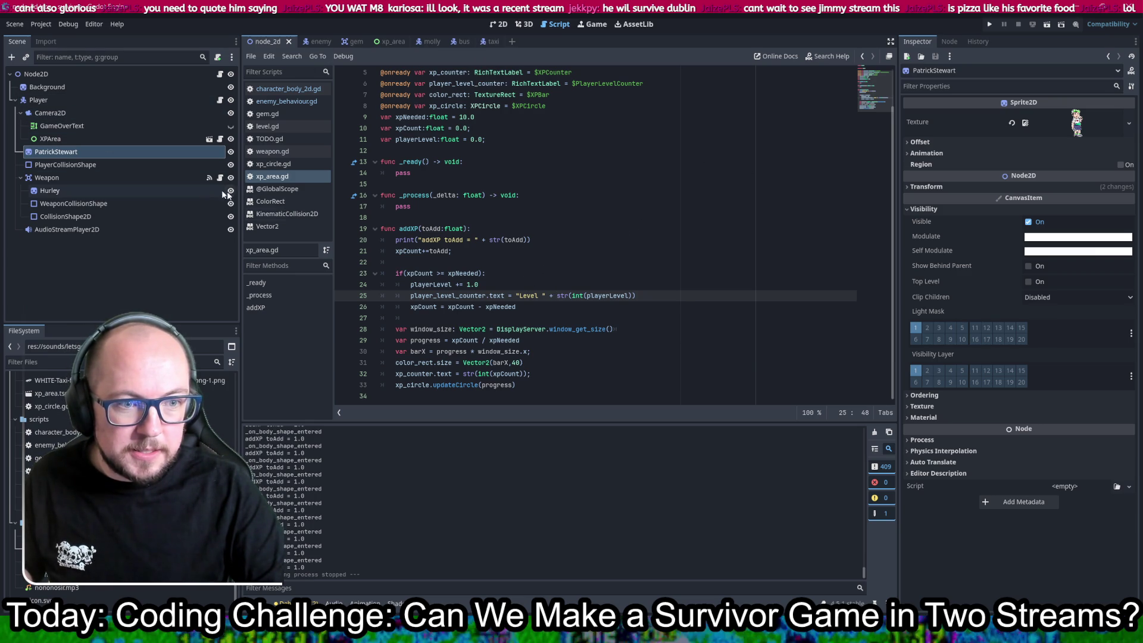
scroll(509, 232, "up", 2)
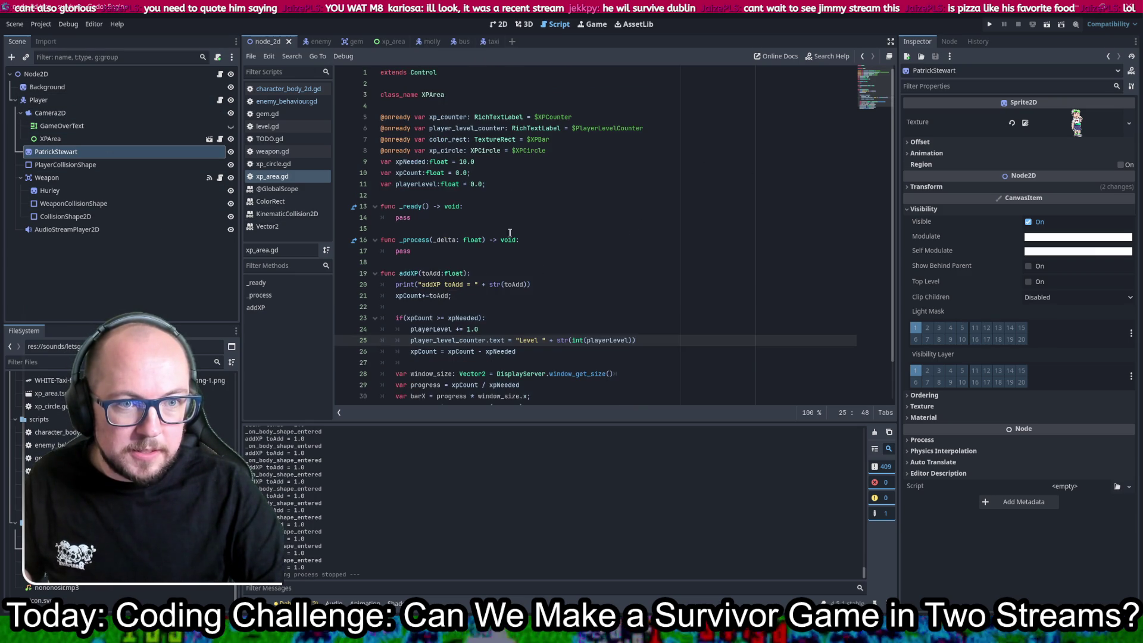
left_click(471, 185)
type("1")
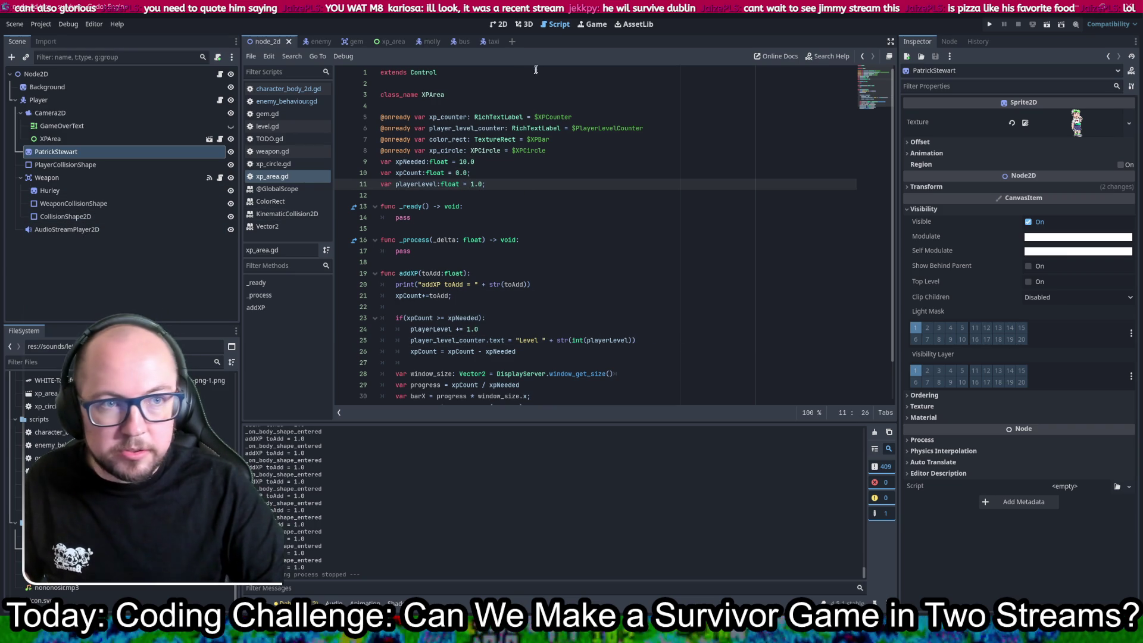
left_click(504, 25)
- Set the PlayerLevelCounter label's text to 'Level: 1', save the XPArea scene, and run the game
left_click(382, 41)
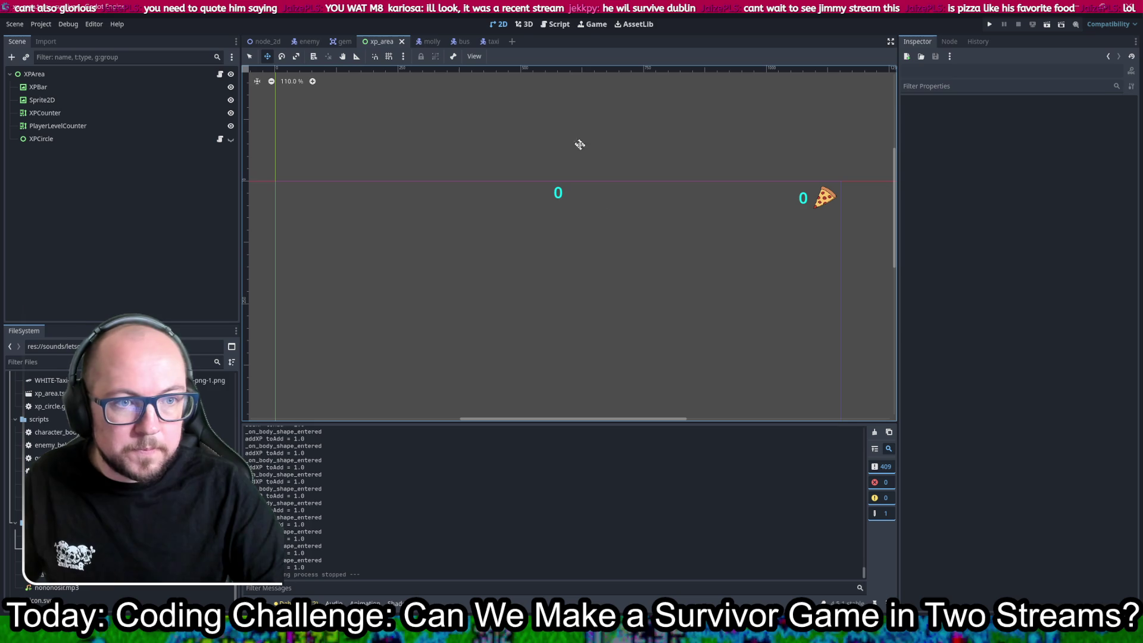
key("q")
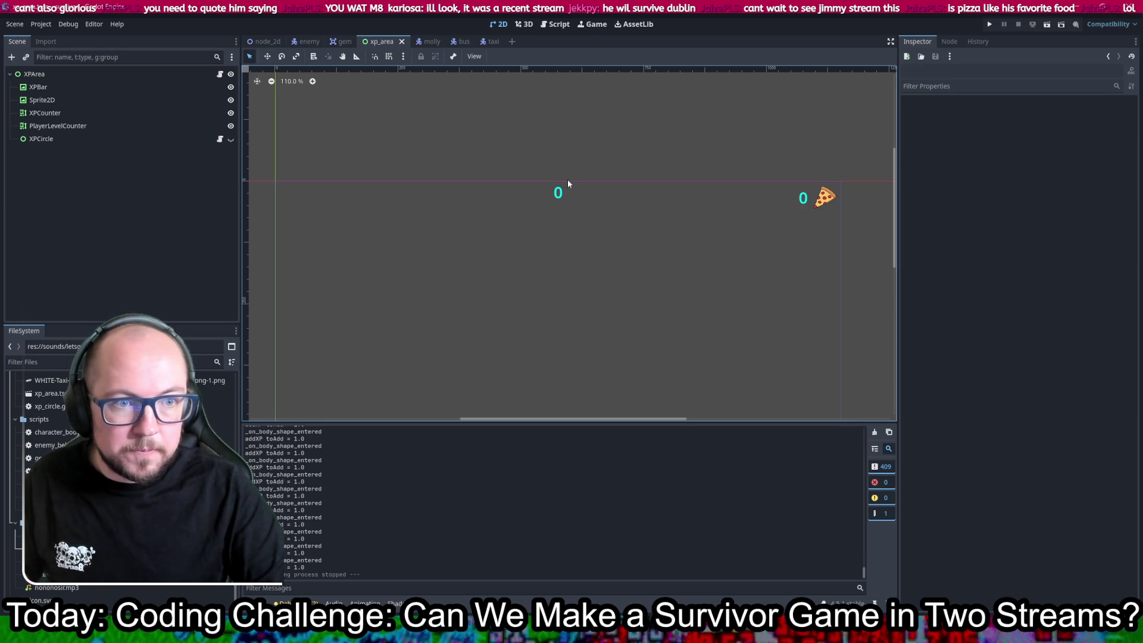
left_click(558, 197)
left_click(1012, 173)
key("BackSpace")
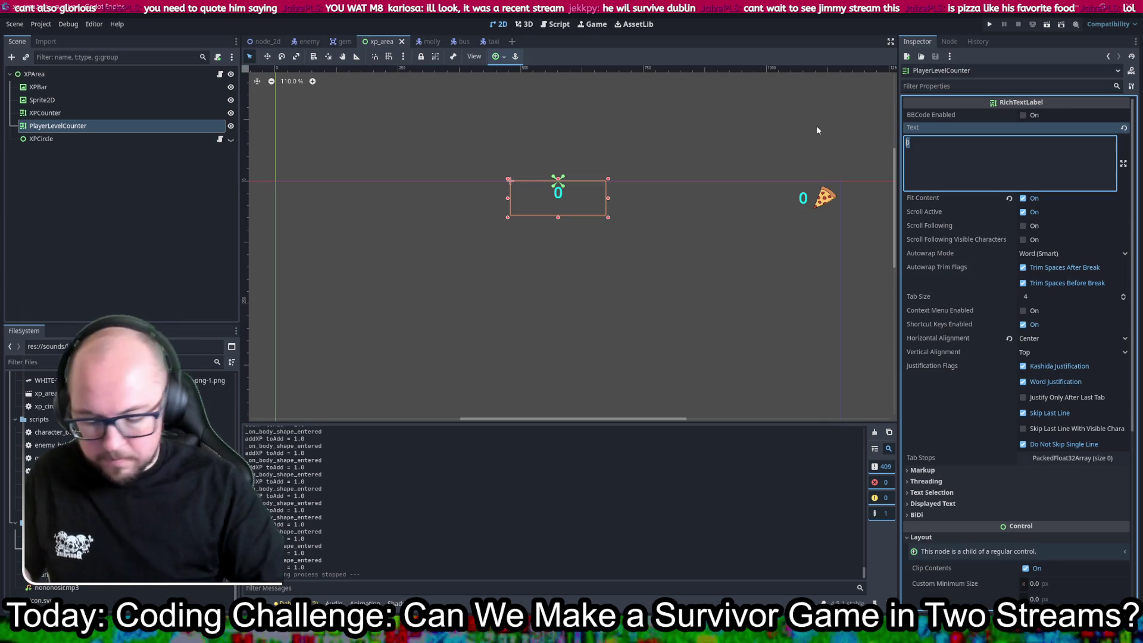
type("Level: 1")
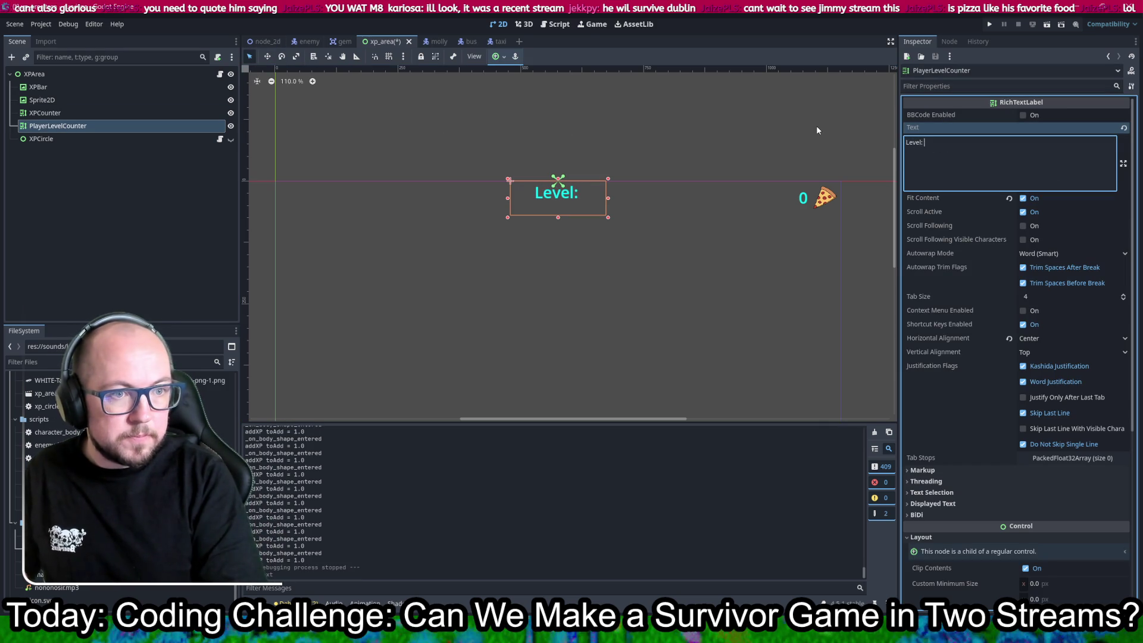
key("ctrl+s")
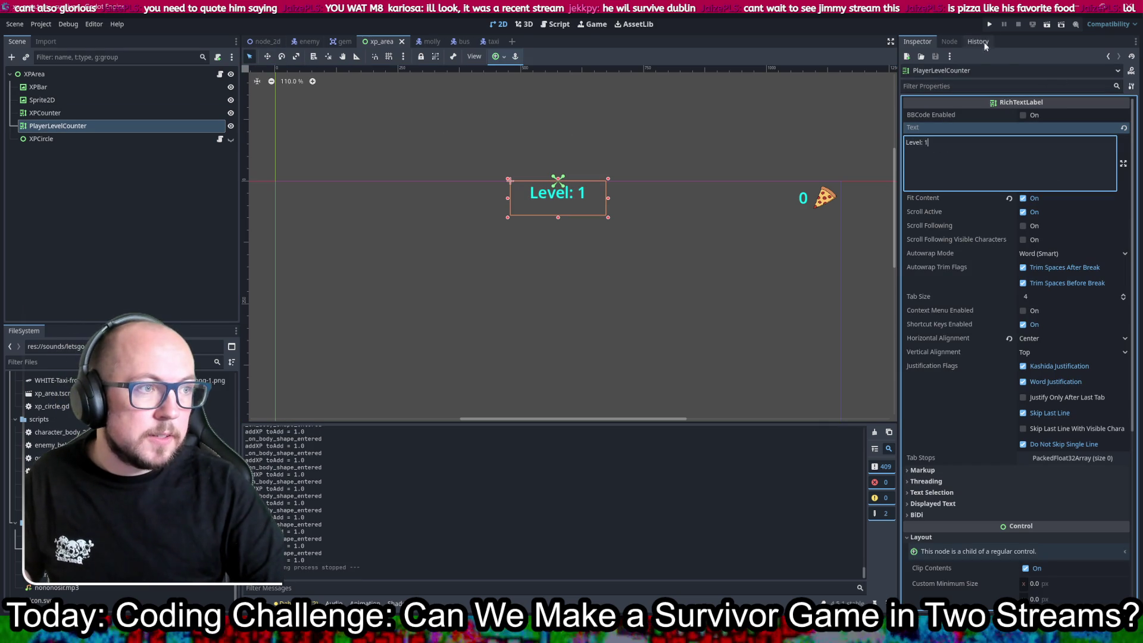
left_click(994, 28)
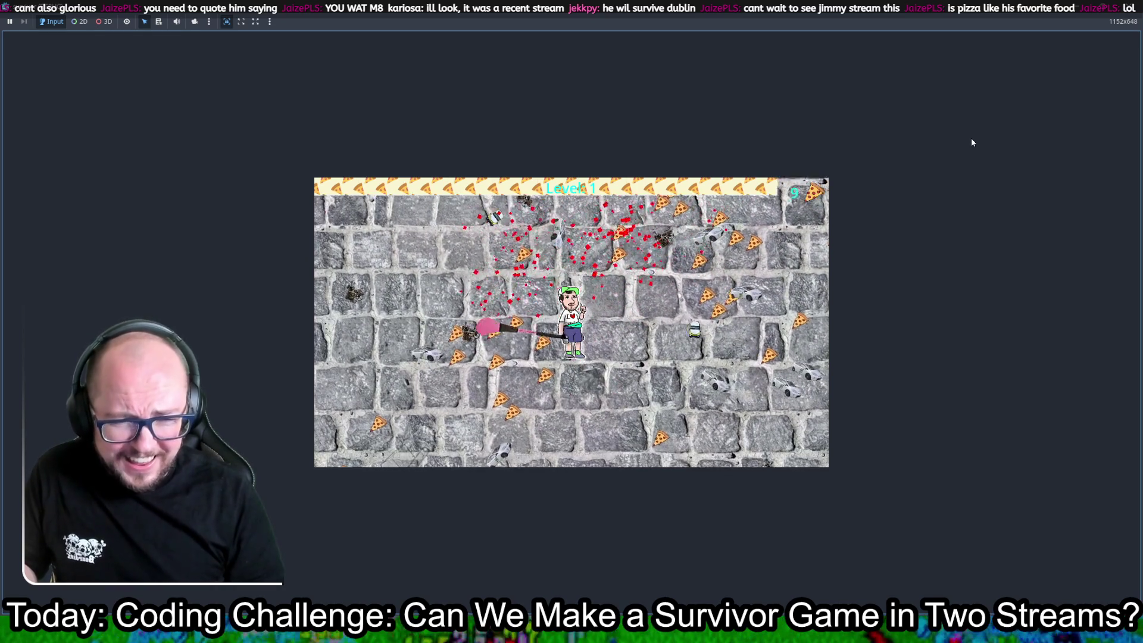
- Play the game, walking the player down until the label passes Level 5, then stop it with F8
key("s")
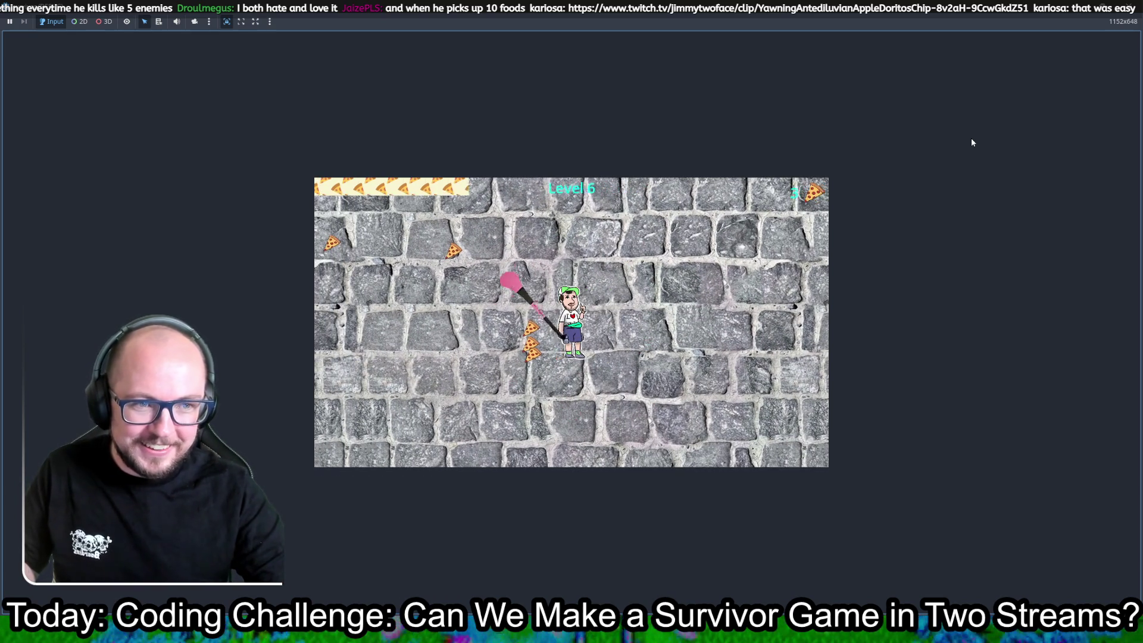
key("F8")
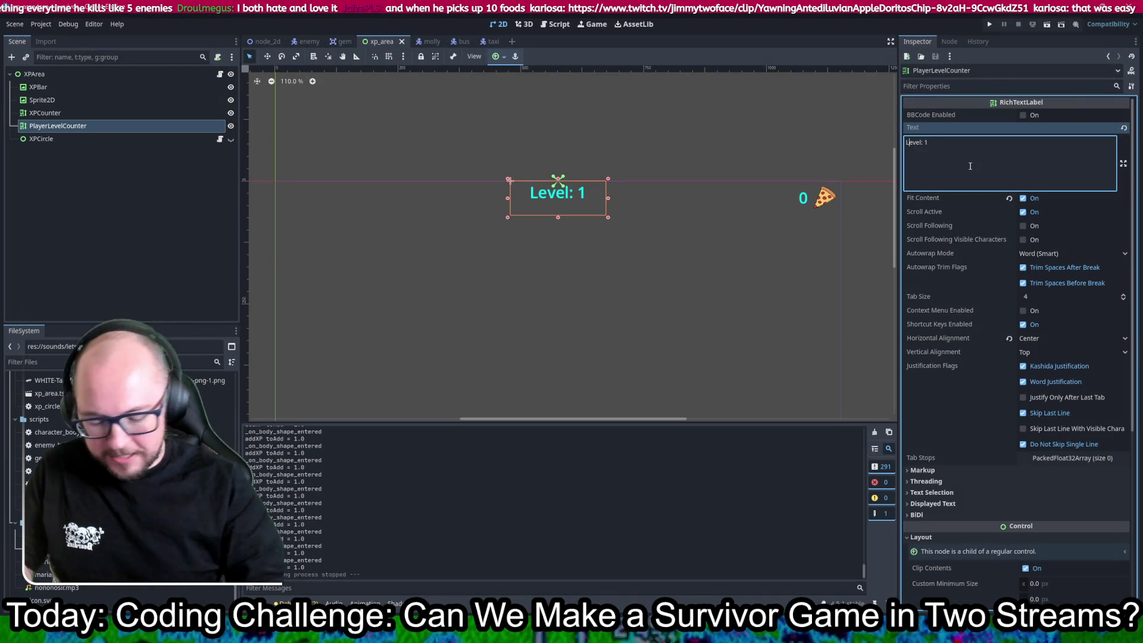
- Prefix the label text with 'Jimmy', widen the label so 'Jimmy Level: 1' fits on one line, and save
type("Jimmy")
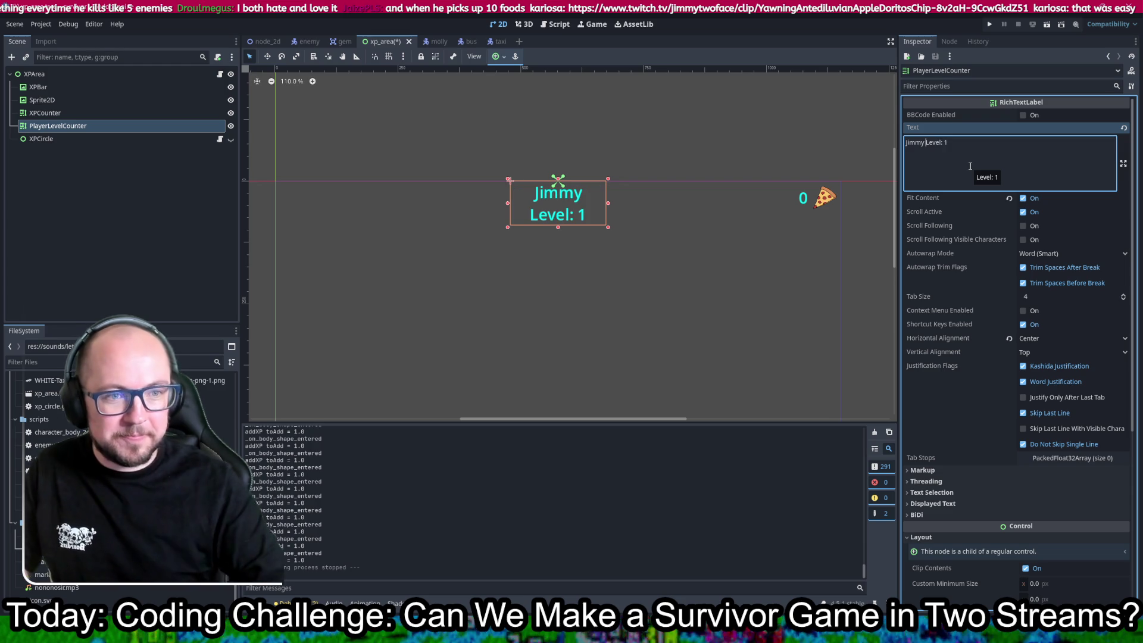
left_click_drag(608, 203, 620, 203)
left_click_drag(508, 203, 474, 203)
left_click_drag(619, 207, 641, 204)
key("ctrl+s")
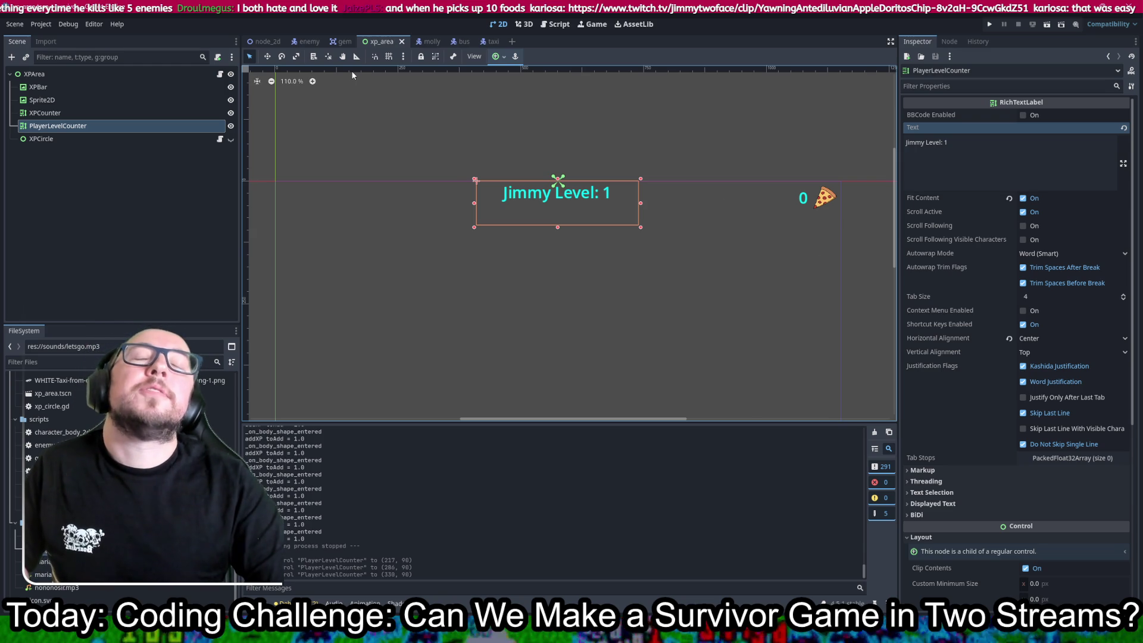
left_click(547, 27)
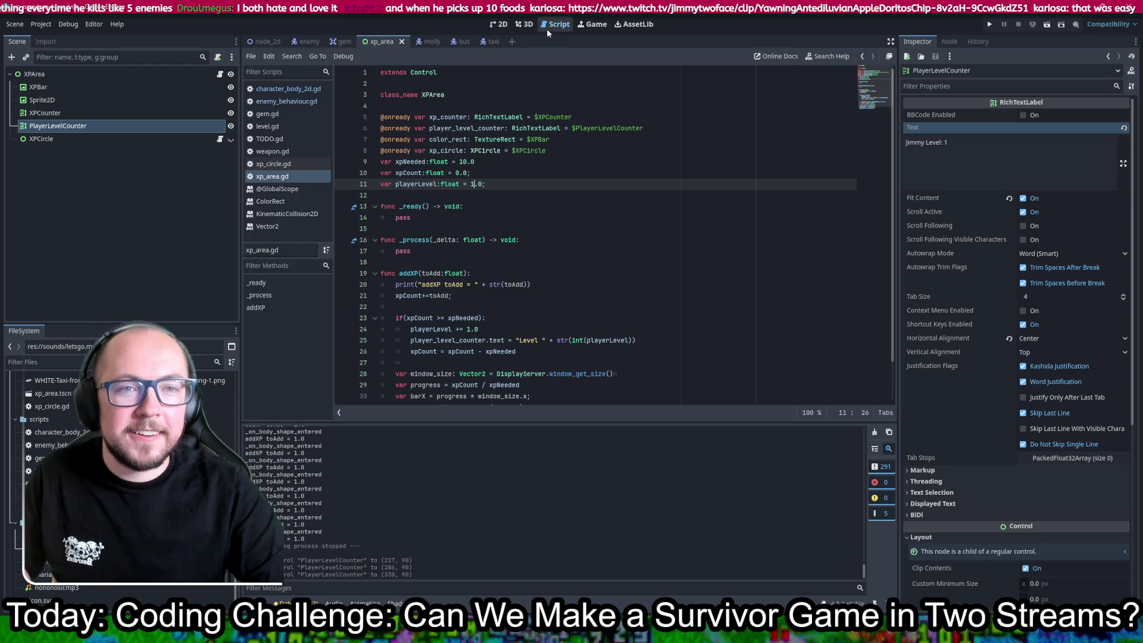
- Change line 25 to set the label to "Jimmy Level: " plus the level number, then maximise the Clipr browser
scroll(557, 263, "down", 2)
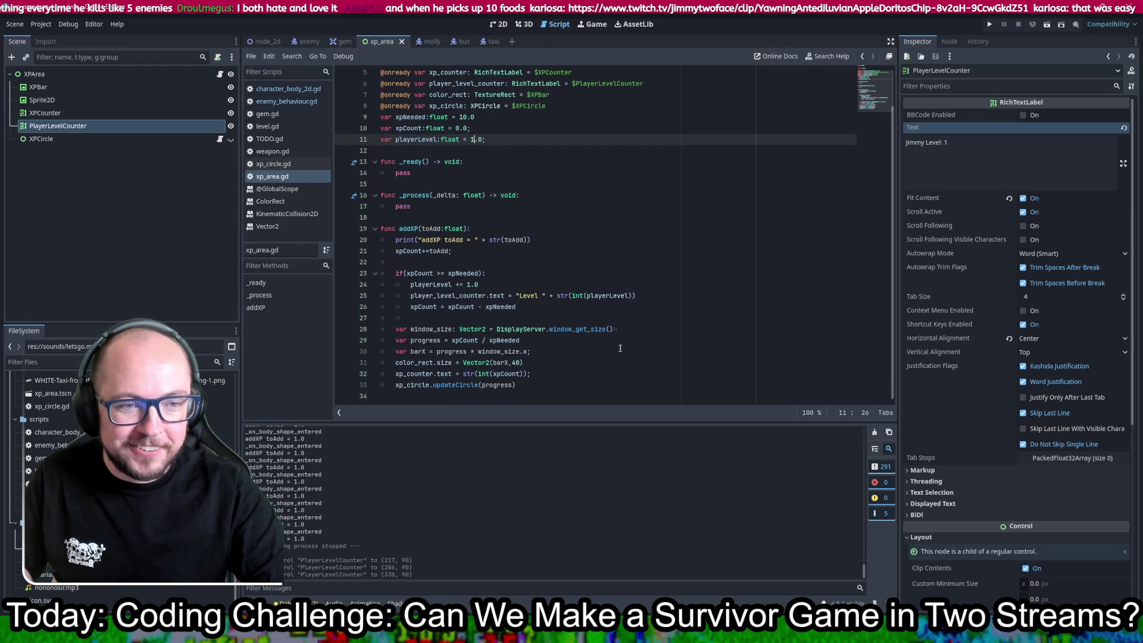
left_click(520, 296)
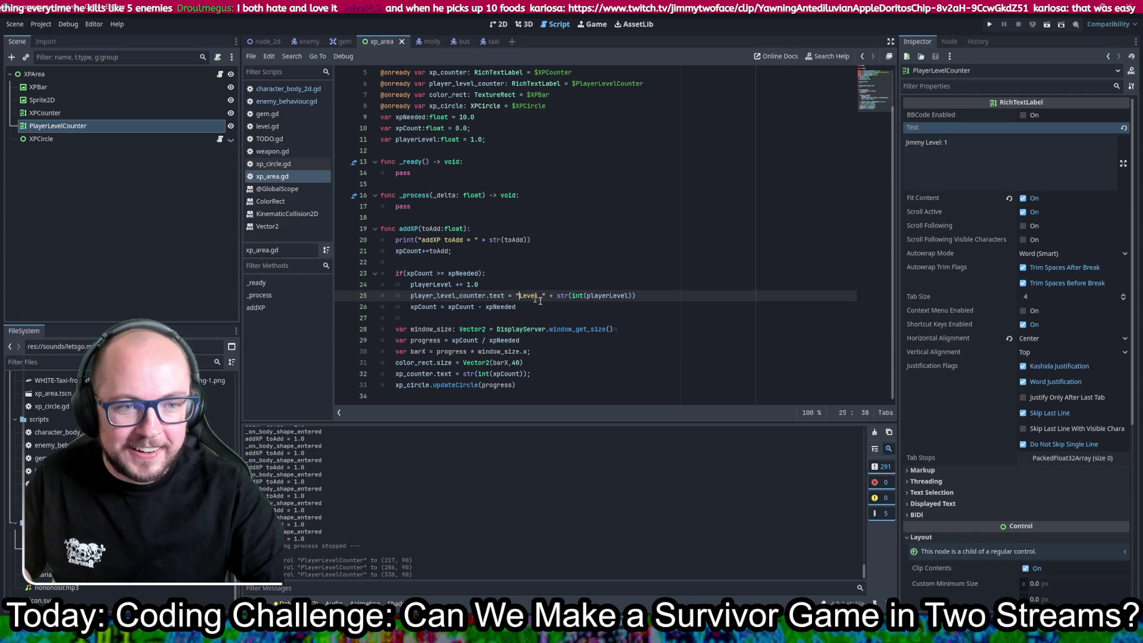
type("Jimm")
key("Right")
key("Right")
key("Right")
type(":")
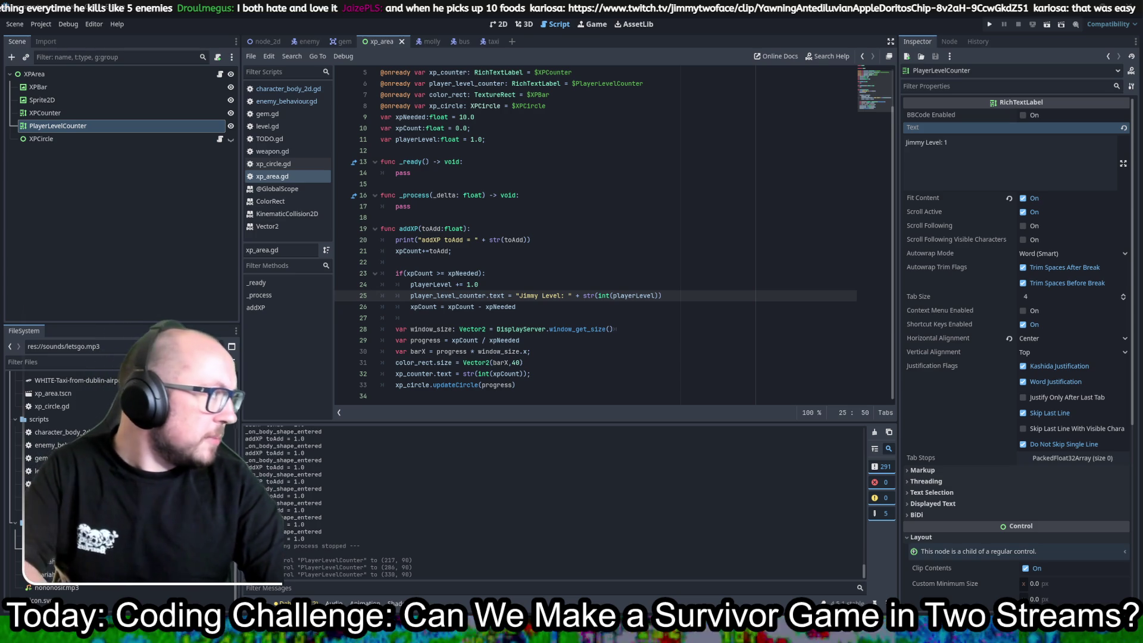
key("super+Up")
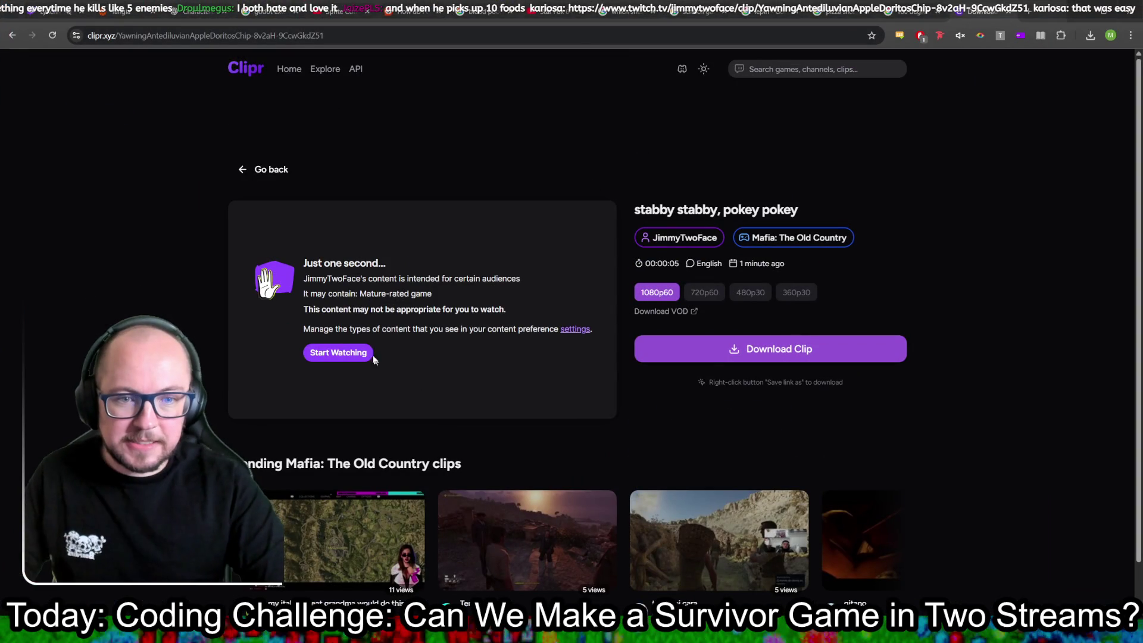
- Get past the mature-content notice and open the stabby stabby, pokey pokey clip's raw video
left_click(339, 352)
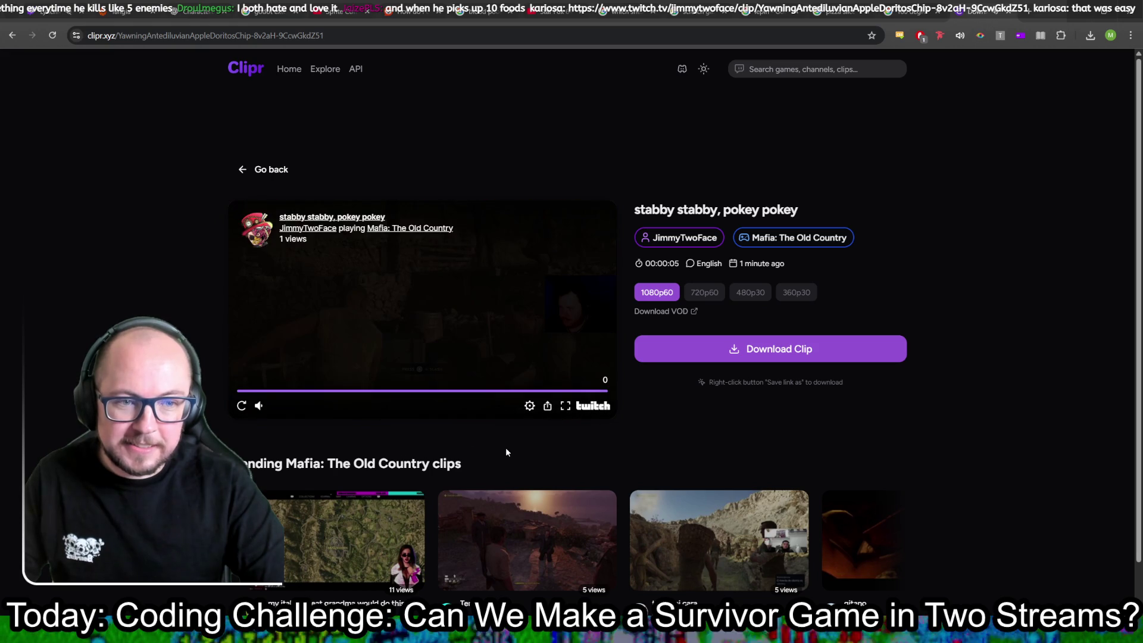
left_click(810, 351)
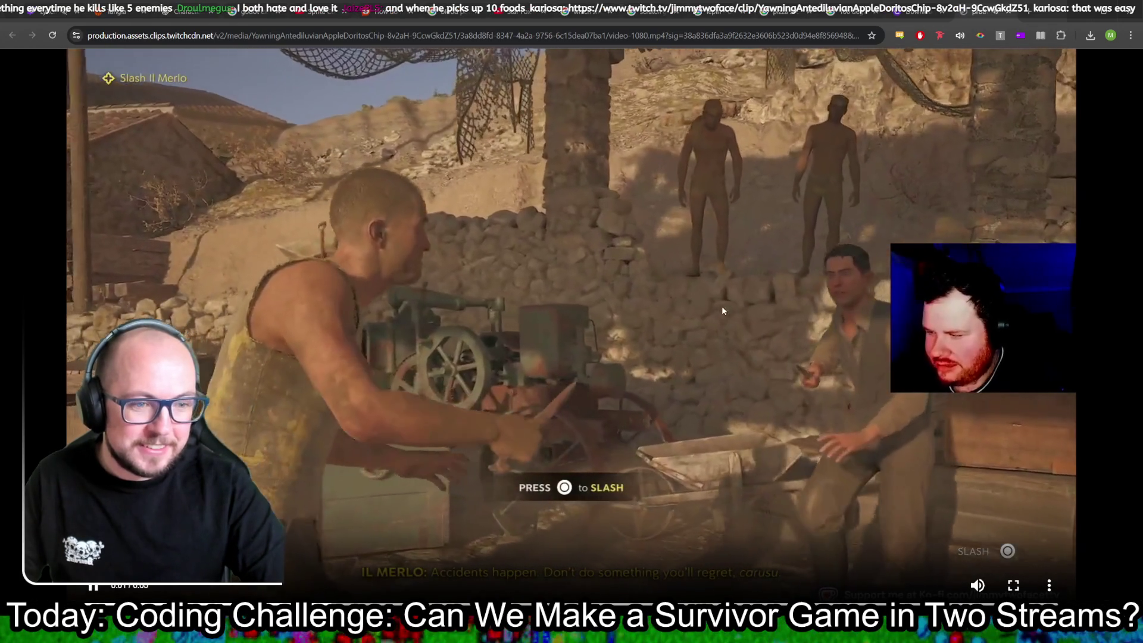
left_click(722, 306)
- Save the whole clip video to disk as an mp4
right_click(698, 297)
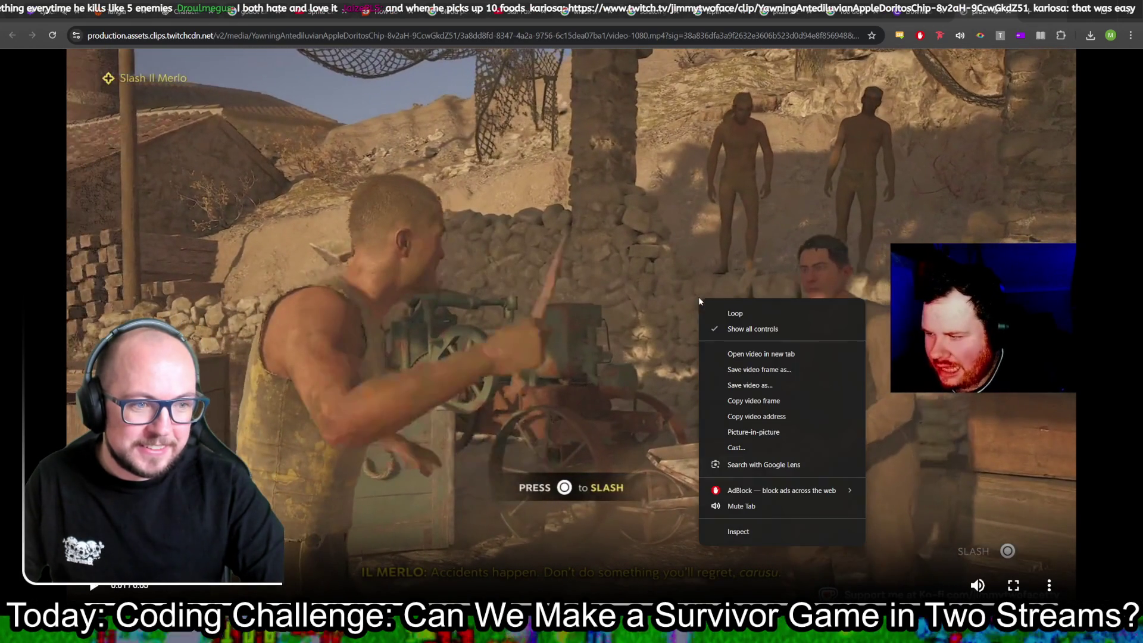
left_click(749, 368)
key("Escape")
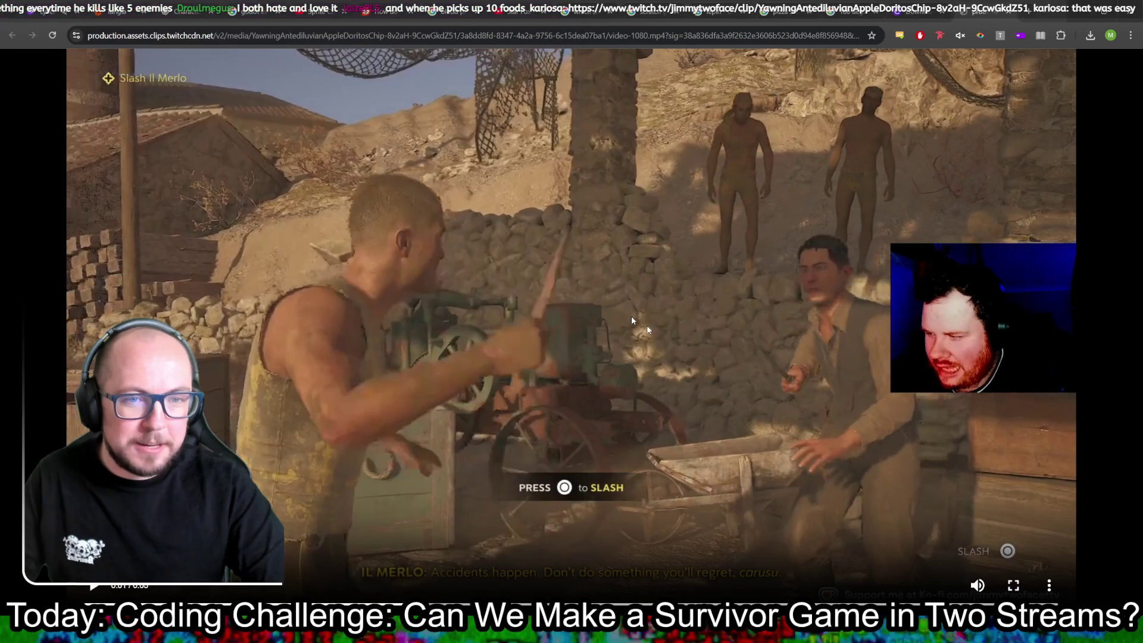
right_click(615, 304)
left_click(698, 390)
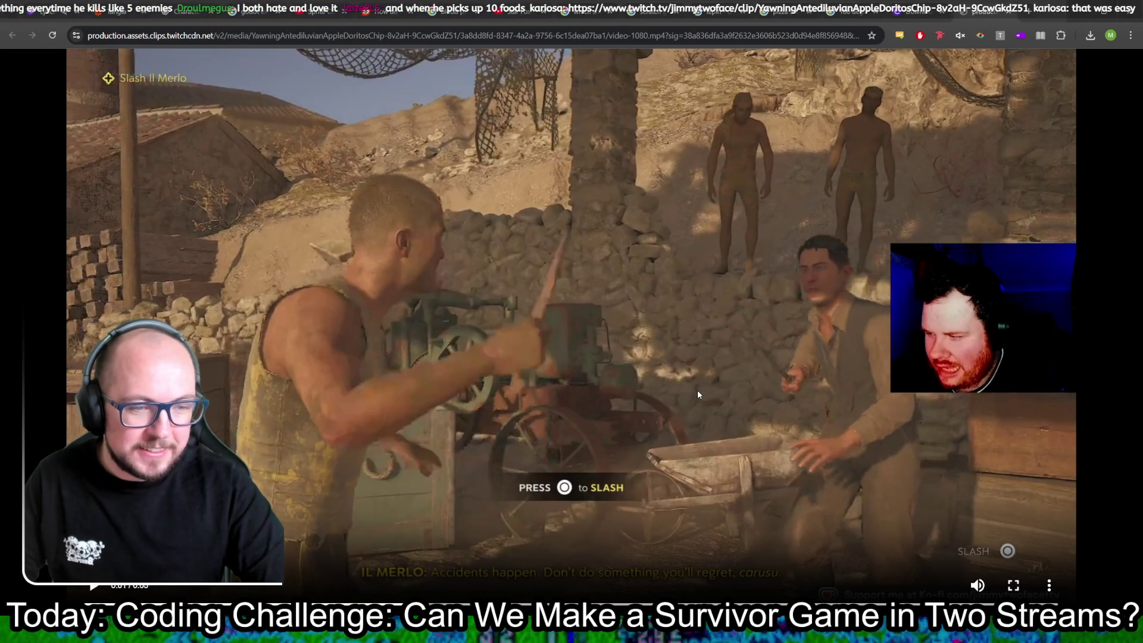
key("Return")
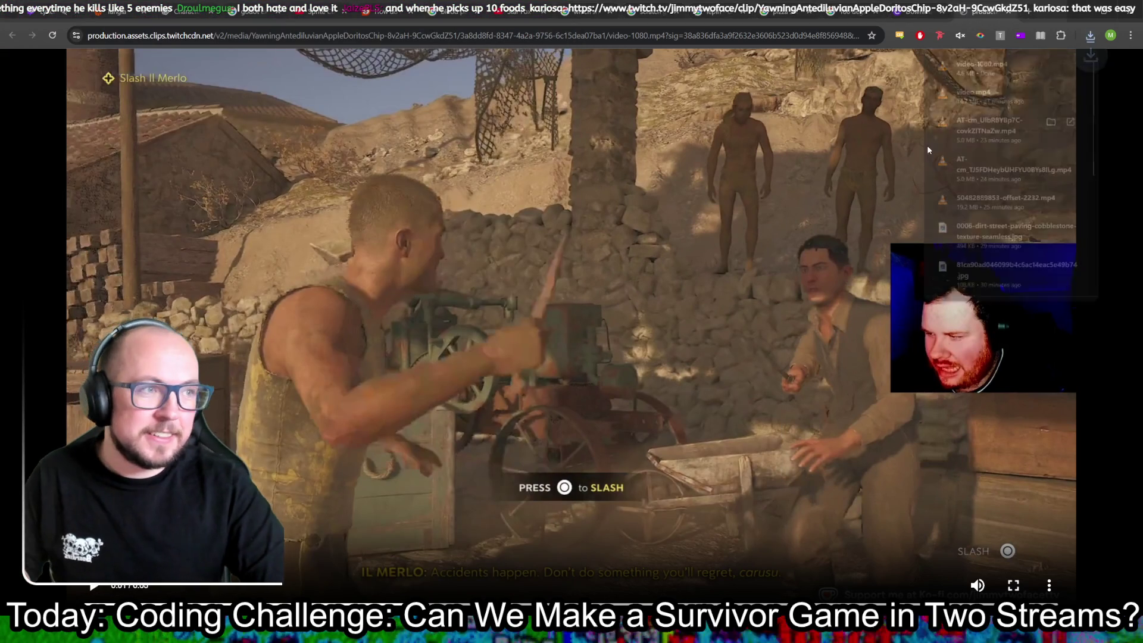
- Confirm the video-1080.mp4 download, close the clip tab, and hide the browser
left_click(1091, 35)
left_click(1051, 15)
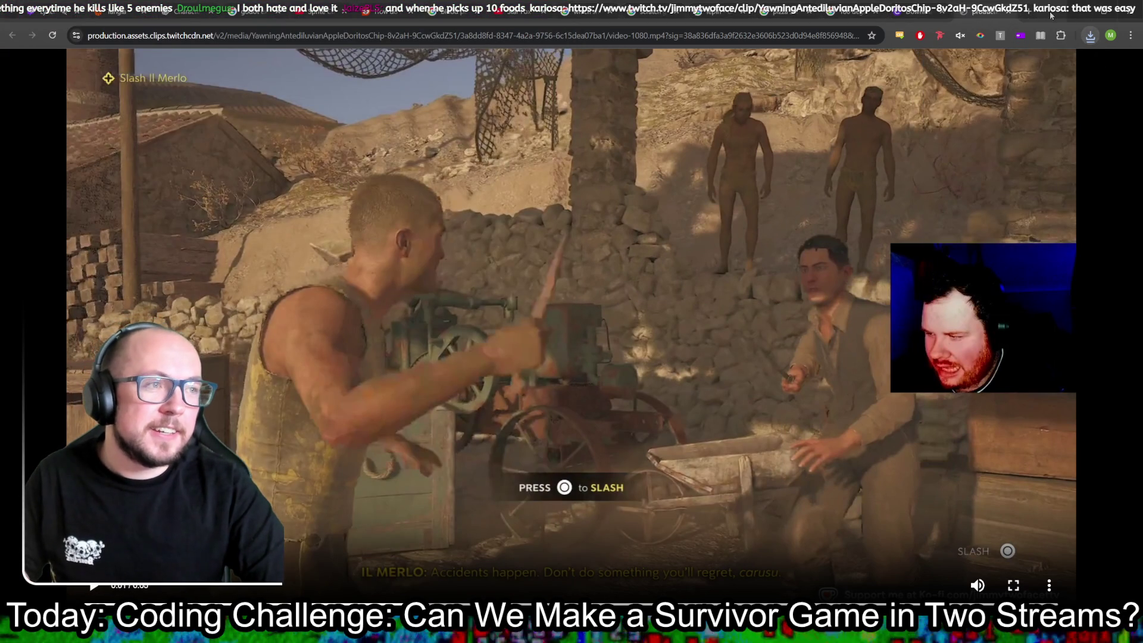
left_click(1024, 11)
left_click(1075, 9)
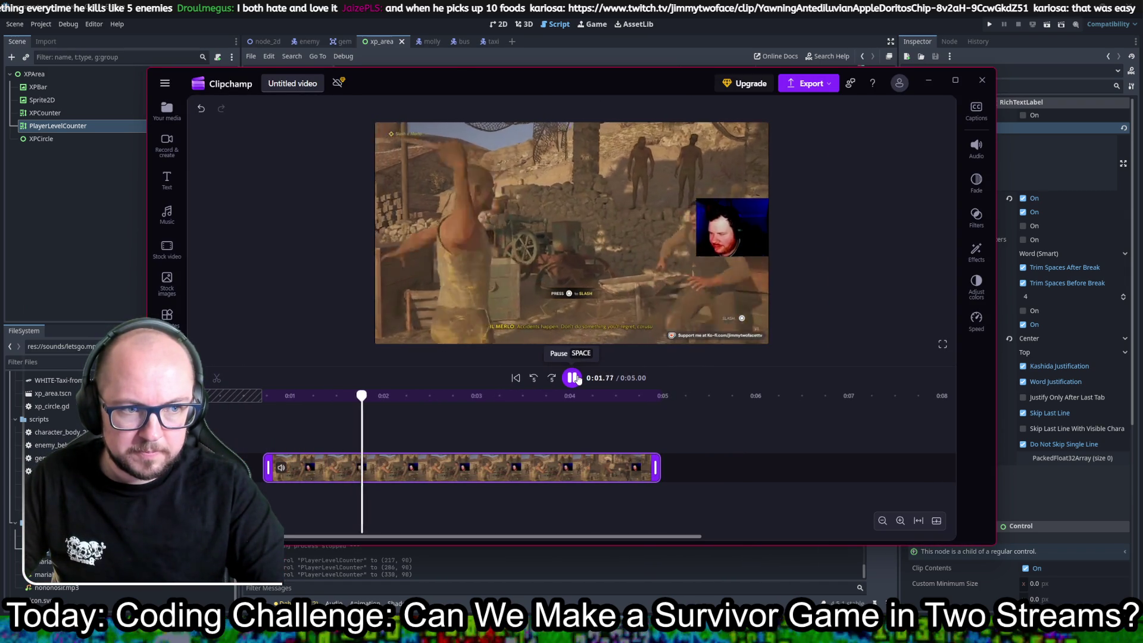
- Trim the beginning off the clip and preview the cut
left_click(573, 377)
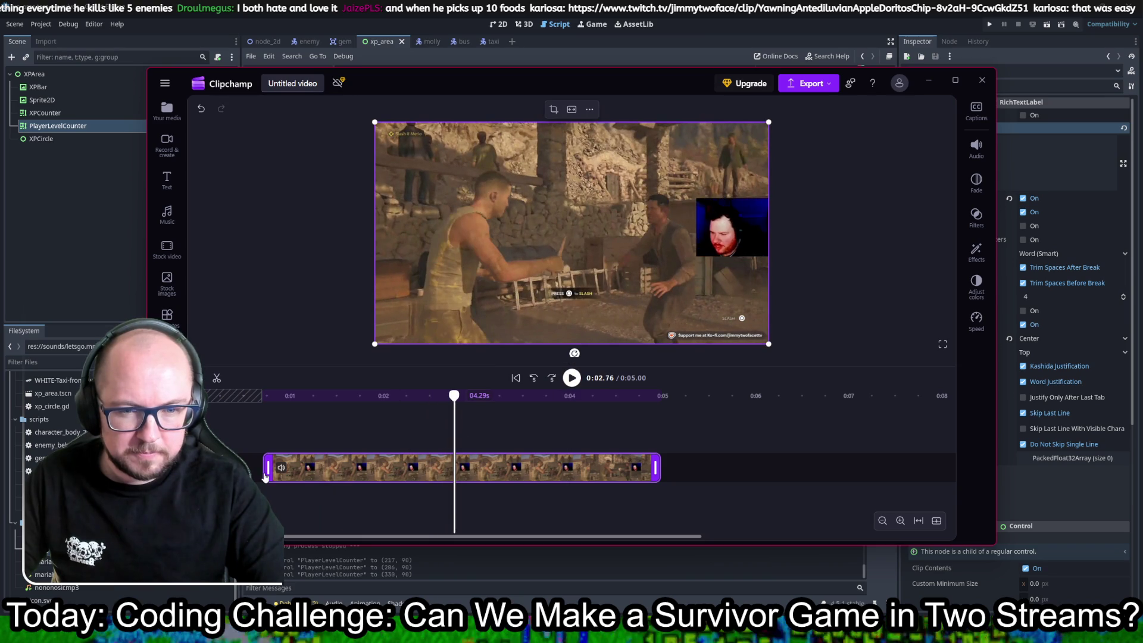
left_click_drag(265, 476, 280, 467)
key("ctrl+z")
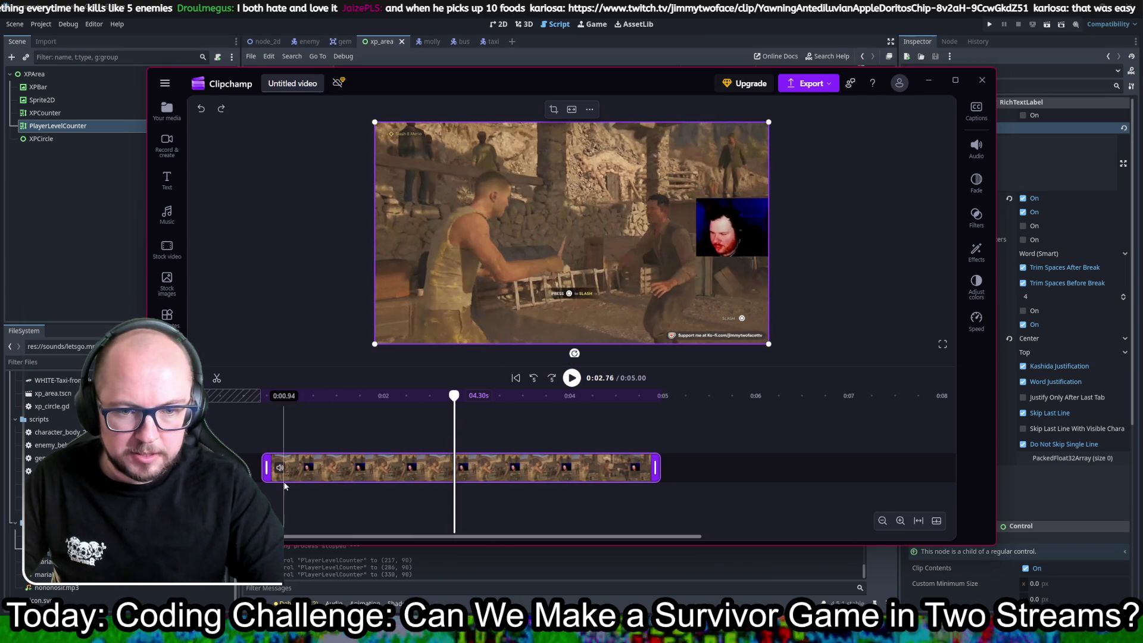
left_click_drag(281, 472, 281, 472)
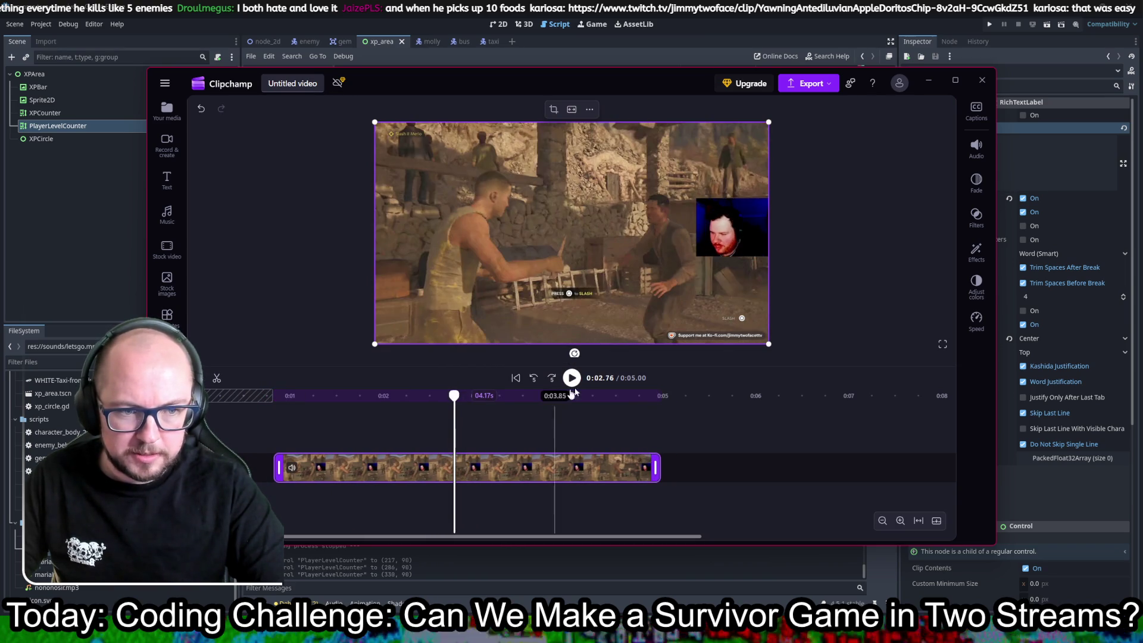
key("space")
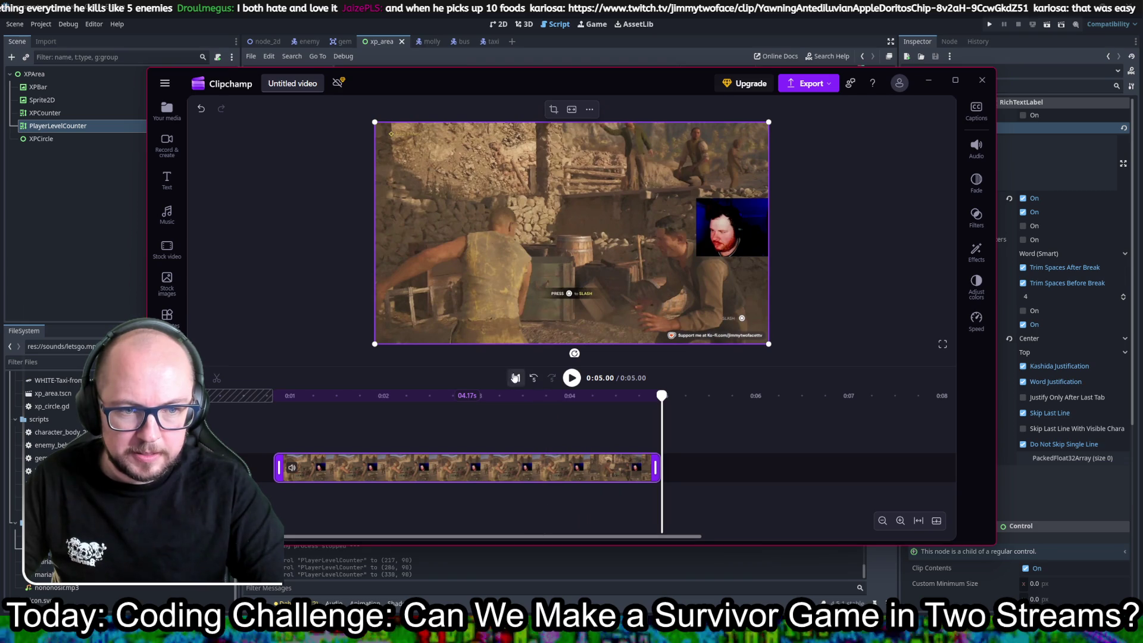
left_click(515, 377)
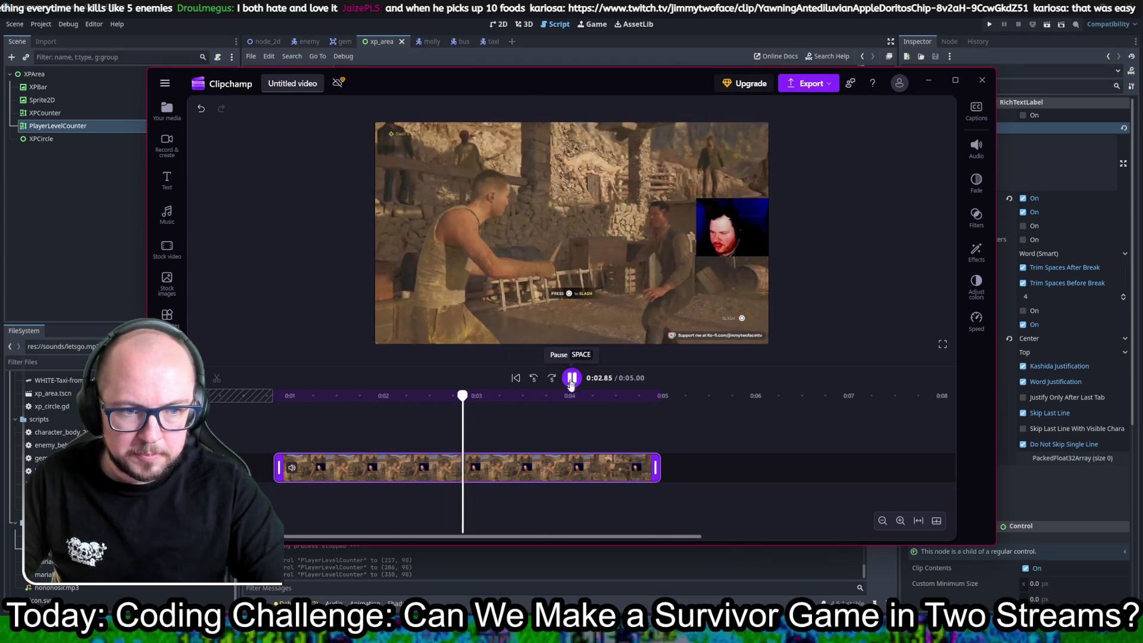
left_click(571, 381)
- Trim more off the start, cut the end after the voice line, and start the export
left_click_drag(278, 470, 293, 471)
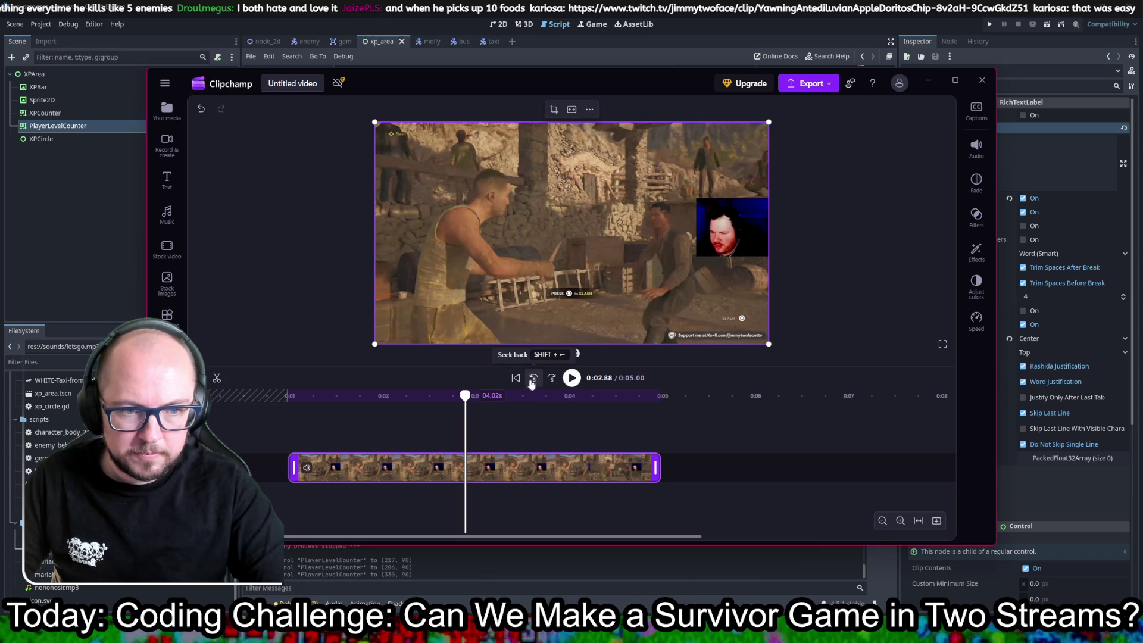
left_click(532, 382)
left_click(571, 379)
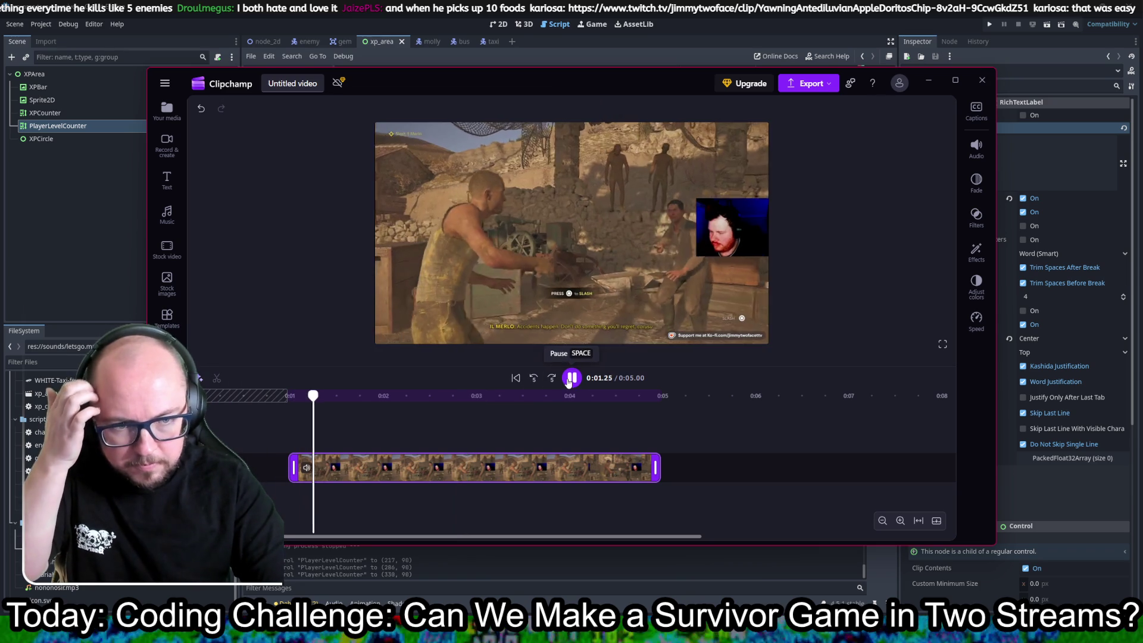
left_click(570, 379)
left_click_drag(292, 467, 301, 467)
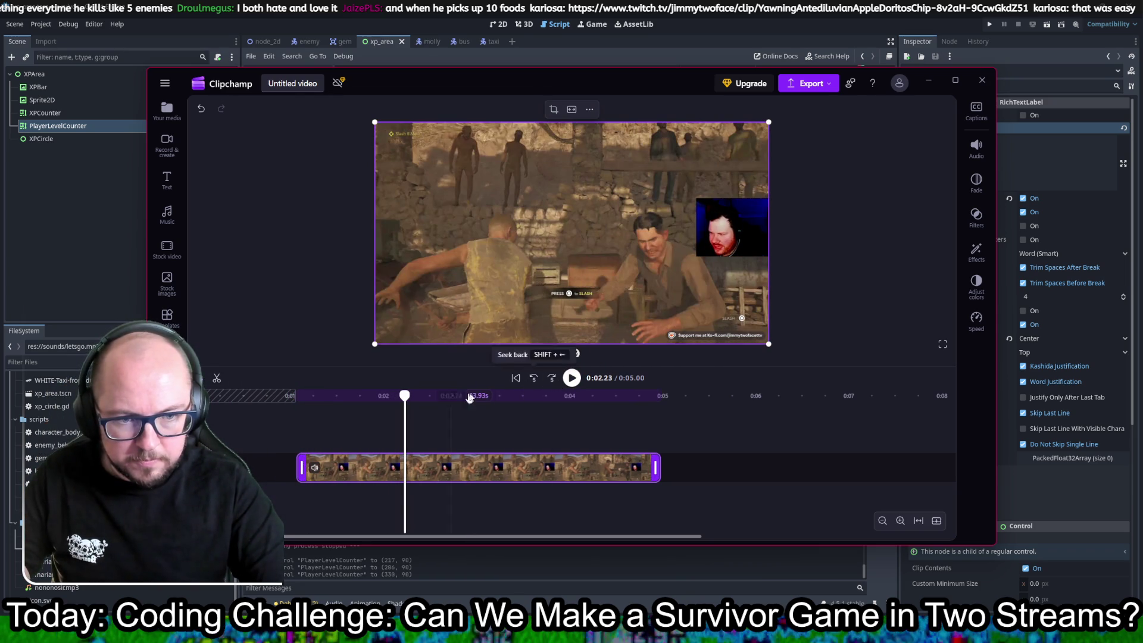
left_click(515, 378)
left_click(572, 377)
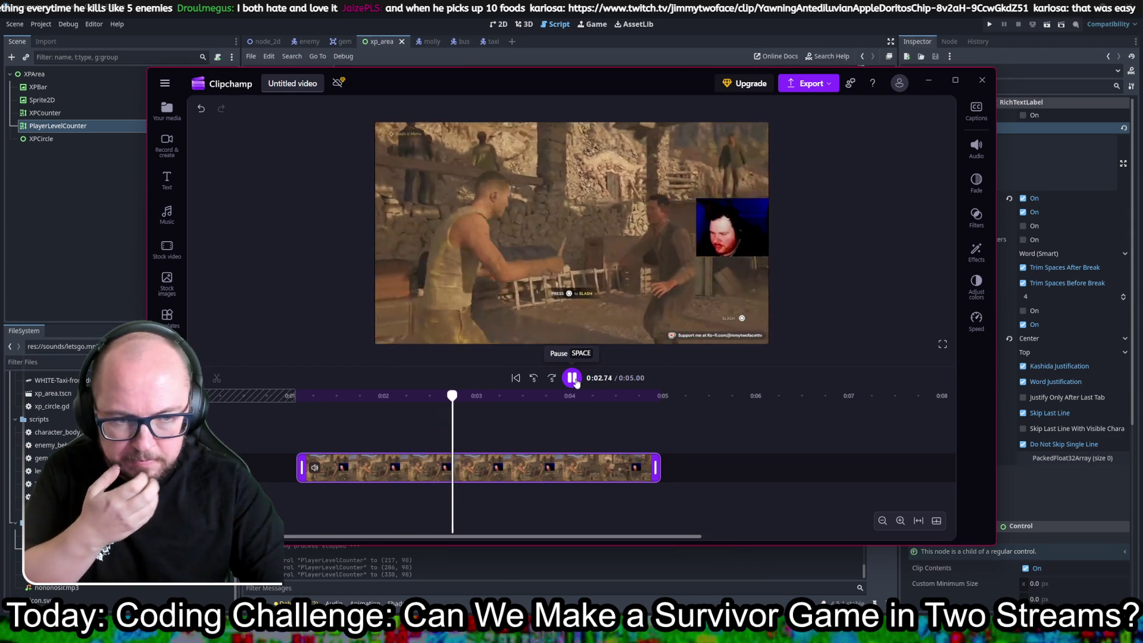
left_click(571, 378)
left_click_drag(656, 468, 528, 467)
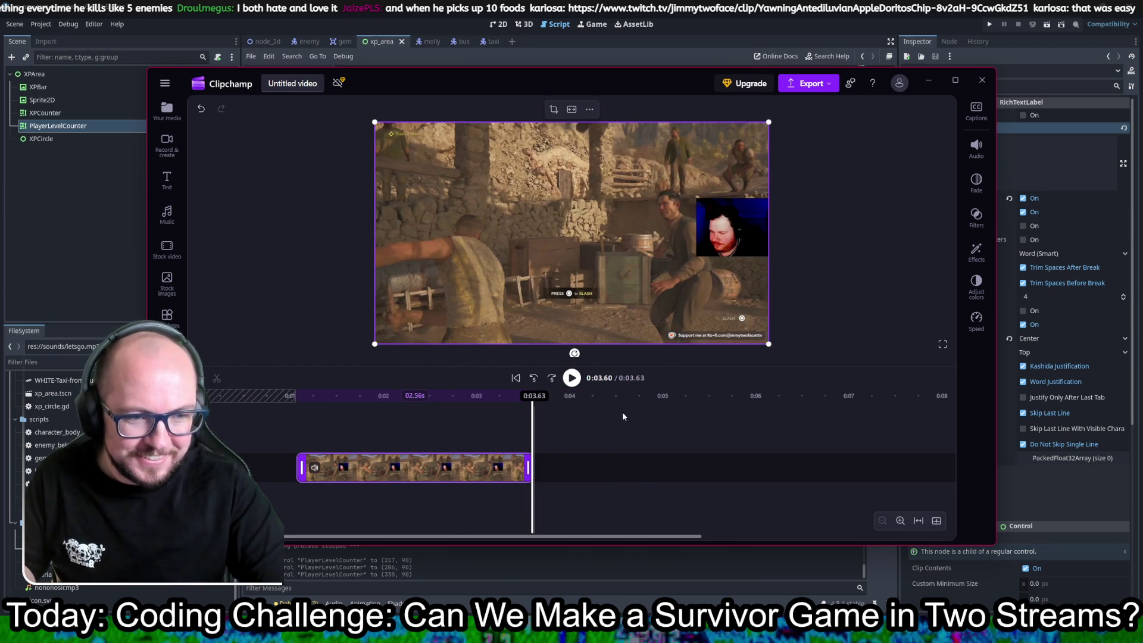
left_click(810, 83)
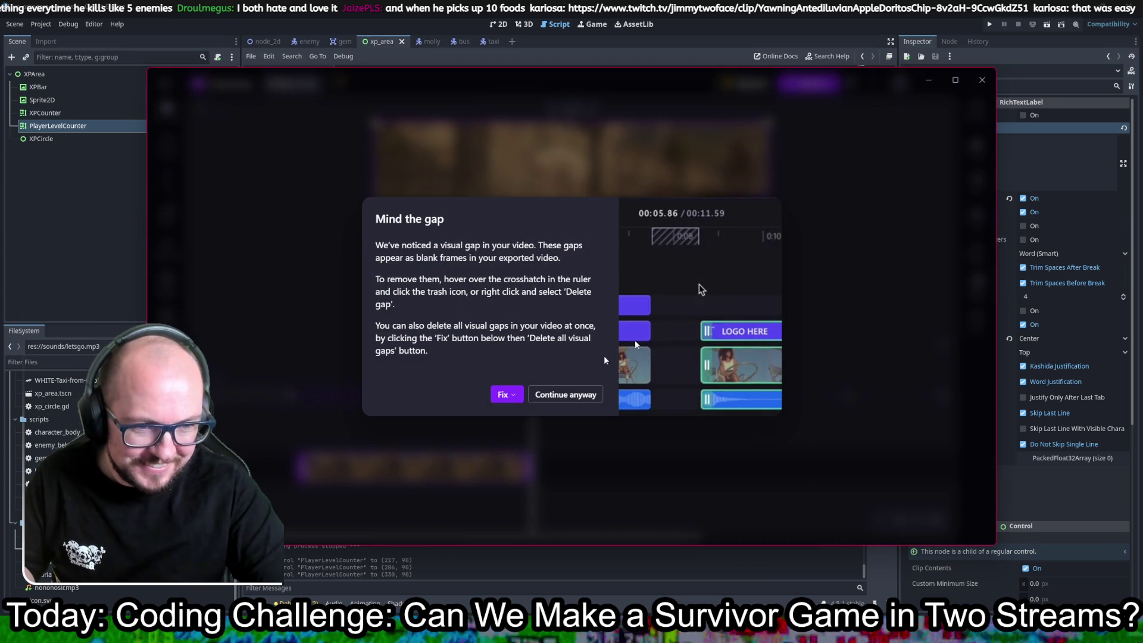
- Delete all visual gaps, export the clip at 1080p, then close the downloads list and Clipchamp
left_click(504, 394)
left_click(517, 415)
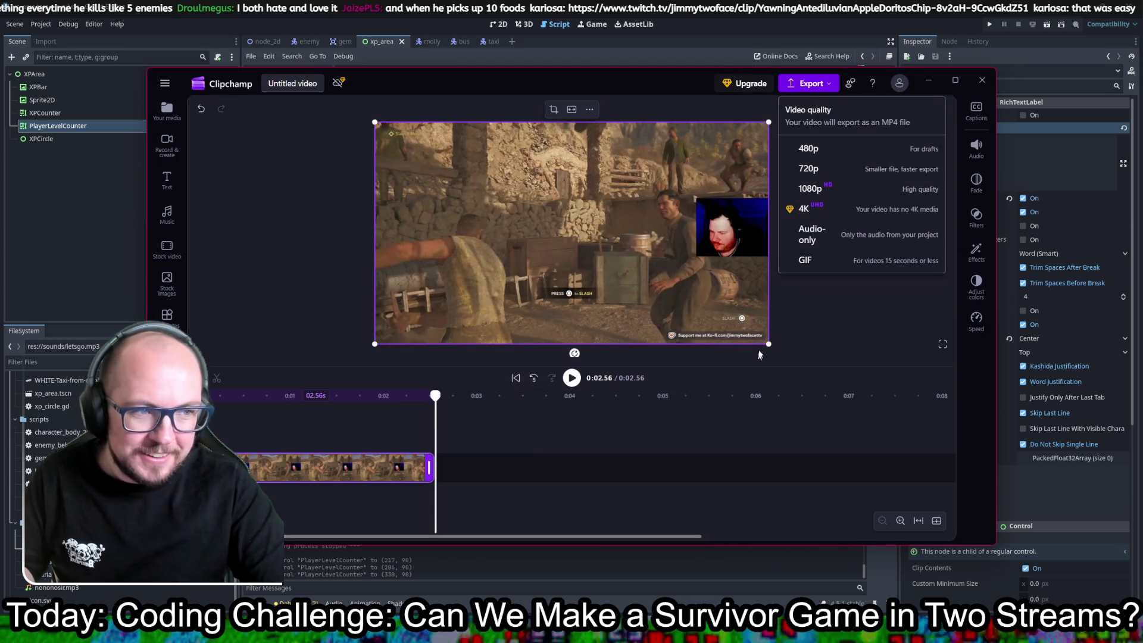
left_click(810, 188)
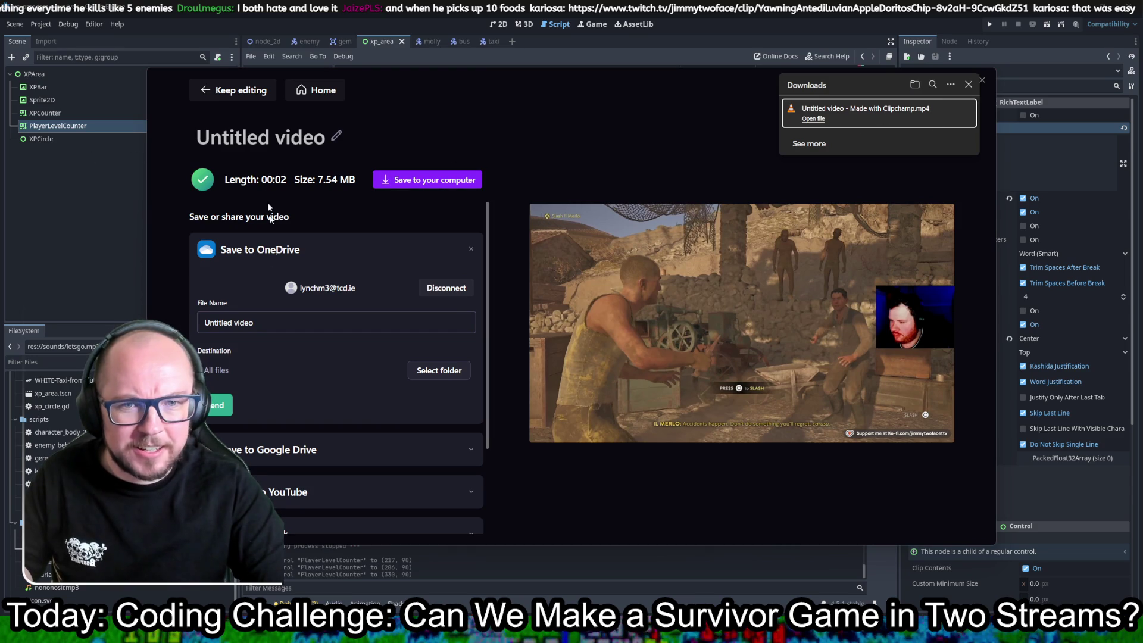
left_click(969, 85)
key("alt+Tab")
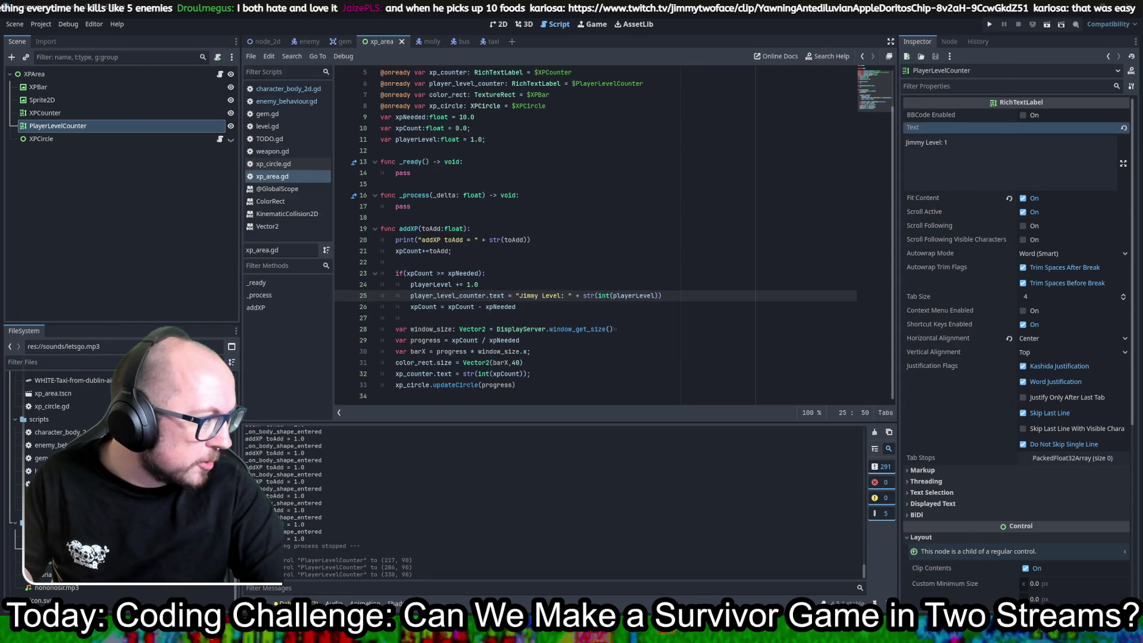